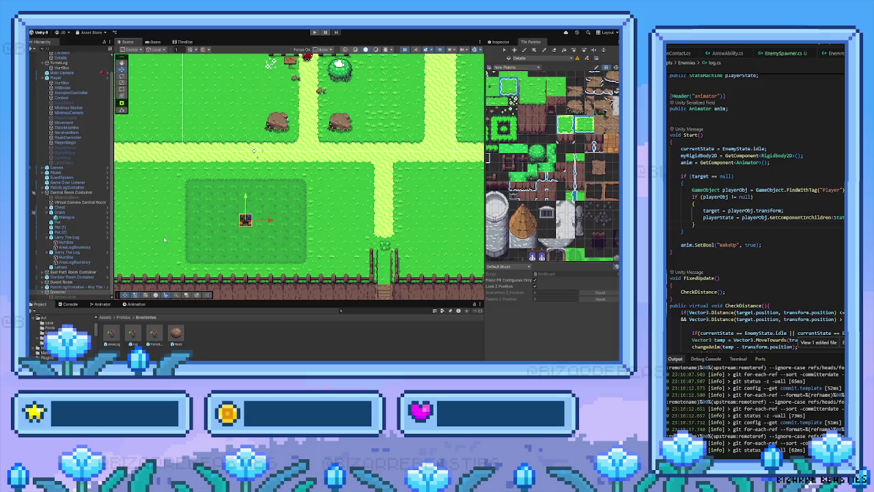
Step: Pan the Scene view across the village, fenced yard, coin room, dirt area and water
left_click_drag(135, 287, 151, 275)
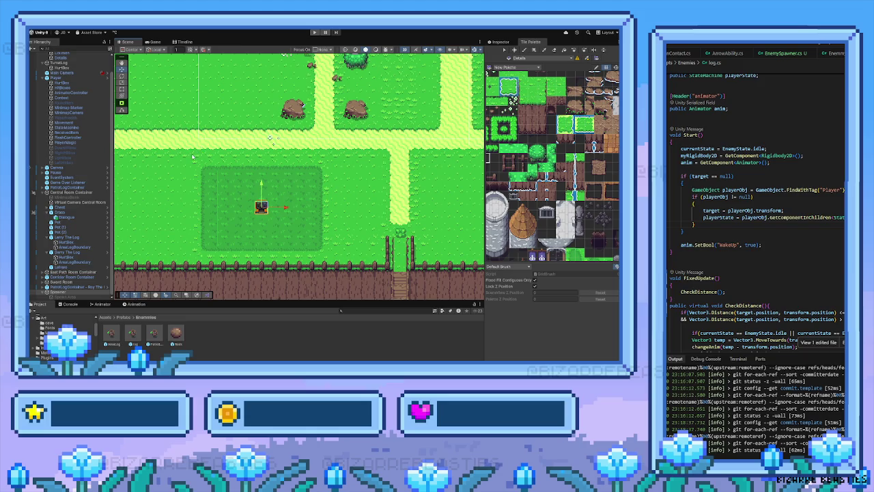
key("Right")
key("Up")
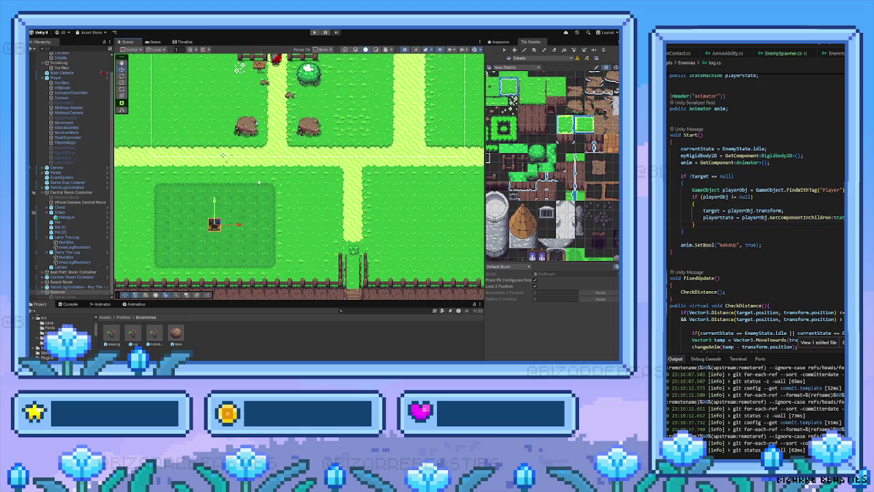
key("Right")
key("Up")
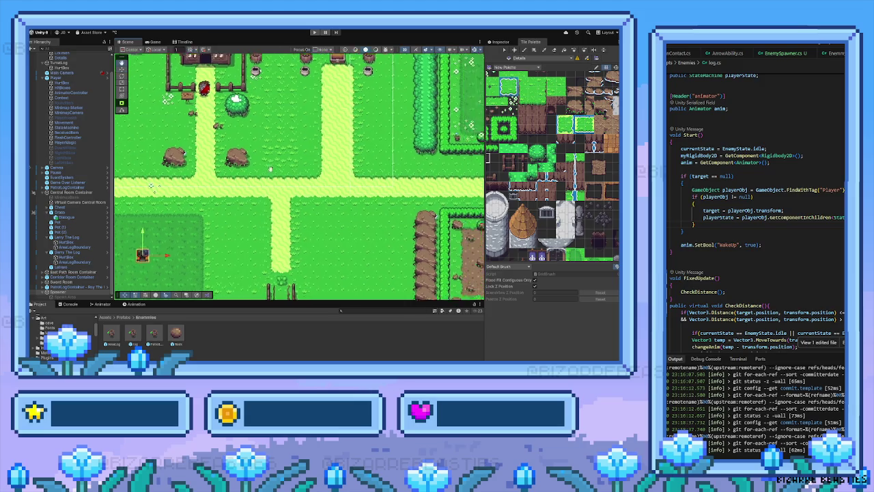
key("Right")
key("Up")
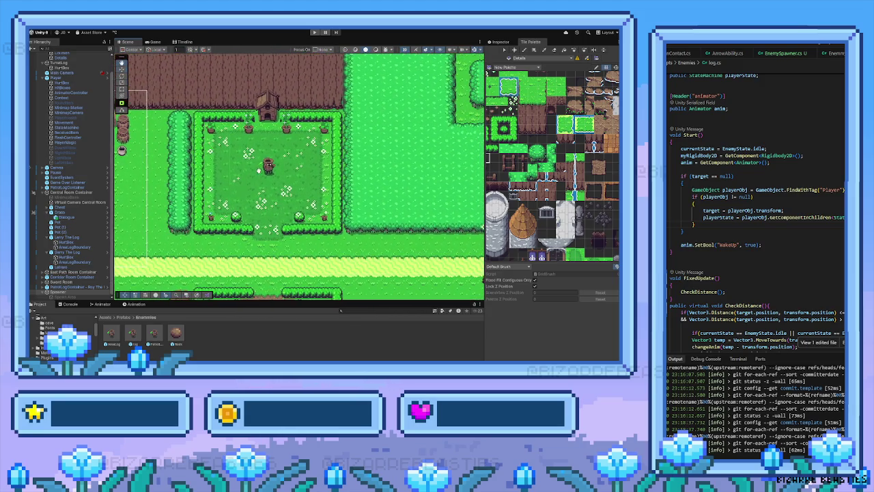
key("Right")
key("Up")
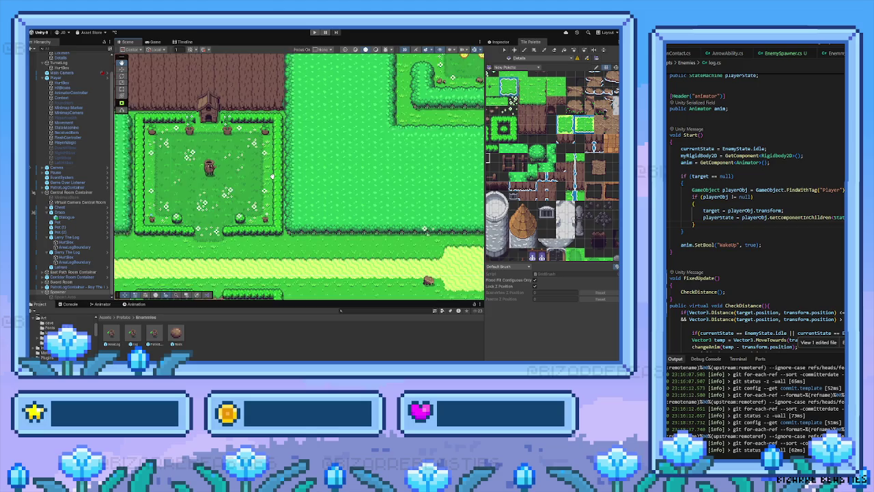
key("Right")
key("Up")
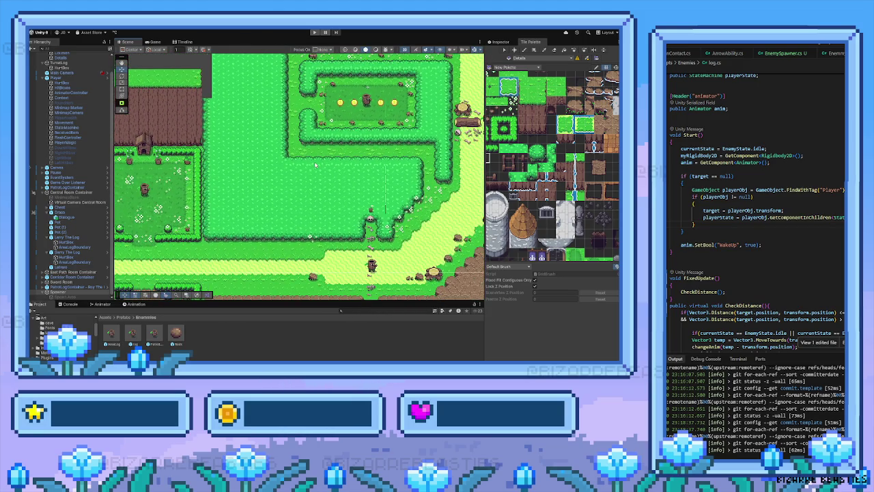
key("Right")
key("Up")
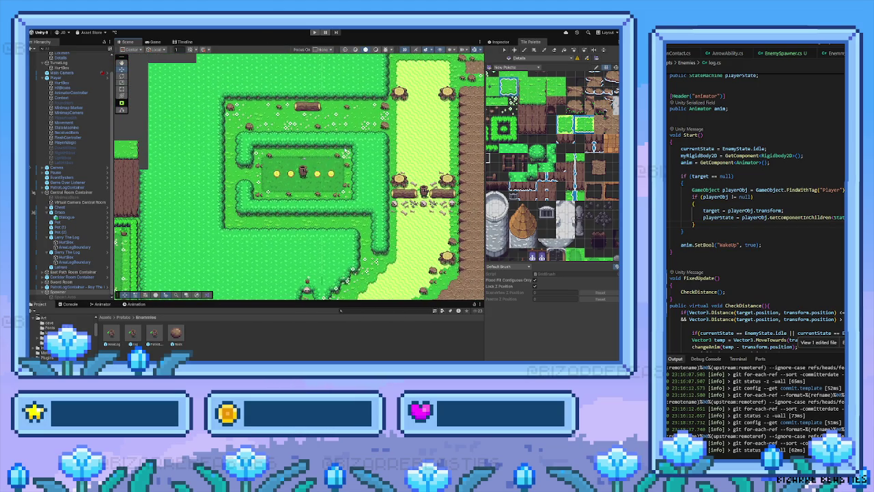
key("Right")
key("Up")
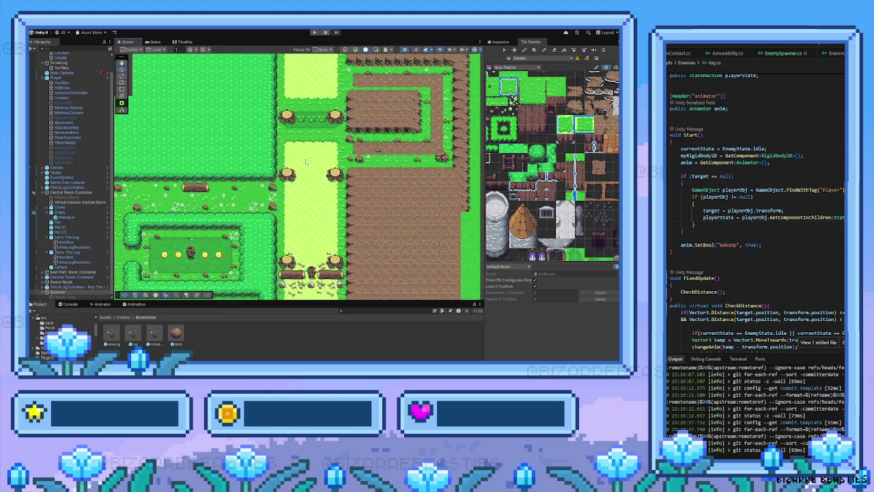
key("Right")
key("Up")
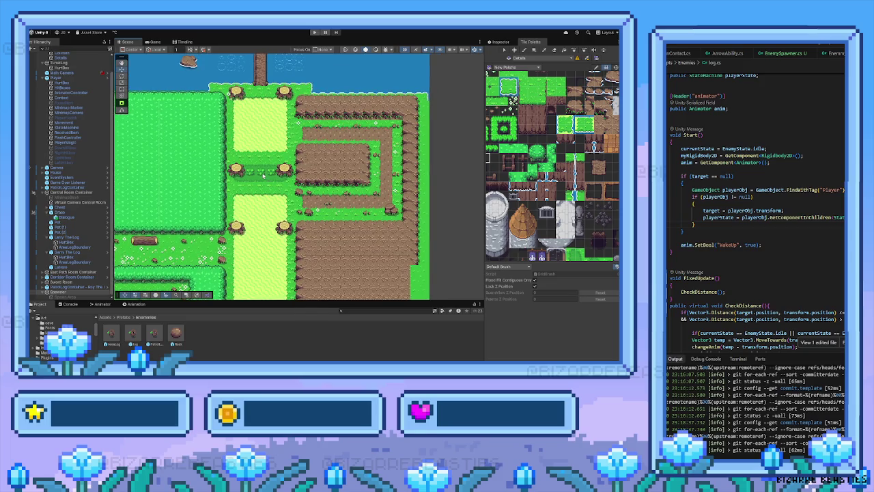
key("Left")
key("Up")
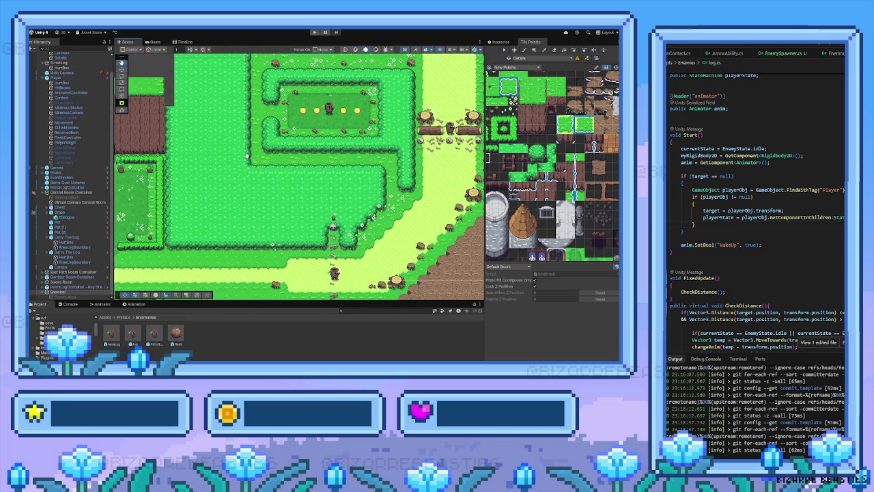
key("Left")
key("Down")
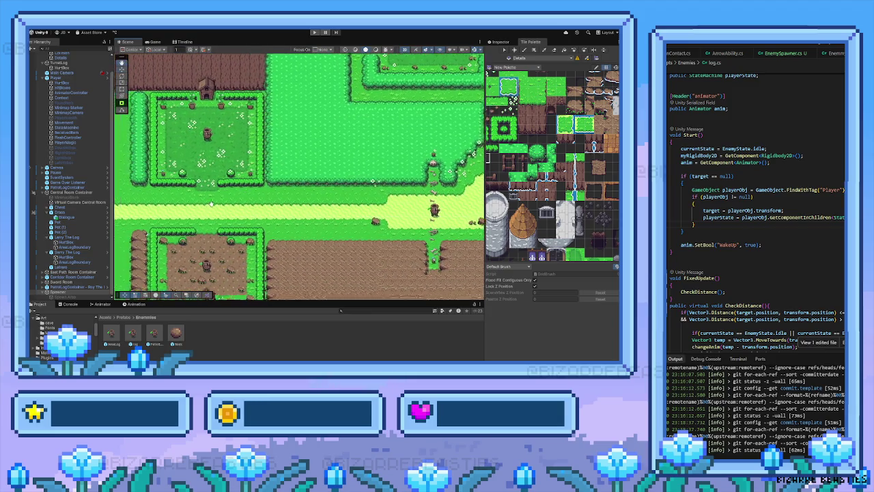
left_click_drag(211, 203, 235, 198)
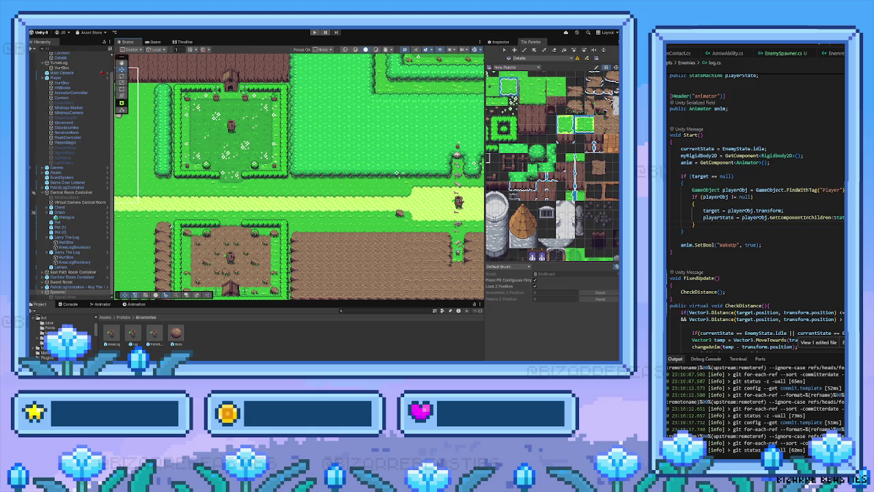
Step: Zoom back to the spawner area and show the Spawner's Enemy Spawner and Box Collider 2D components
scroll(827, 153, "down", 4)
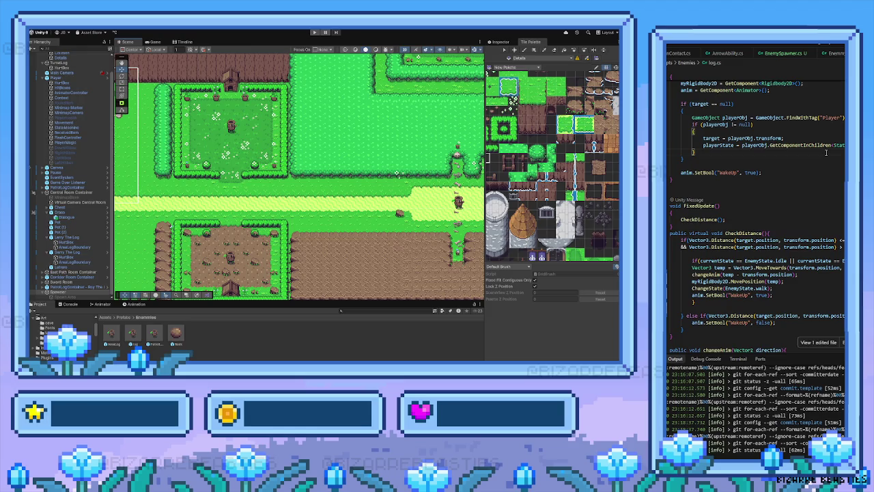
scroll(826, 153, "down", 5)
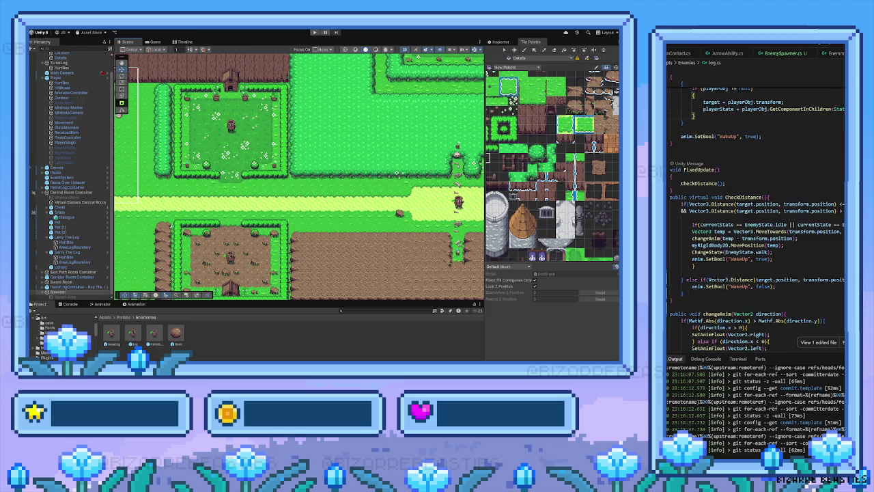
scroll(756, 217, "down", 8)
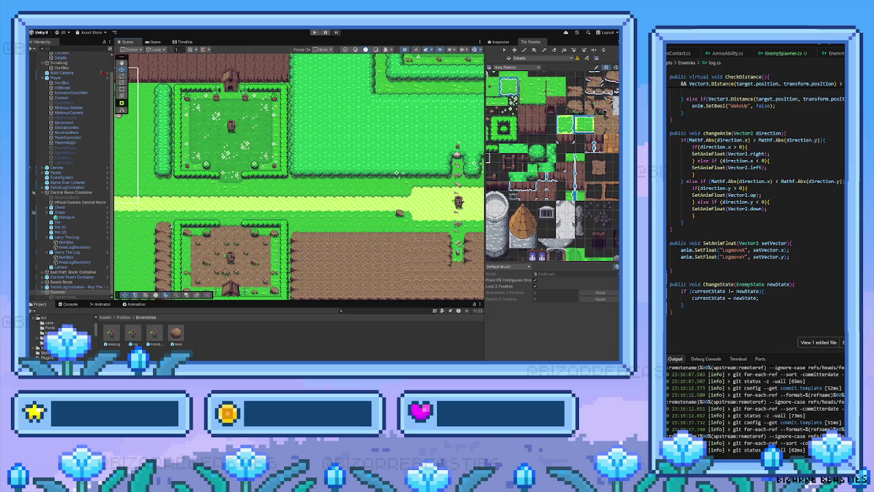
scroll(757, 198, "up", 13)
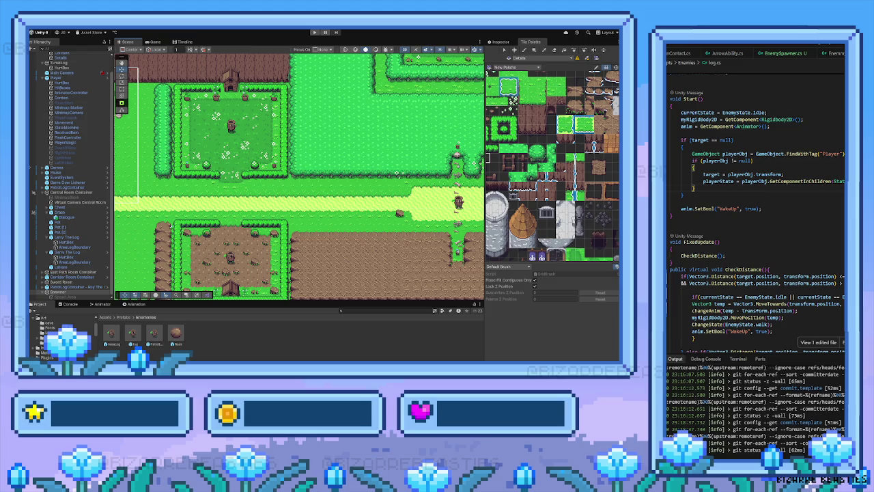
scroll(795, 206, "up", 5)
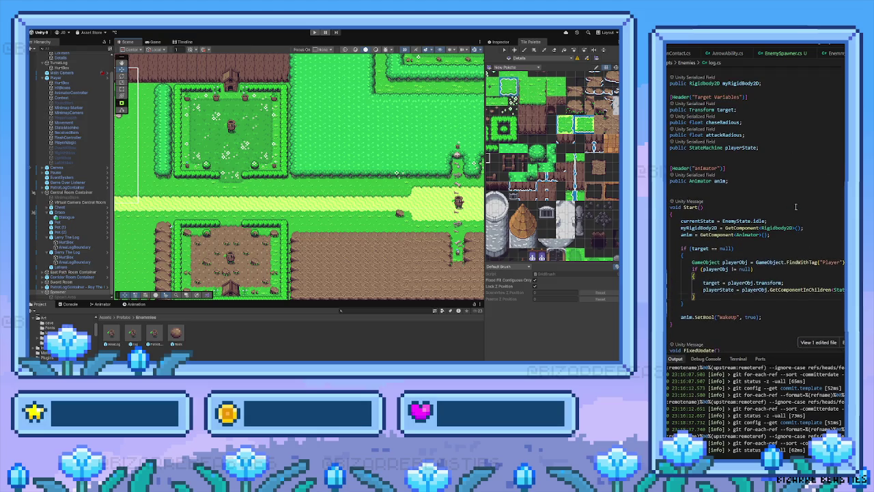
scroll(773, 204, "up", 2)
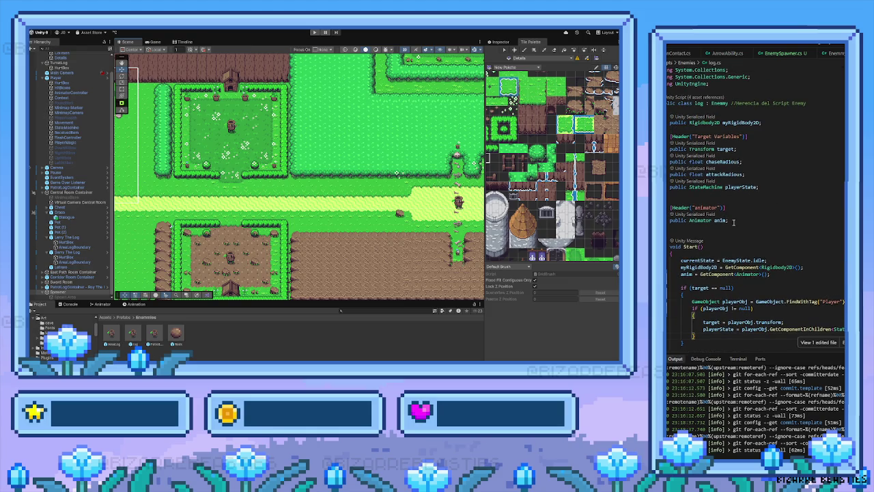
scroll(734, 221, "down", 3)
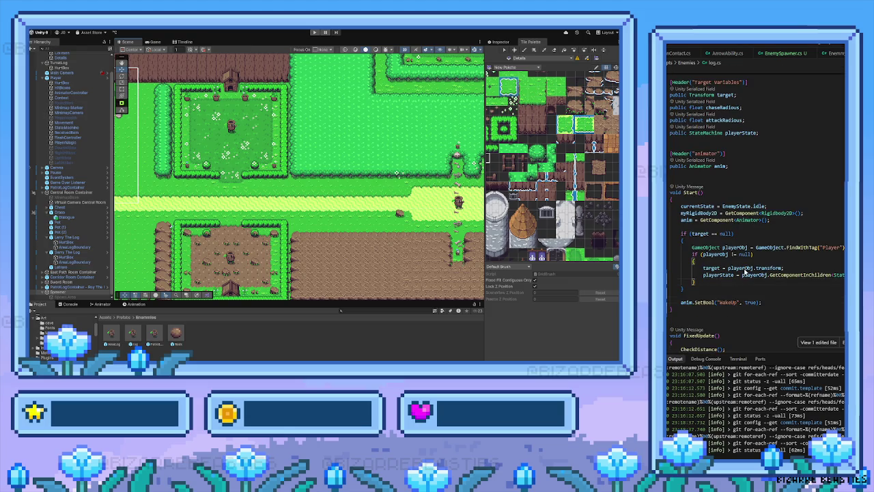
left_click_drag(201, 214, 288, 189)
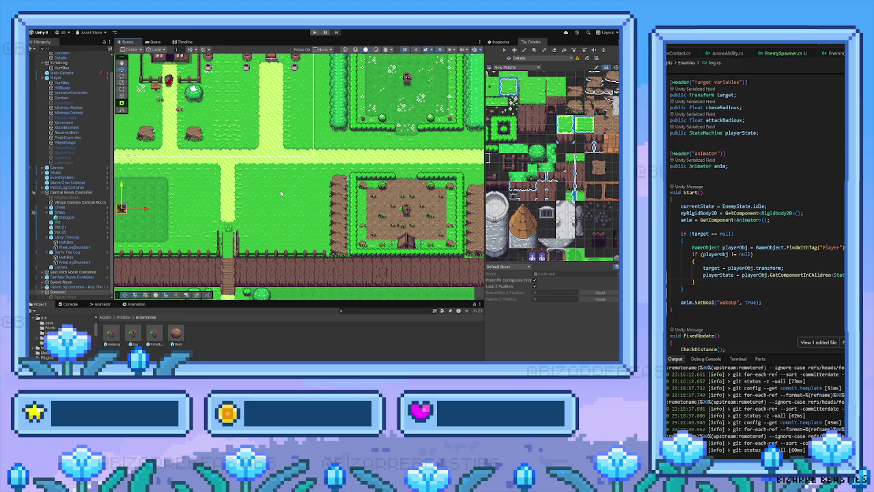
left_click_drag(304, 183, 243, 213)
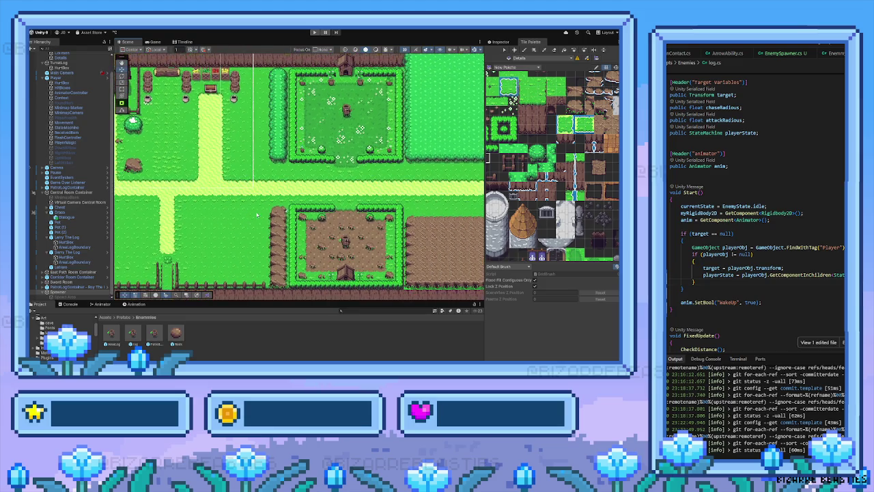
left_click(506, 42)
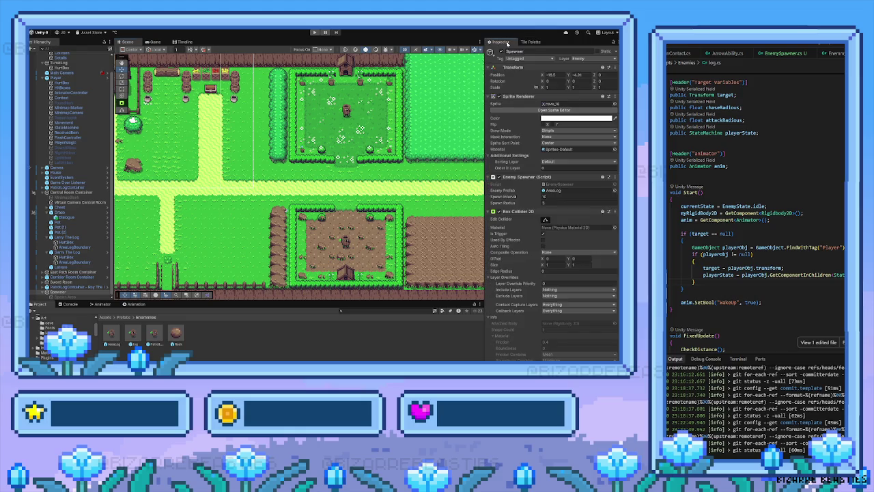
left_click_drag(411, 156, 351, 164)
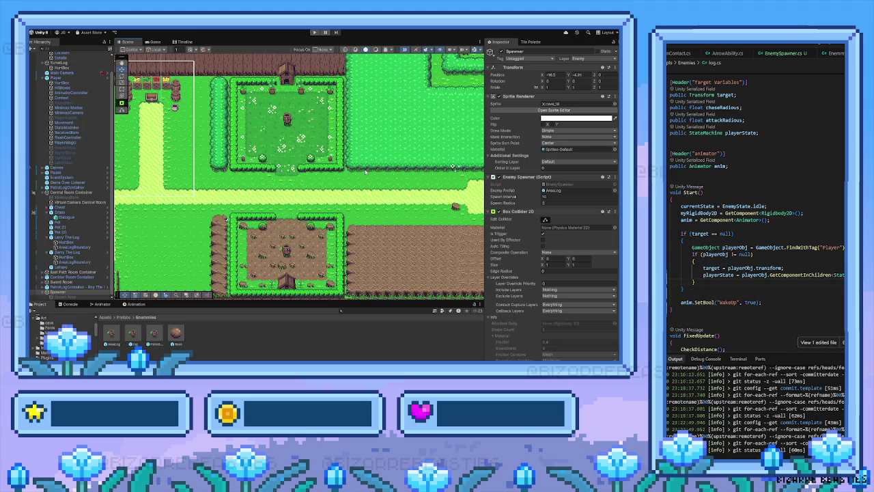
Step: Pan the Scene view up to the coin hedge maze and dirt path, then back to the village
key("Left")
key("Down")
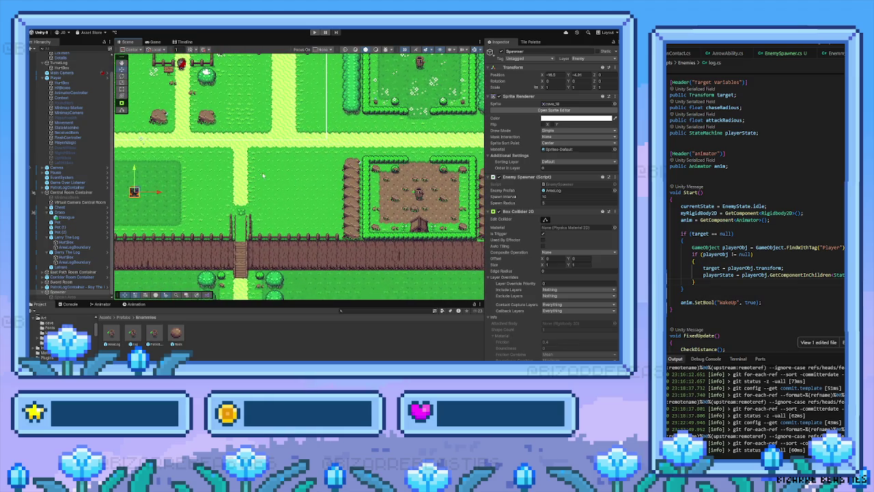
key("Up")
key("Right")
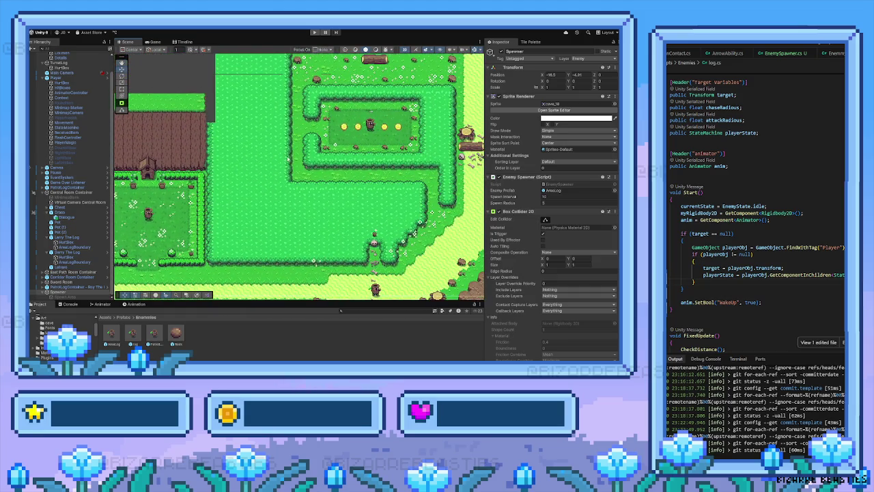
key("Up")
key("Right")
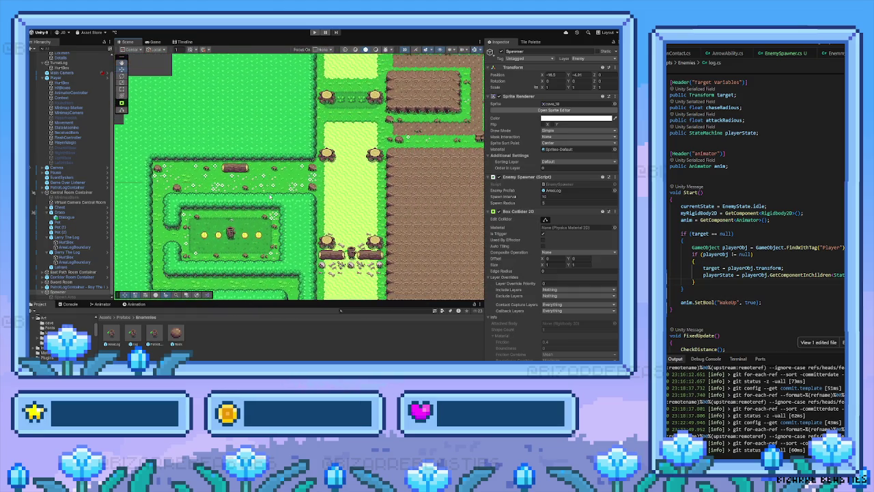
key("Down")
key("Left")
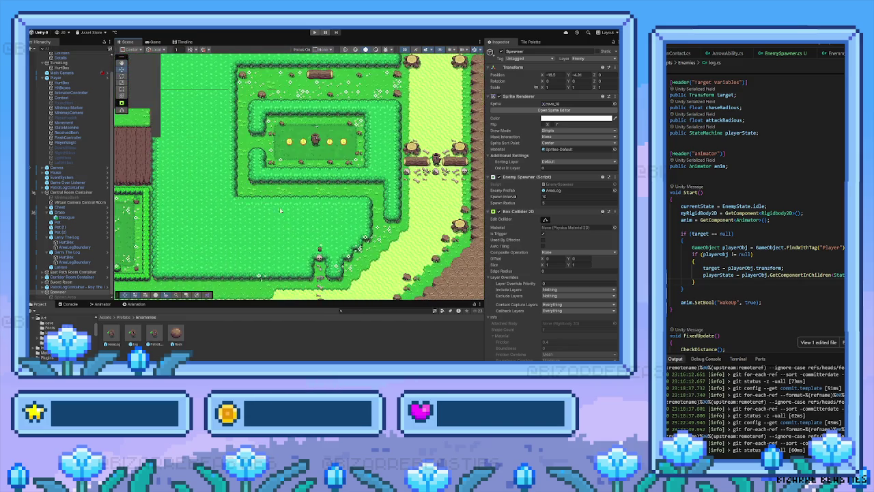
key("Down")
key("Left")
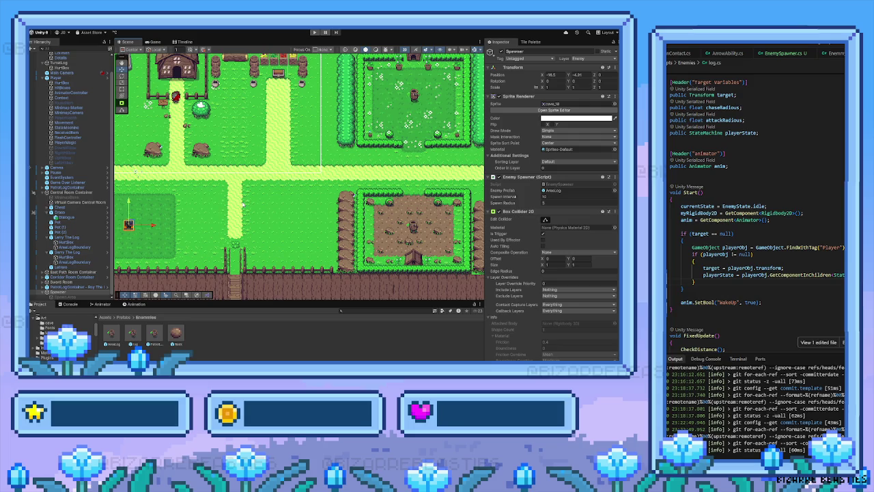
key("Down")
key("Left")
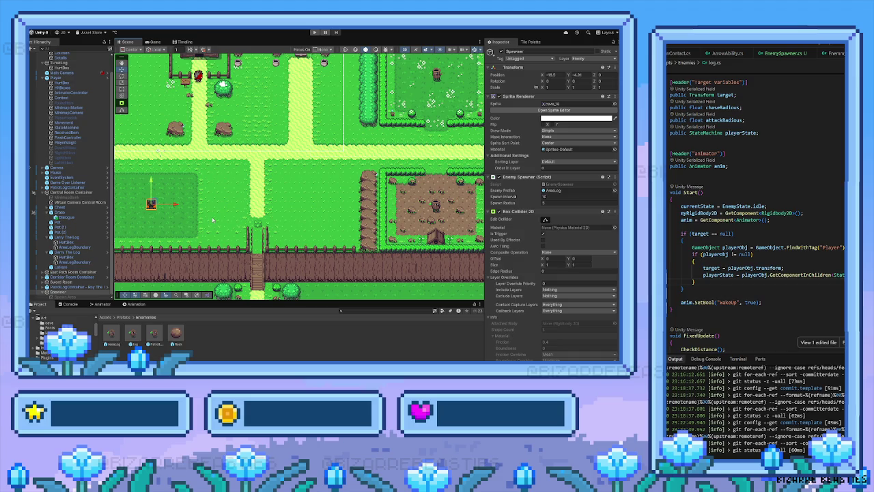
Step: Pan around the spawner area, then over to the hedged garden holding the log enemy
key("Up")
key("Left")
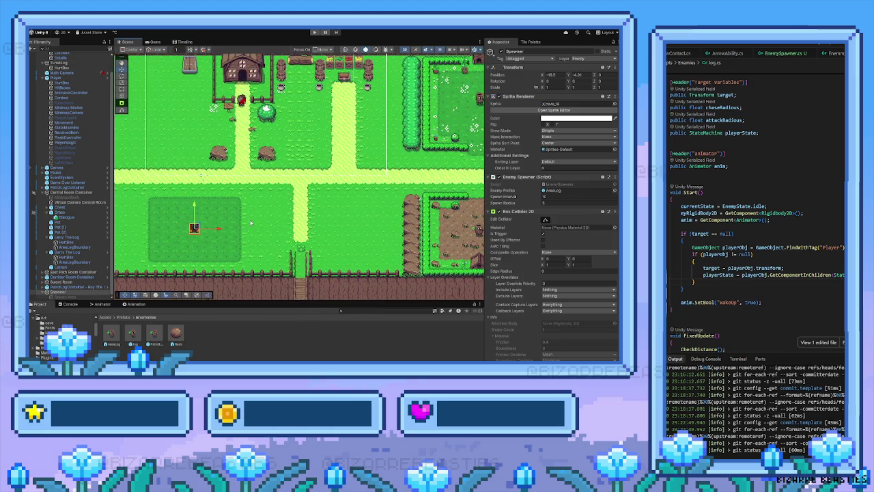
key("Up")
key("Right")
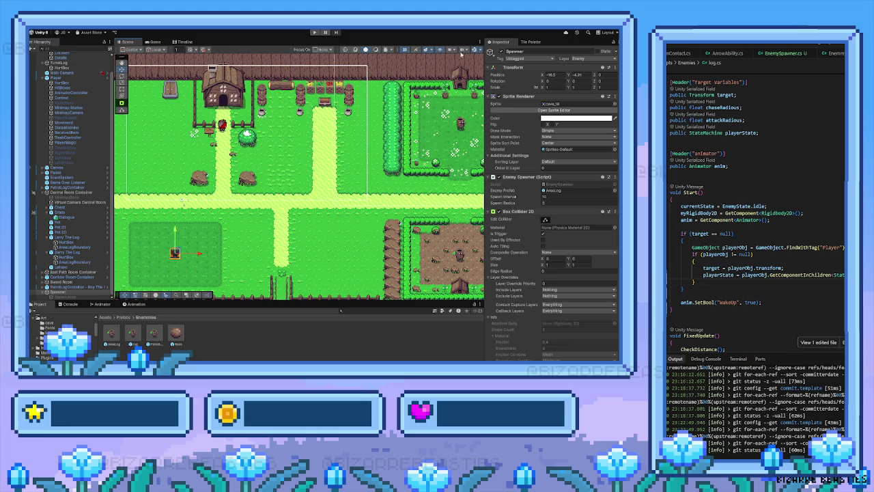
key("Right")
key("Down")
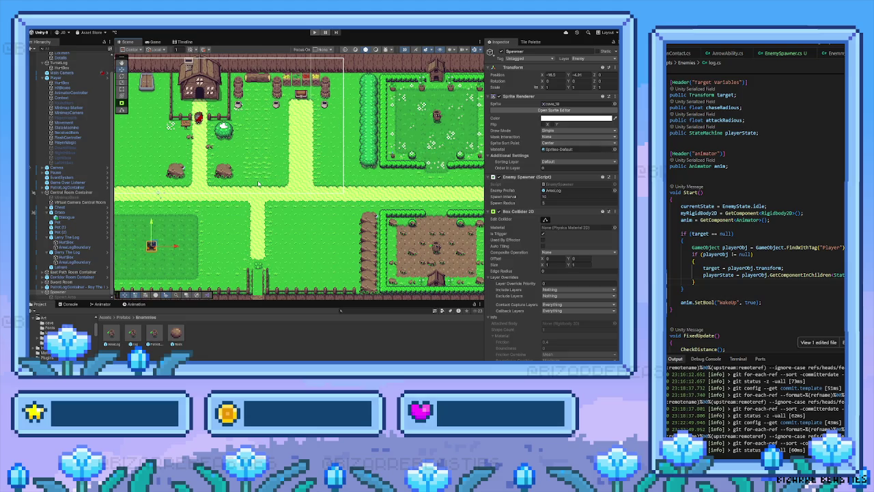
key("Left")
key("Down")
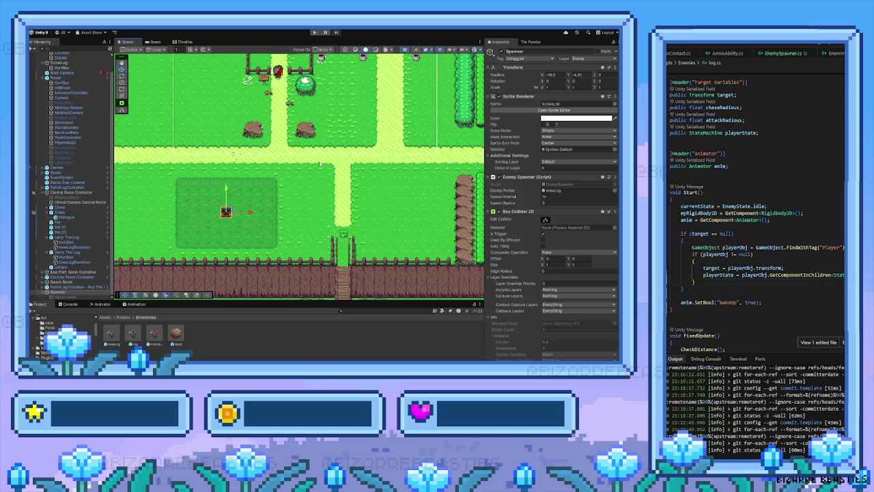
key("Right")
key("Up")
key("Right")
key("Up")
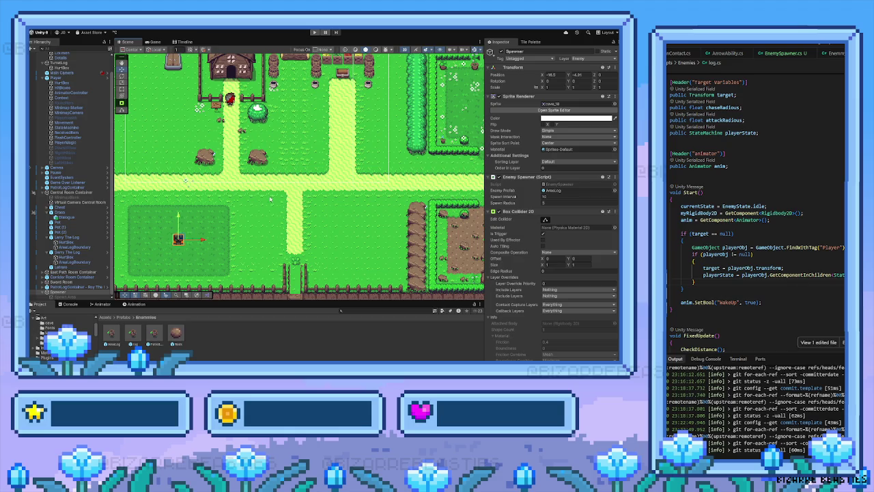
mouse_move(213, 209)
left_mouse_down()
mouse_move(242, 175)
mouse_move(230, 136)
left_mouse_up()
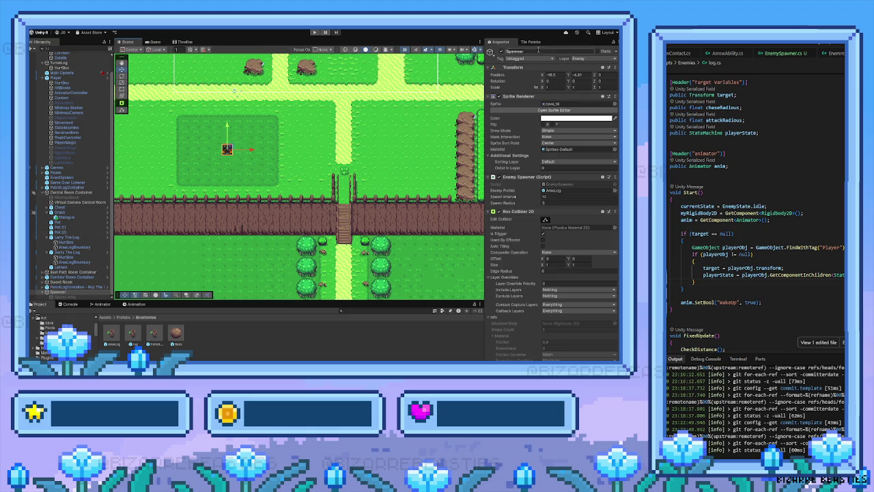
left_click_drag(307, 160, 148, 201)
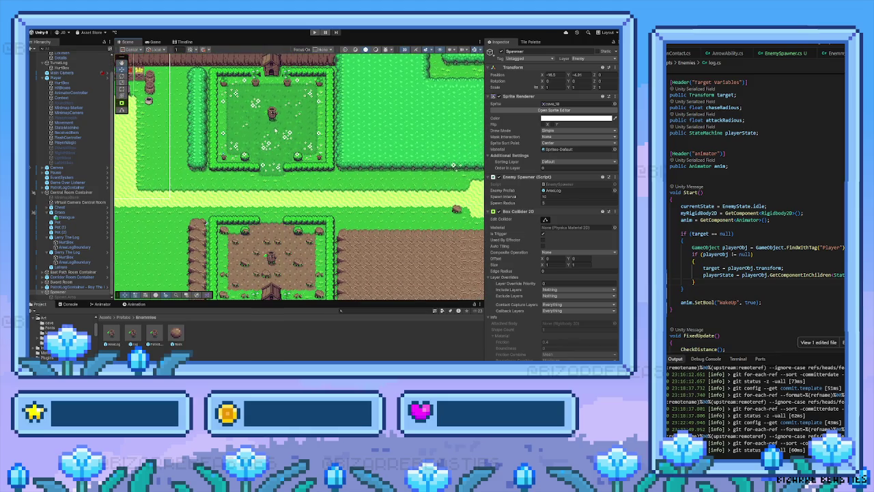
Step: Select the log enemy, review its Enemy Area script, and enter Play mode
left_click(271, 113)
scroll(512, 279, "down", 3)
scroll(513, 279, "down", 10)
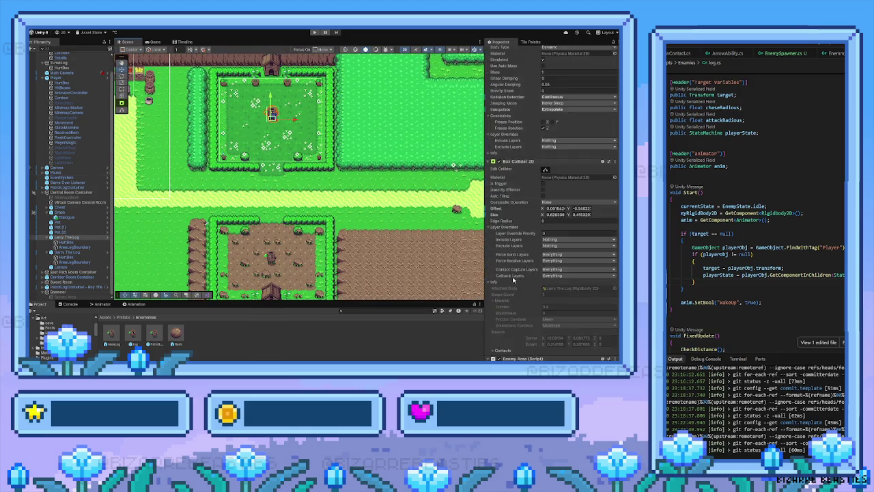
left_click(315, 32)
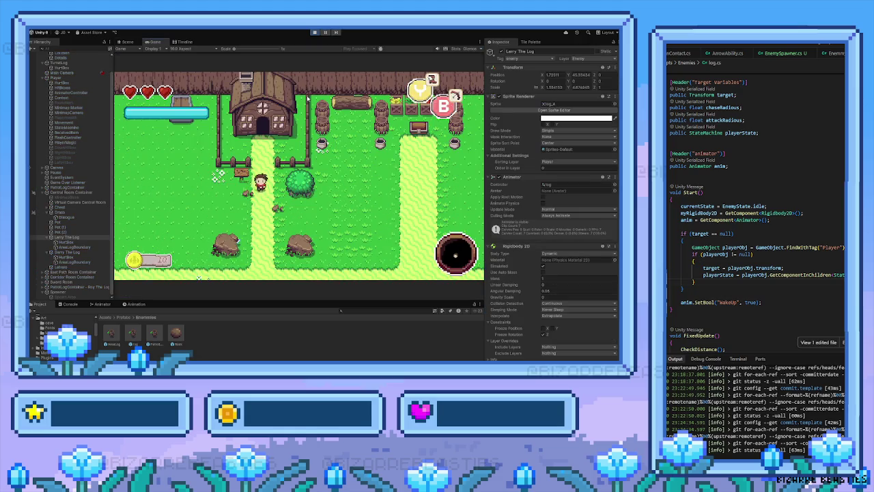
Step: Walk the player south into the spawner area and dodge the chasing logs
key("s")
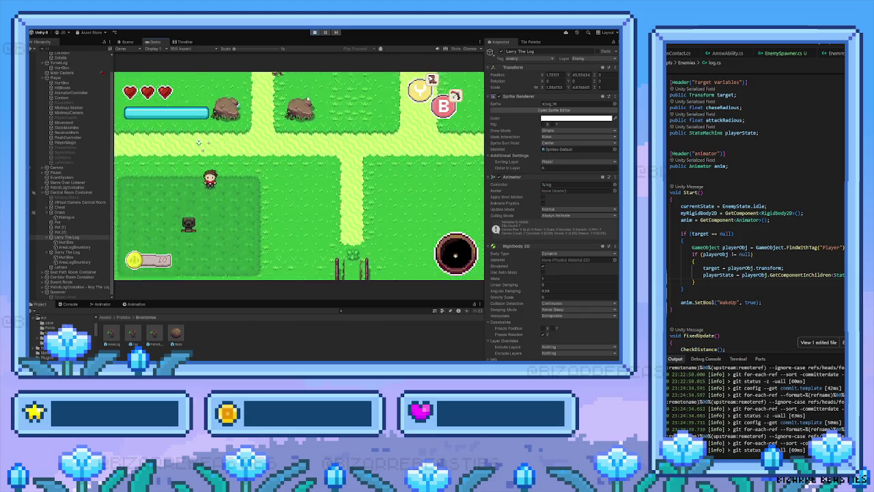
key("d")
key("s")
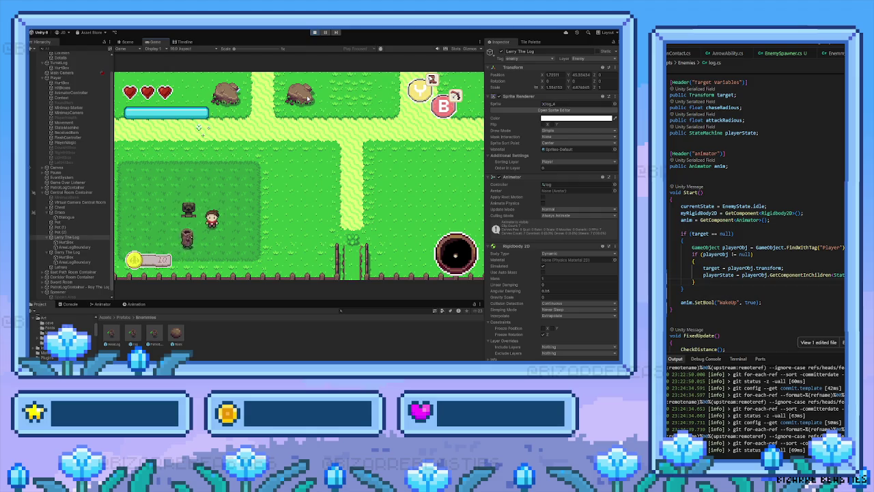
key("a")
key("s")
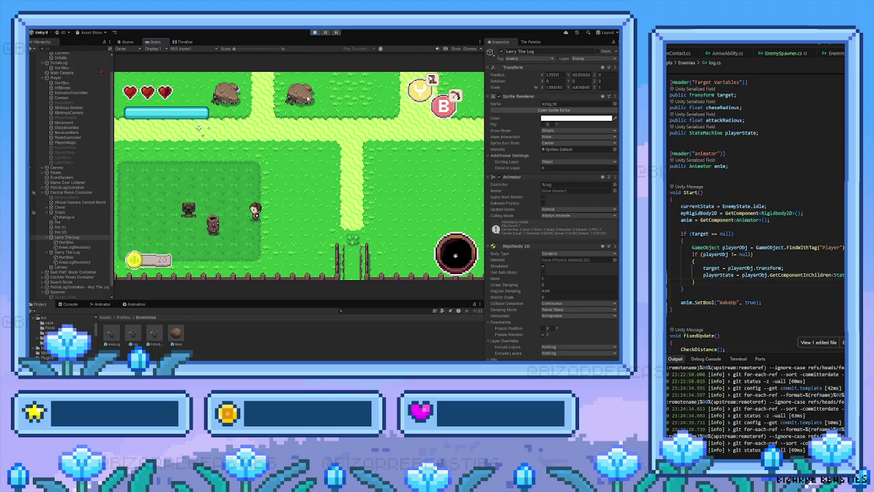
key("a")
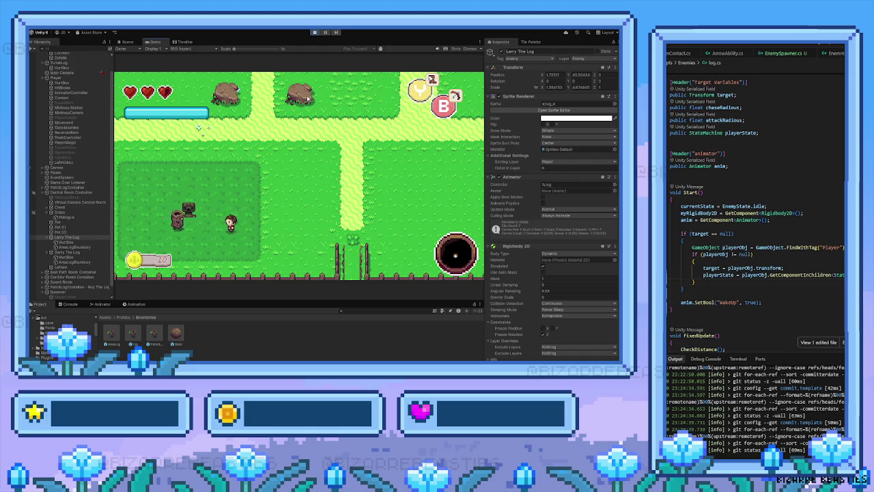
key("a")
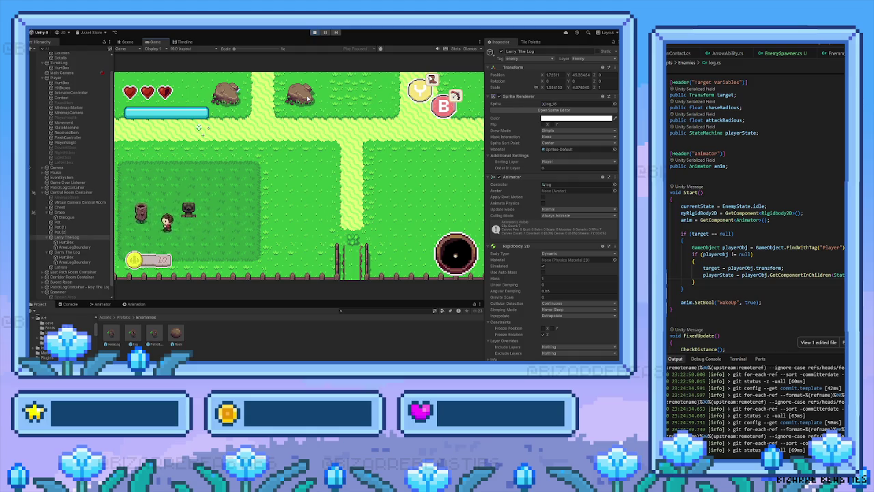
key("w")
key("d")
key("s")
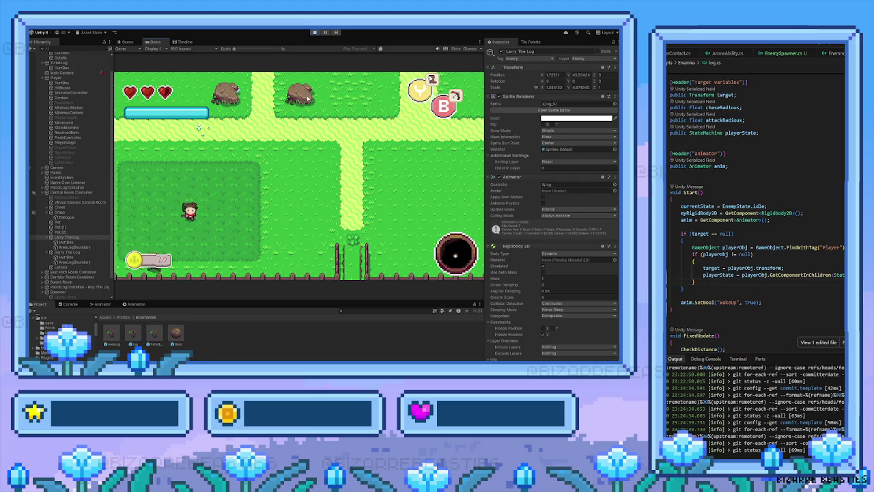
key("w")
key("a")
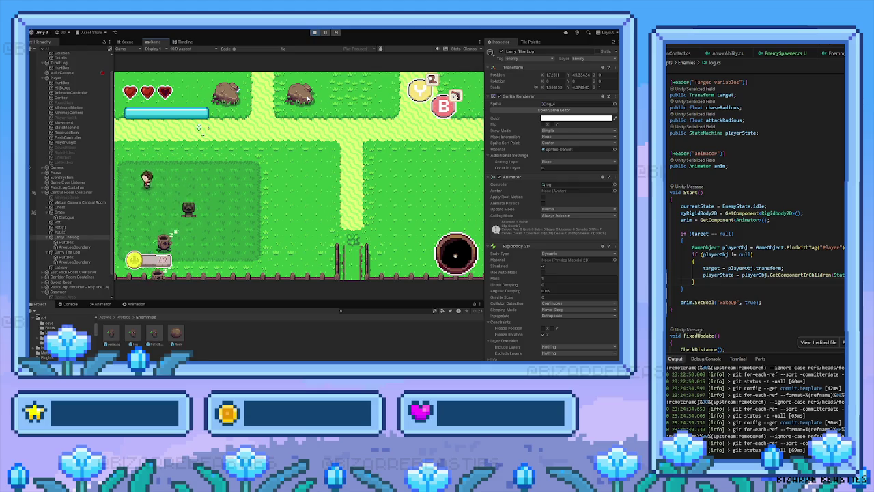
key("s")
key("w")
key("d")
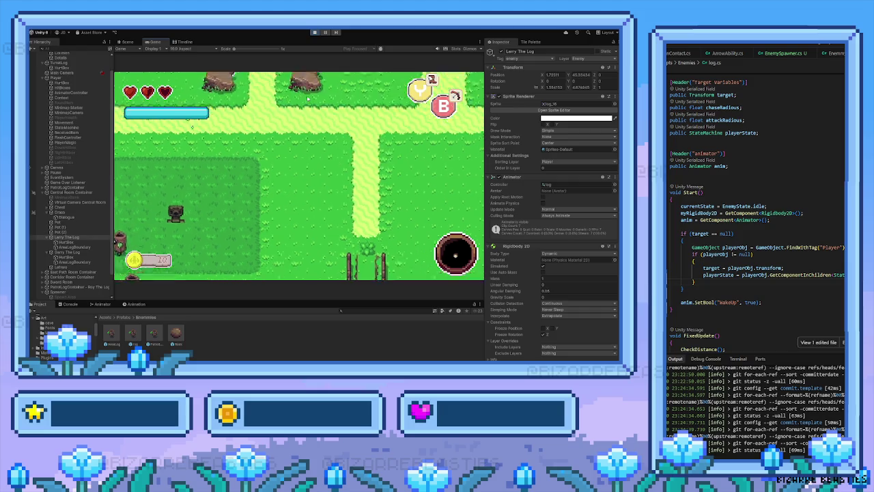
key("d")
key("s")
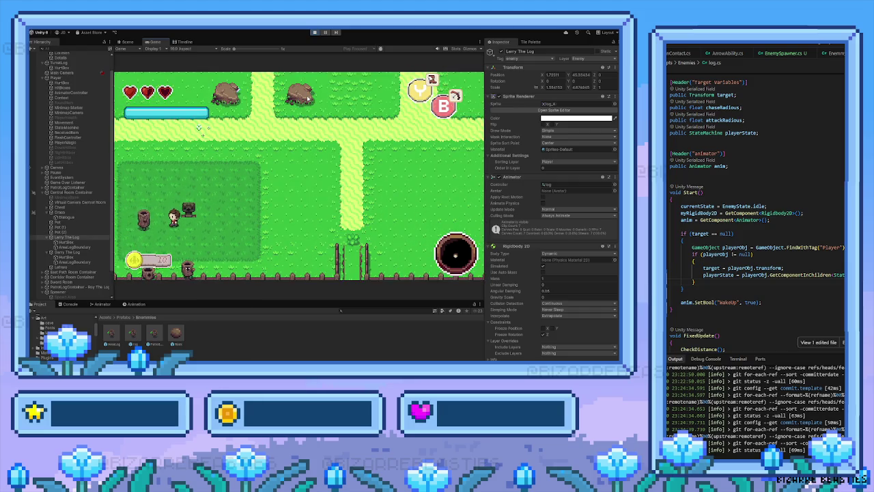
Step: Fire a flame attack at the logs, then walk the player north and west back to the house
key("d")
key("a")
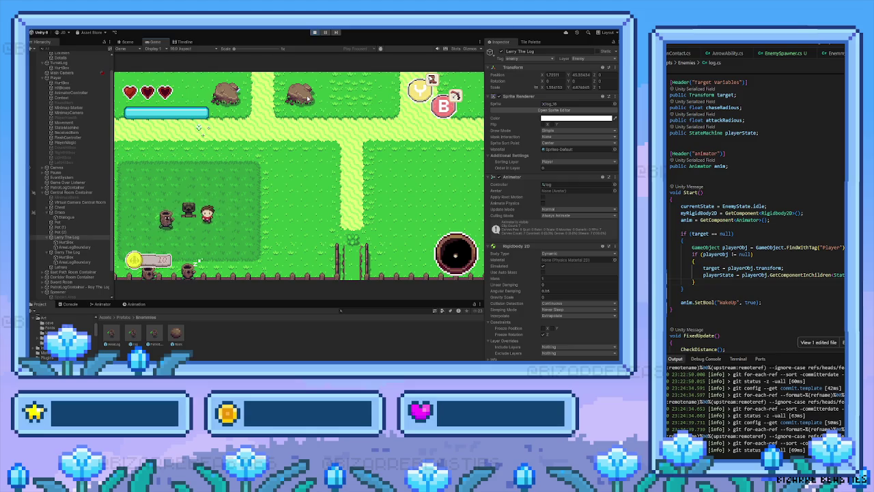
key("space")
key("w")
key("a")
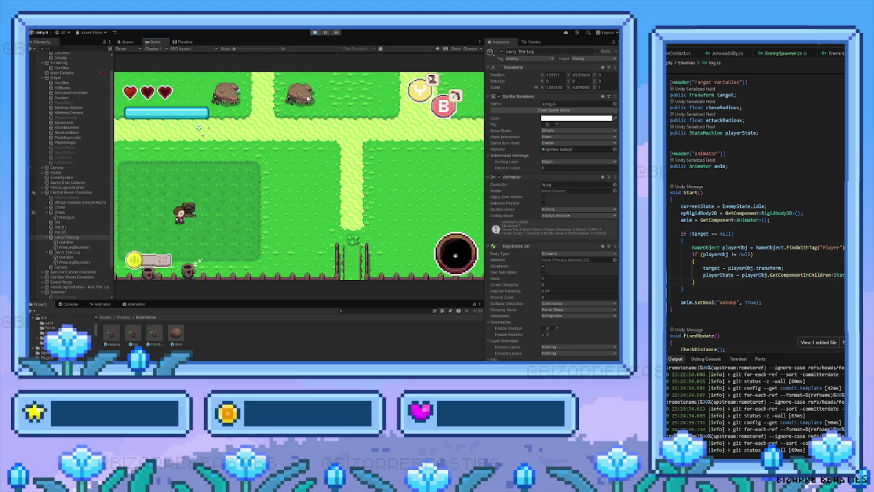
key("w")
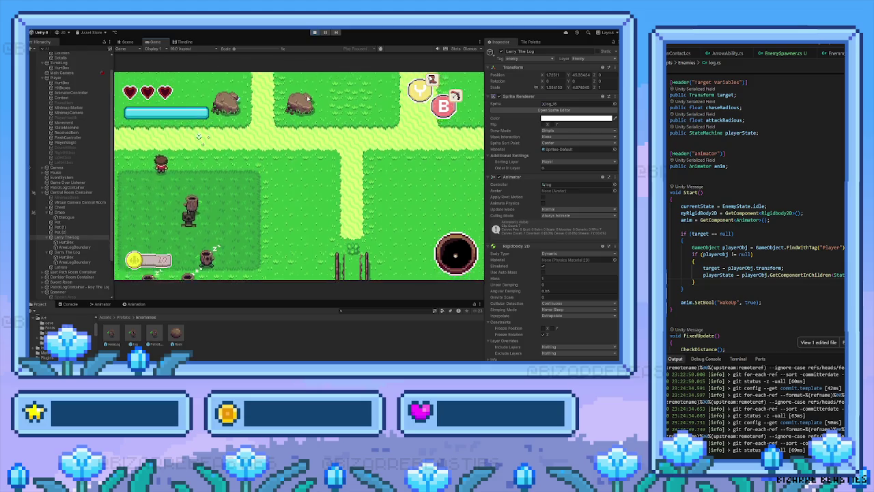
key("d")
key("d")
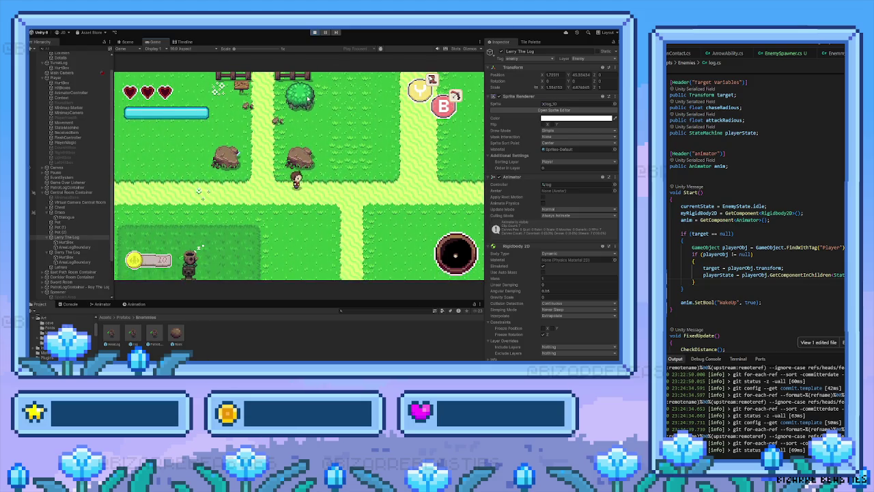
key("w")
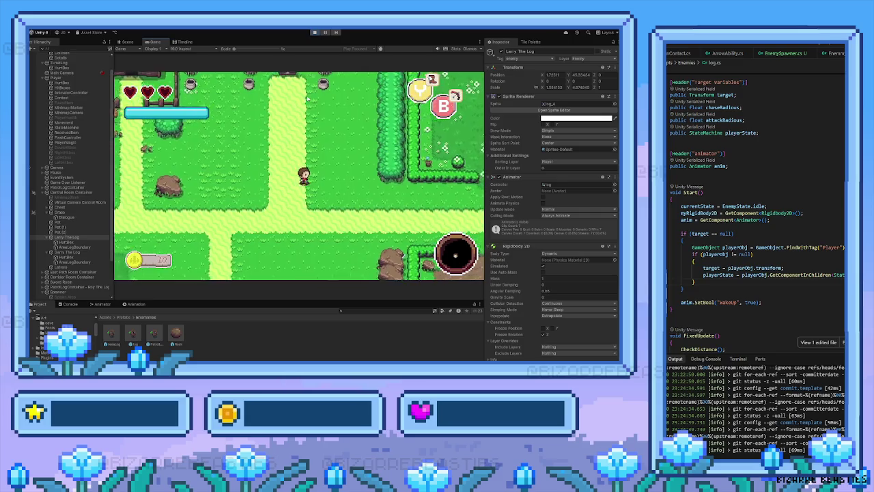
key("a")
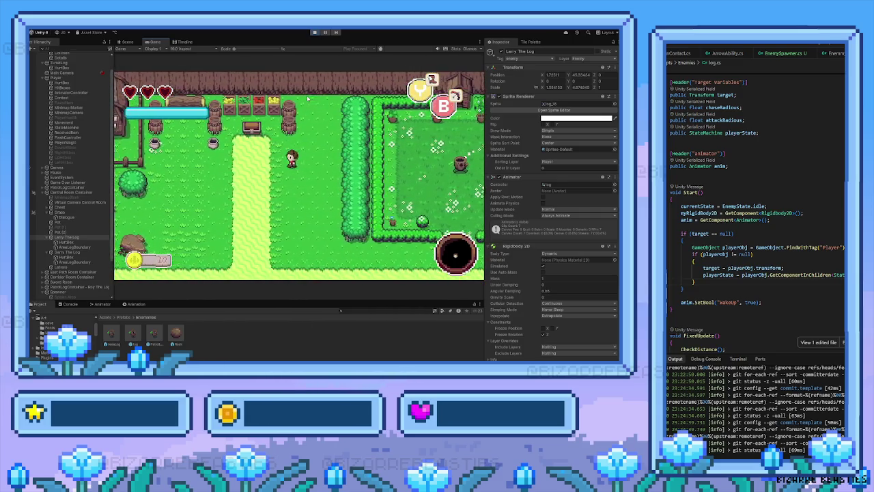
key("a")
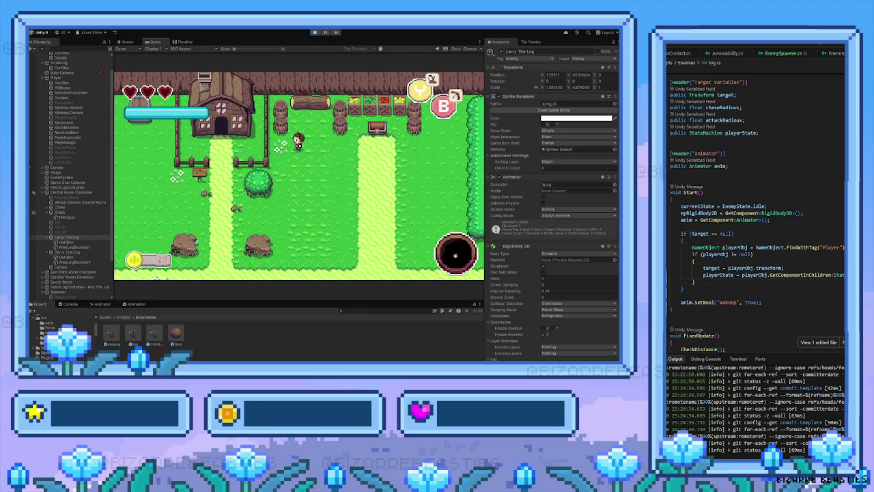
Step: Stop Play mode, frame Larry The Log in the hedged garden, then pan back to the spawner's grass square
left_click(314, 33)
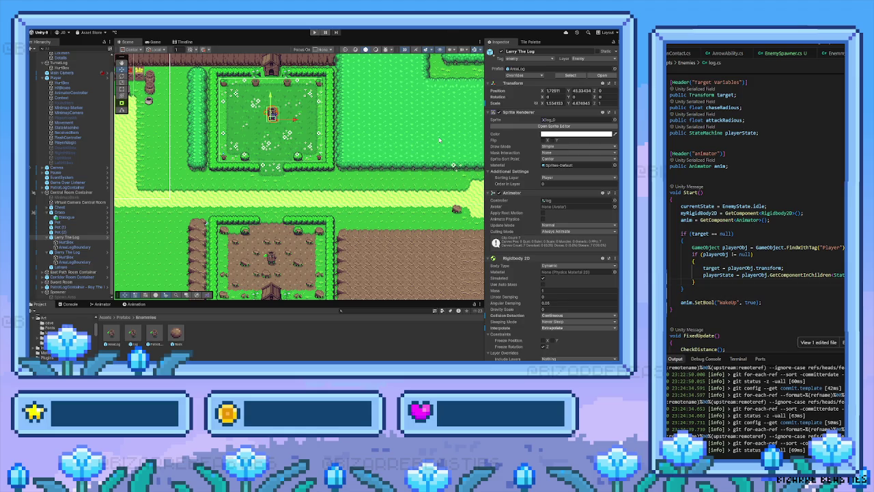
mouse_move(432, 156)
left_mouse_down()
mouse_move(319, 144)
mouse_move(307, 168)
left_mouse_up()
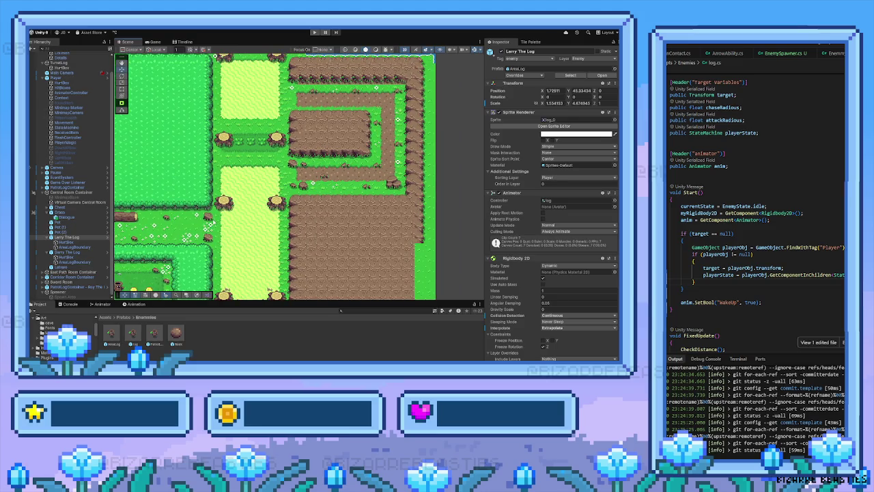
key("f")
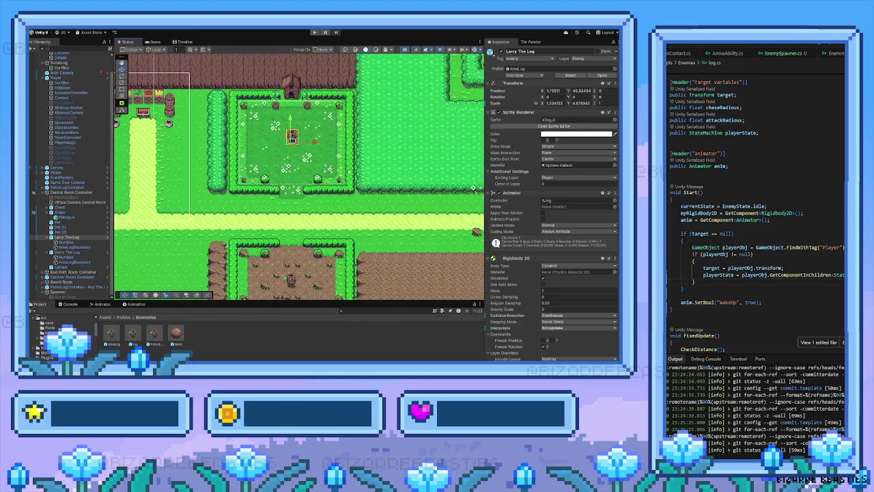
left_click_drag(348, 171, 215, 219)
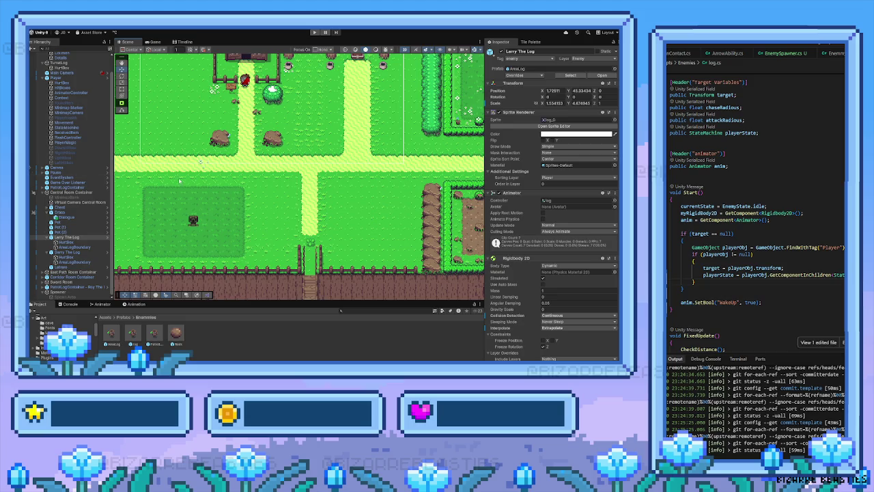
left_click_drag(223, 176, 268, 198)
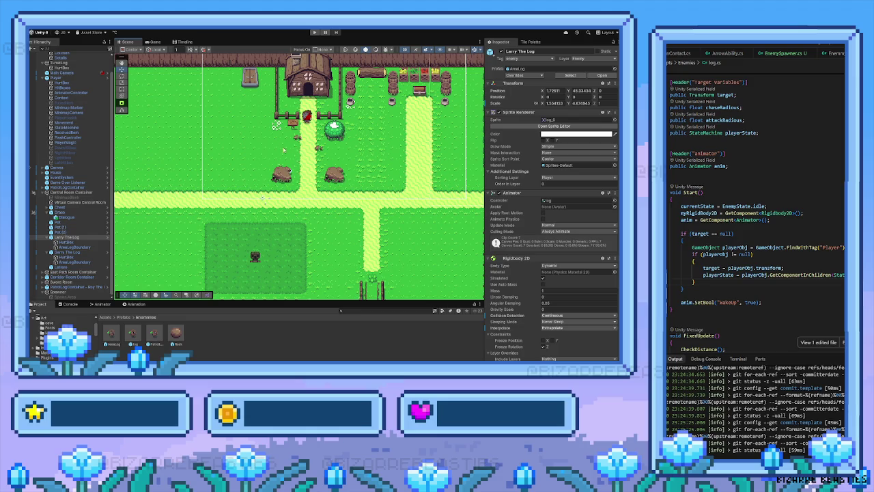
Step: Select the Spawner, pan to its spawn area, and start Play mode to test it
left_click(256, 255)
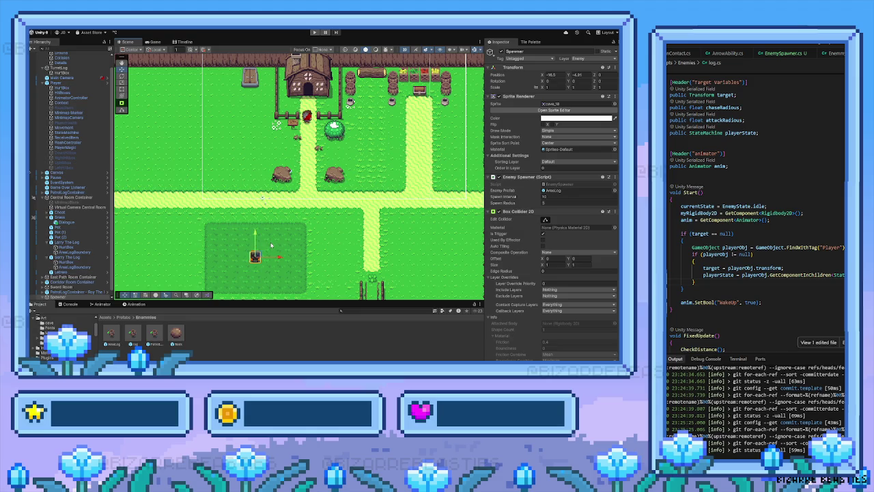
mouse_move(284, 248)
left_mouse_down()
mouse_move(251, 224)
mouse_move(252, 234)
left_mouse_up()
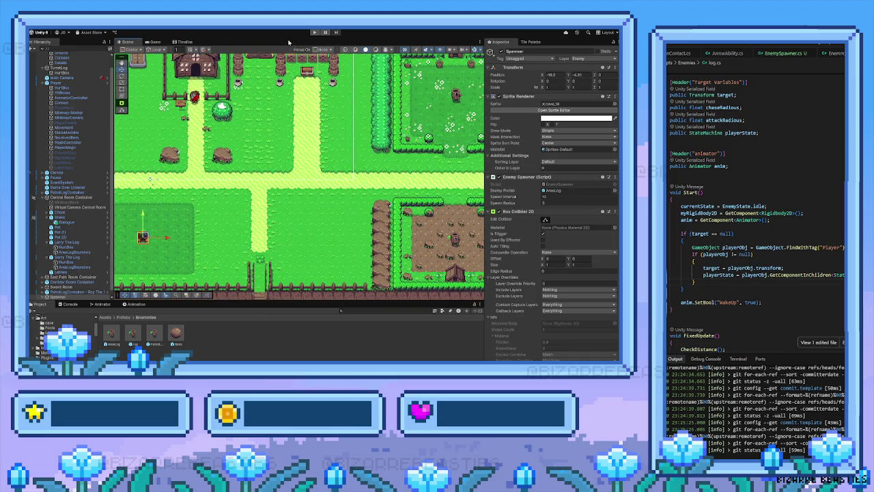
left_click(314, 32)
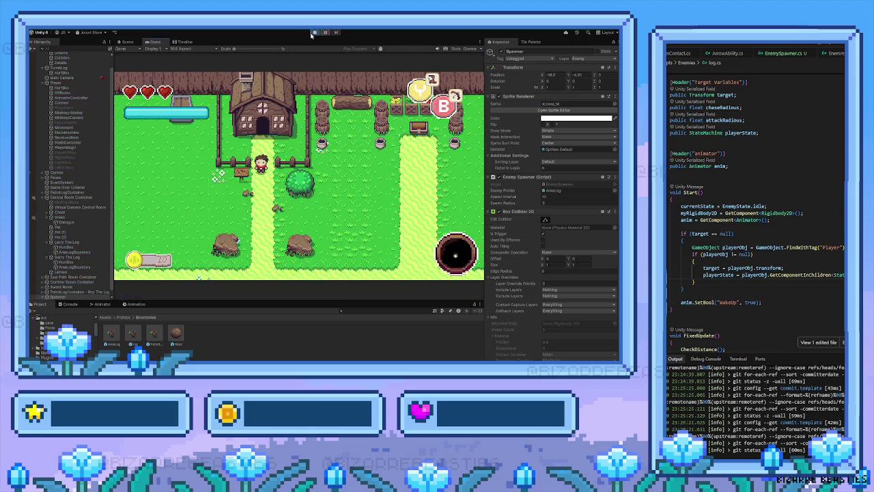
Step: Walk the player down from the house into the grassy spawn area toward the log enemies
key("s")
key("a")
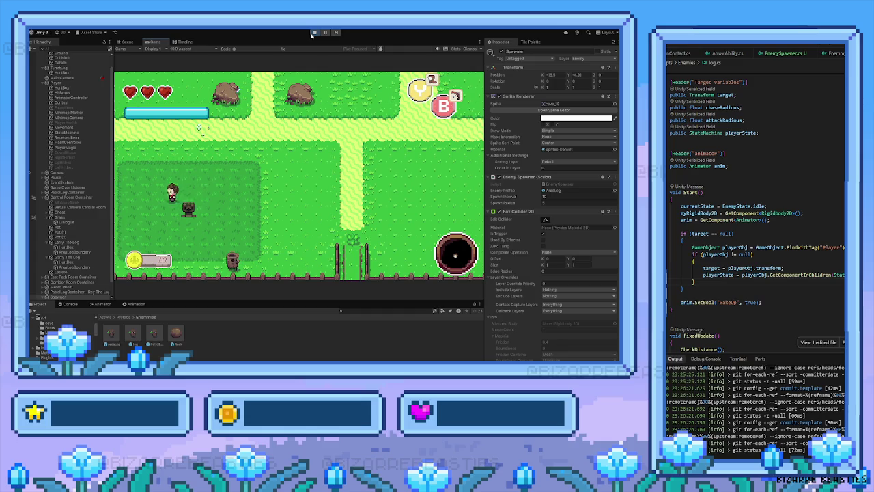
key("s")
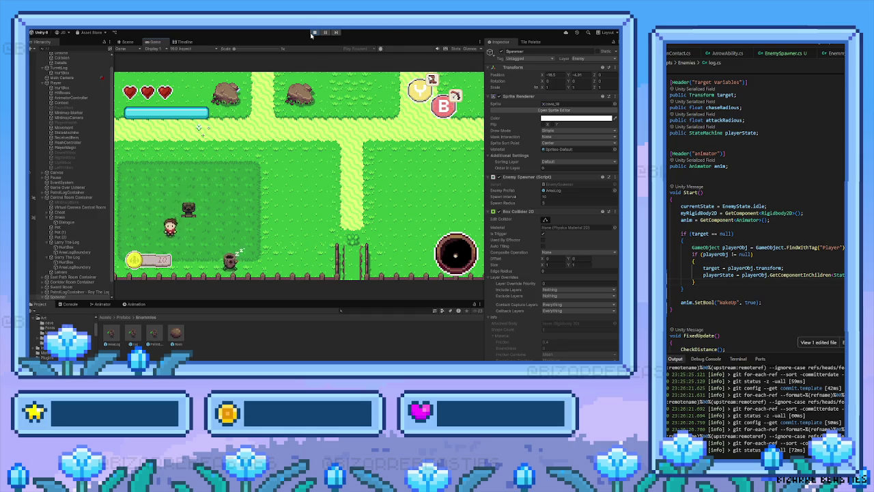
key("d")
key("w")
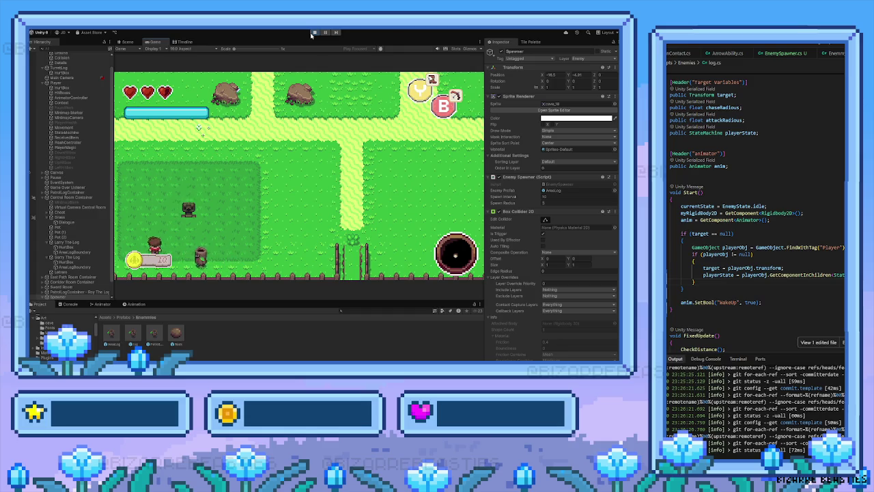
key("d")
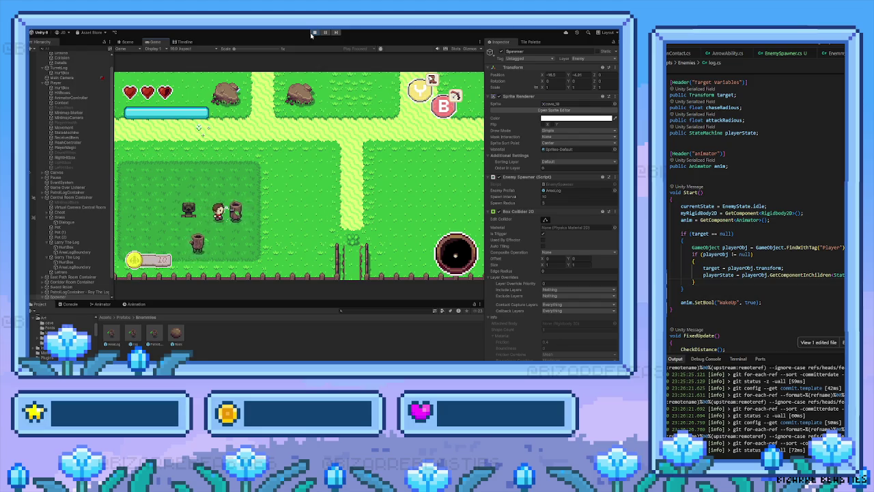
key("a")
key("s")
Step: Circle the player past the chasing logs, head right away from them, and return to the Scene view
key("w")
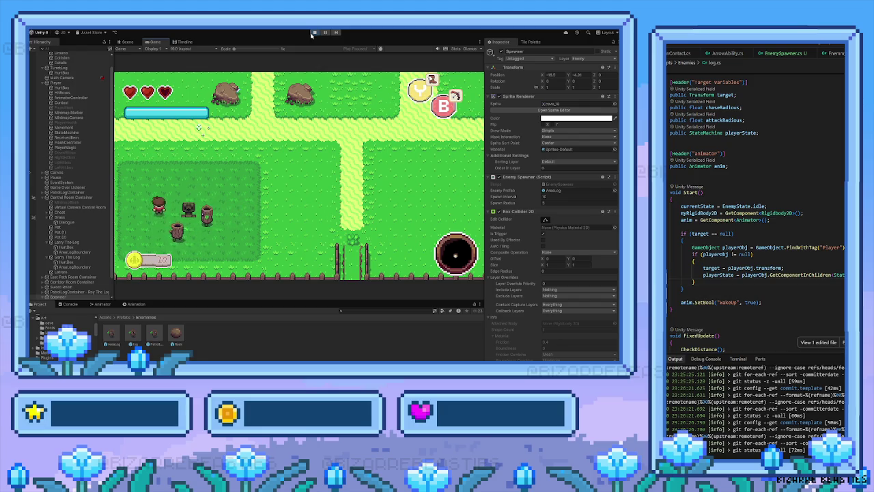
key("d")
key("a")
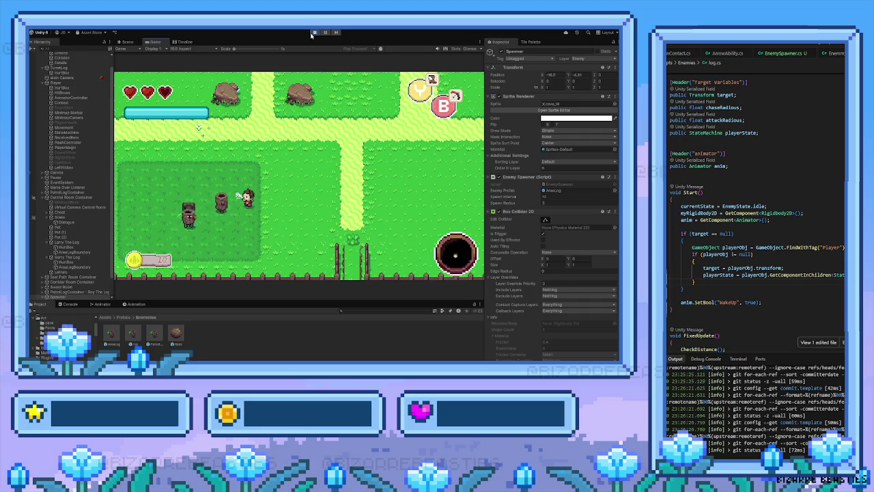
key("w")
key("a")
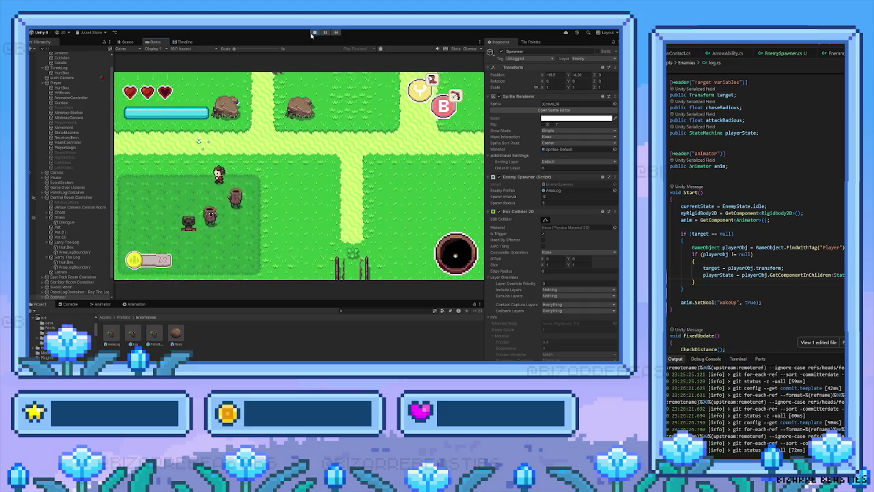
key("s")
key("d")
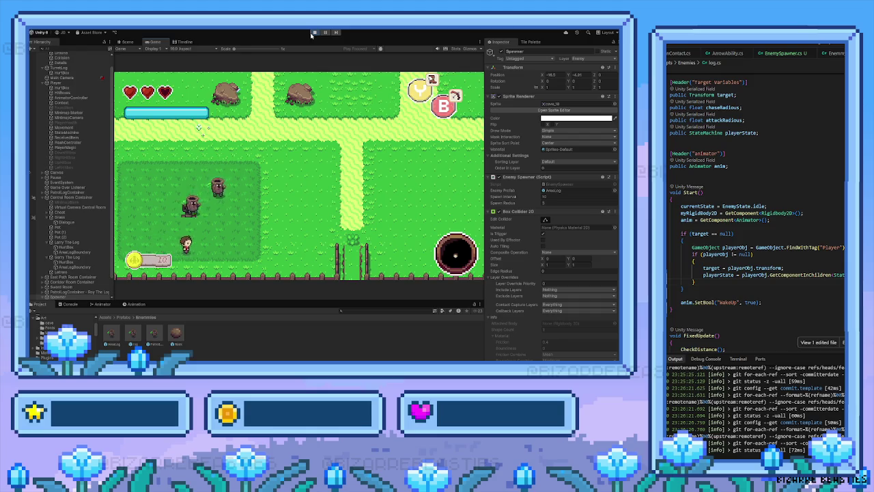
key("w")
key("d")
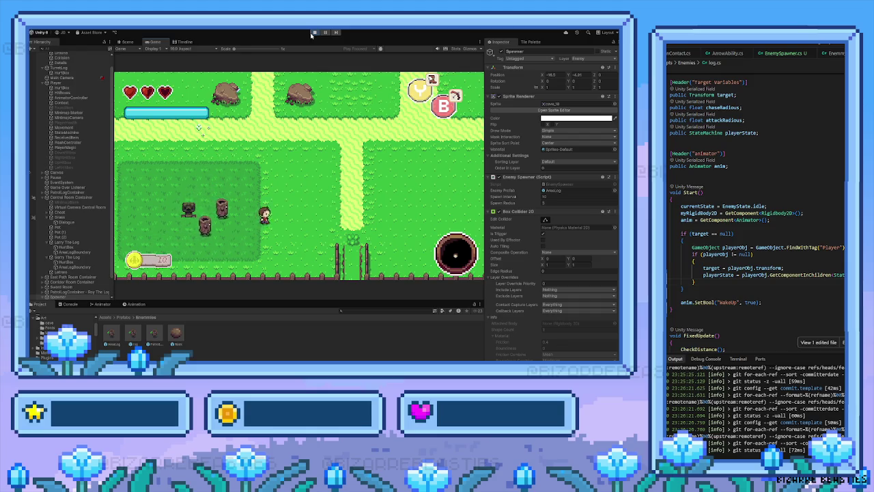
key("d")
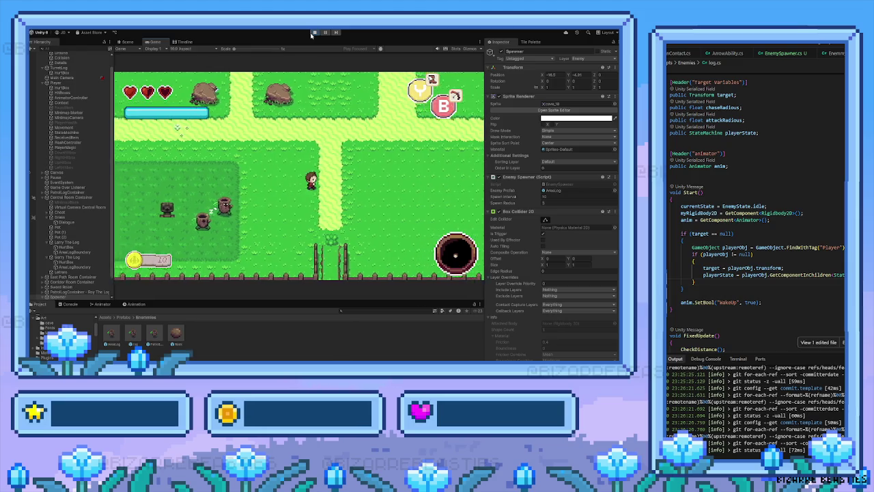
left_click(315, 32)
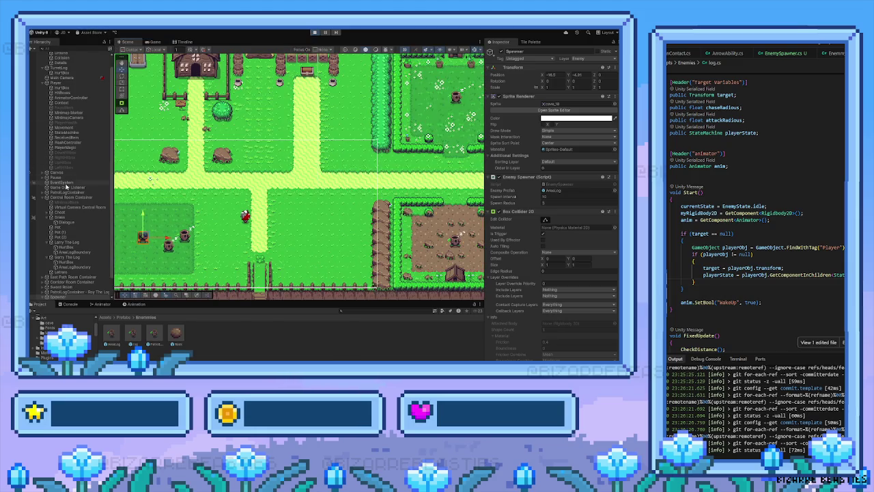
Step: Move an AreaLog(Clone) beside Larry The Log, then view Larry's Enemy Area settings (chase radius 10, attack radius 1)
left_click(184, 236)
mouse_move(185, 235)
left_mouse_down()
mouse_move(238, 200)
mouse_move(384, 141)
mouse_move(433, 97)
mouse_move(426, 91)
left_mouse_up()
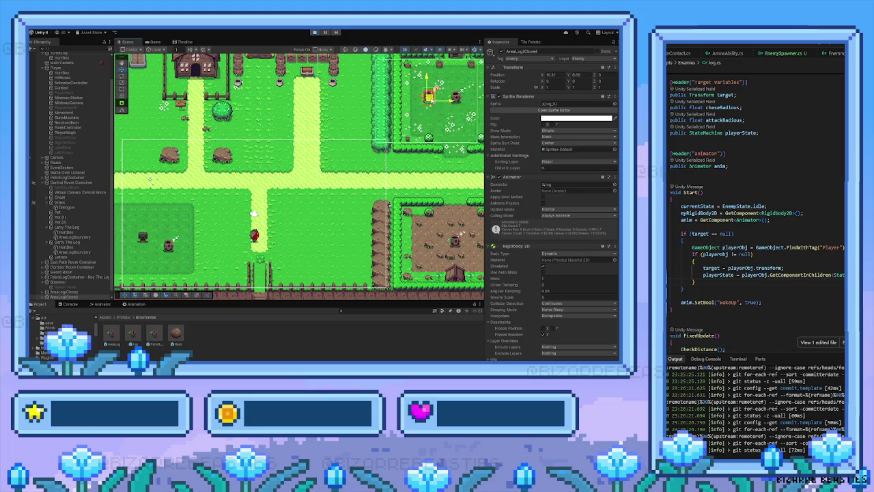
key("f")
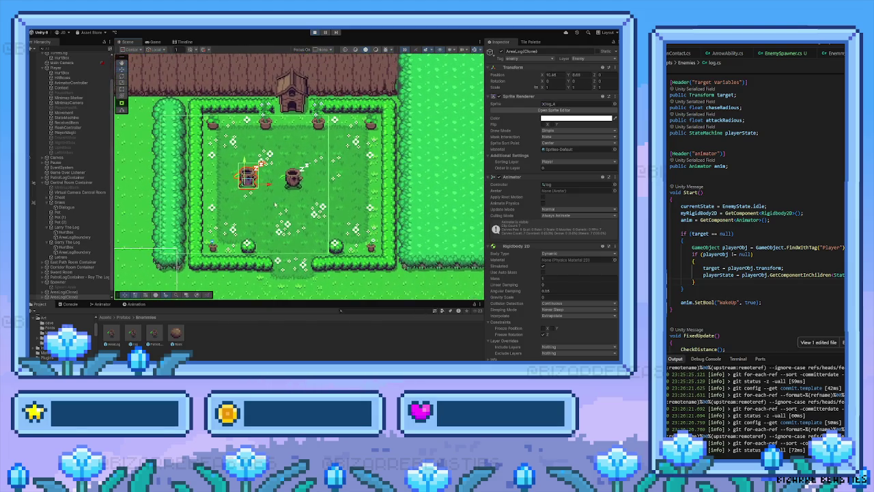
left_click(293, 178)
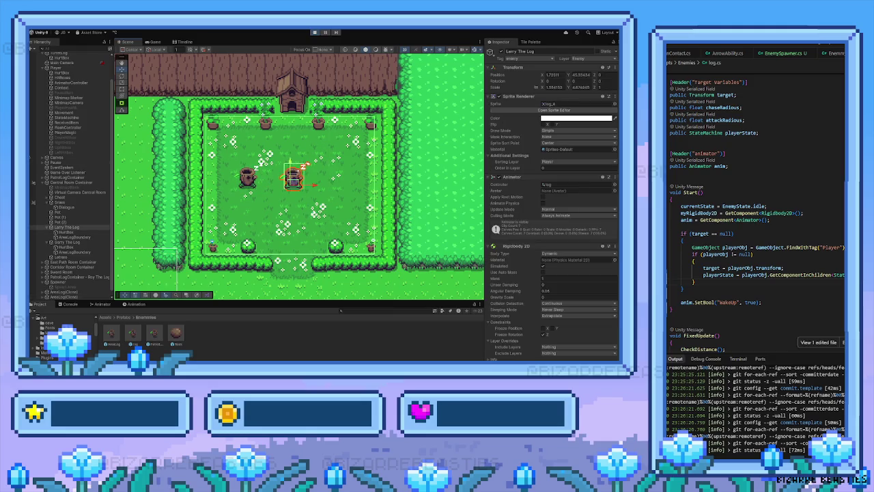
scroll(517, 250, "down", 5)
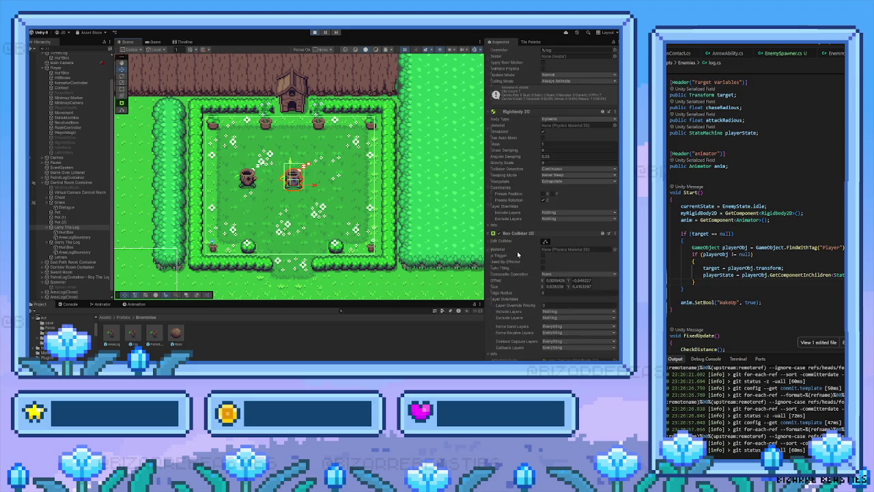
scroll(517, 251, "down", 9)
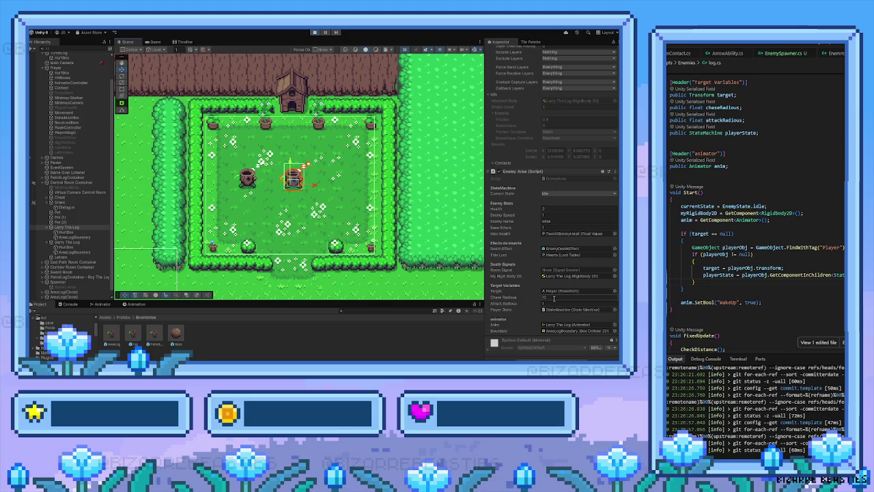
Step: Inspect Larry The Log's HurtBox, then the spawned log clone's components and HurtBox child
left_click(61, 232)
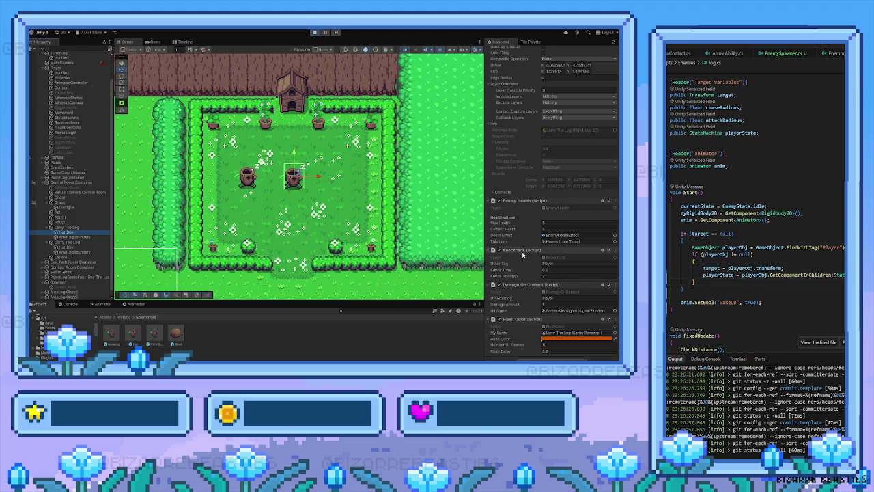
left_click(248, 180)
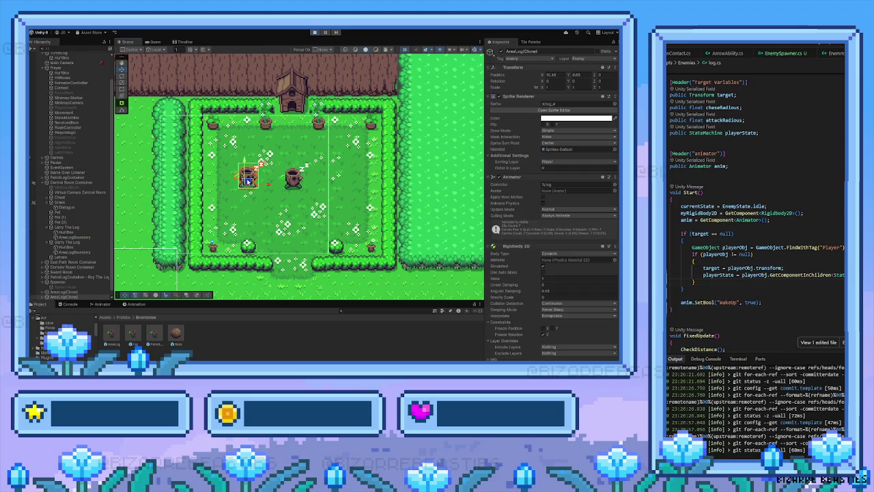
scroll(573, 305, "down", 3)
scroll(70, 274, "down", 1)
scroll(118, 225, "down", 1)
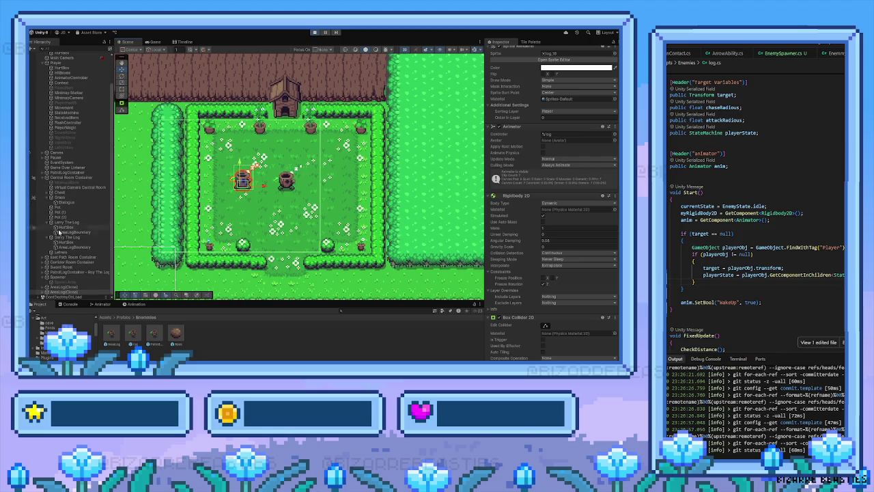
left_click(43, 291)
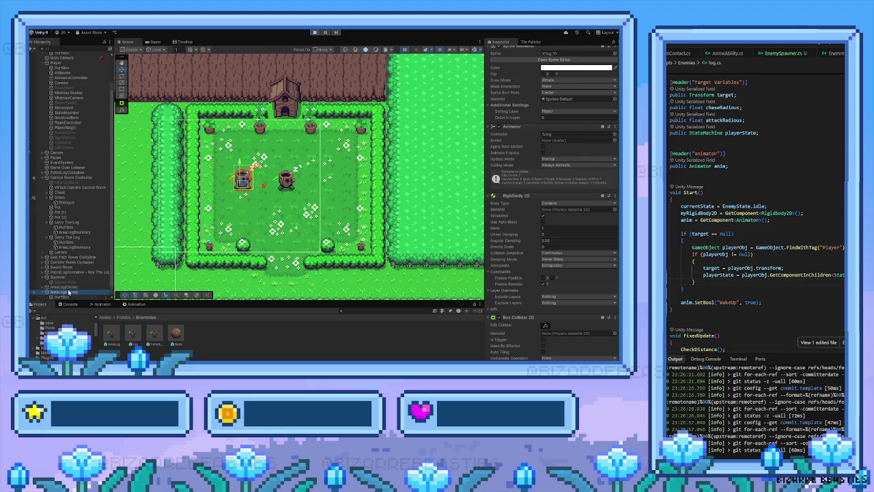
scroll(69, 292, "down", 1)
left_click(68, 287)
scroll(512, 247, "down", 1)
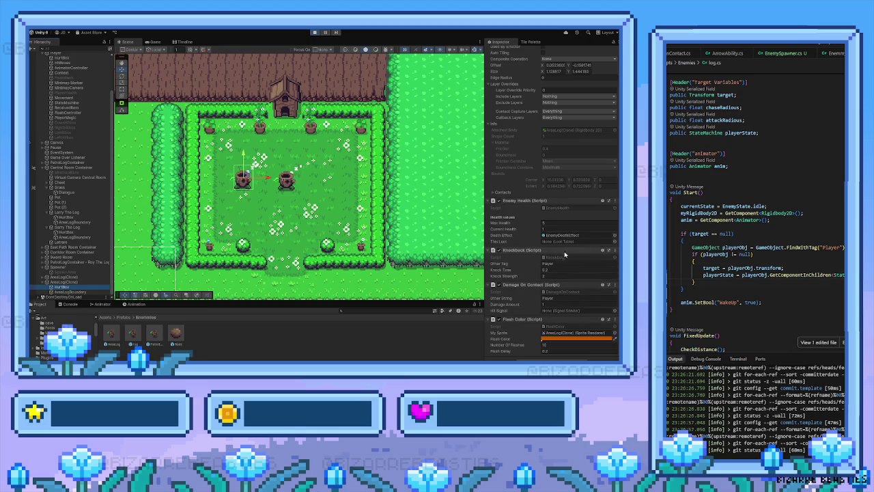
Step: Review the log clone's own physics and collider settings, then compare them against Larry The Log
scroll(553, 324, "up", 3)
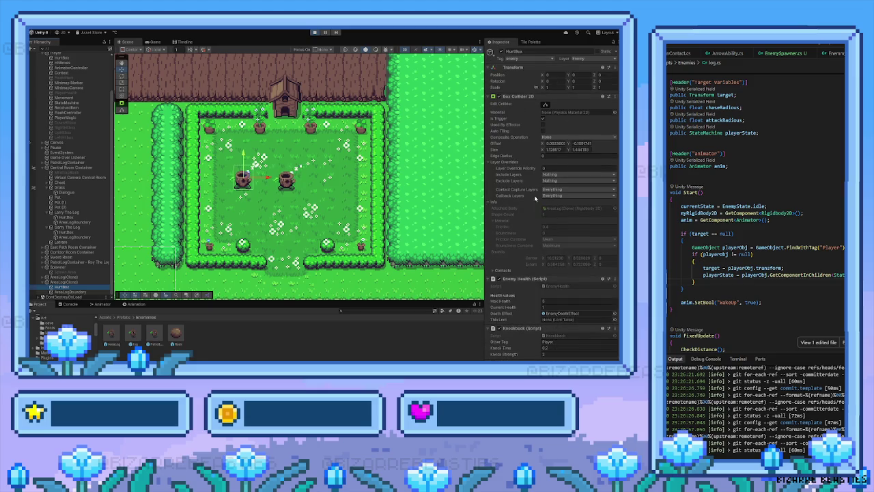
scroll(532, 247, "down", 2)
scroll(534, 246, "down", 1)
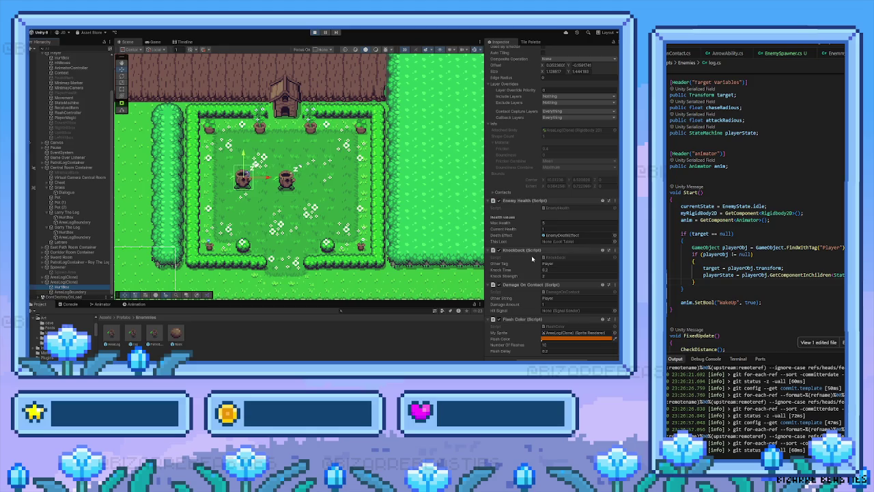
left_click(77, 282)
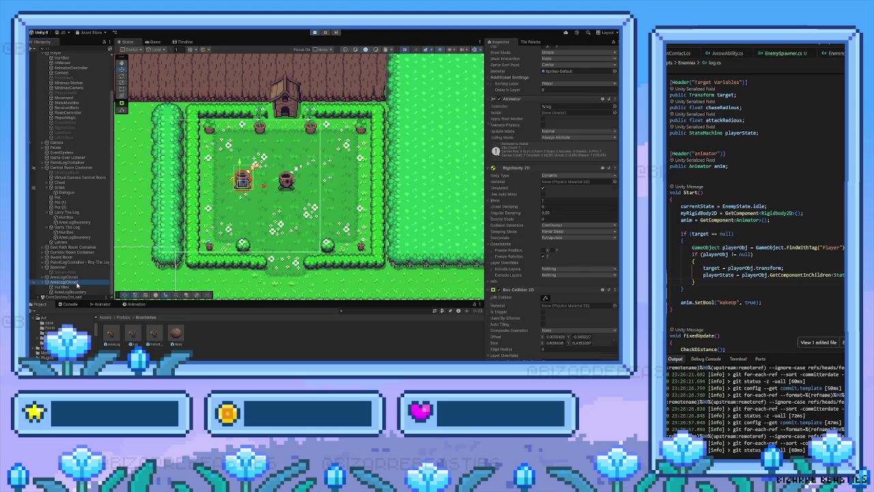
scroll(566, 285, "down", 9)
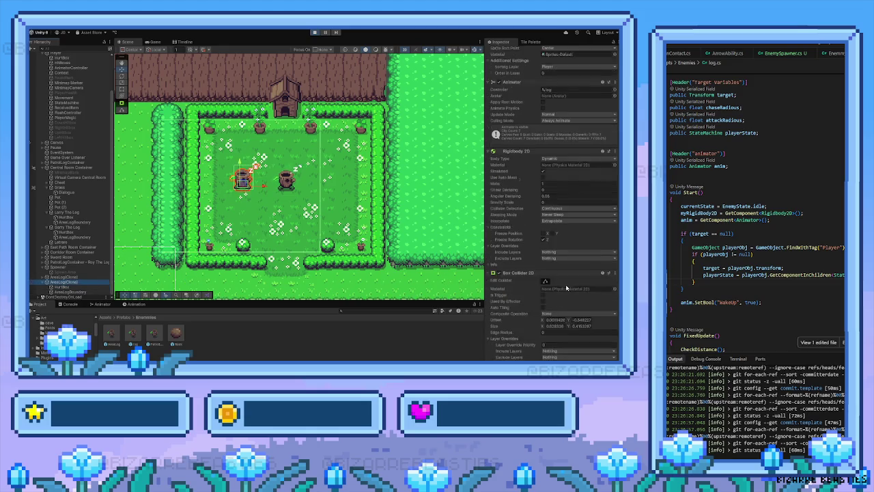
scroll(566, 285, "down", 4)
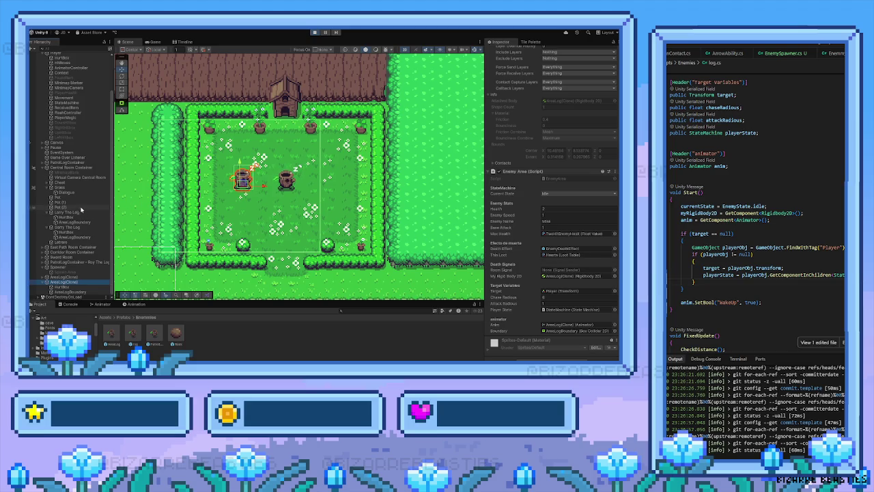
left_click(285, 181)
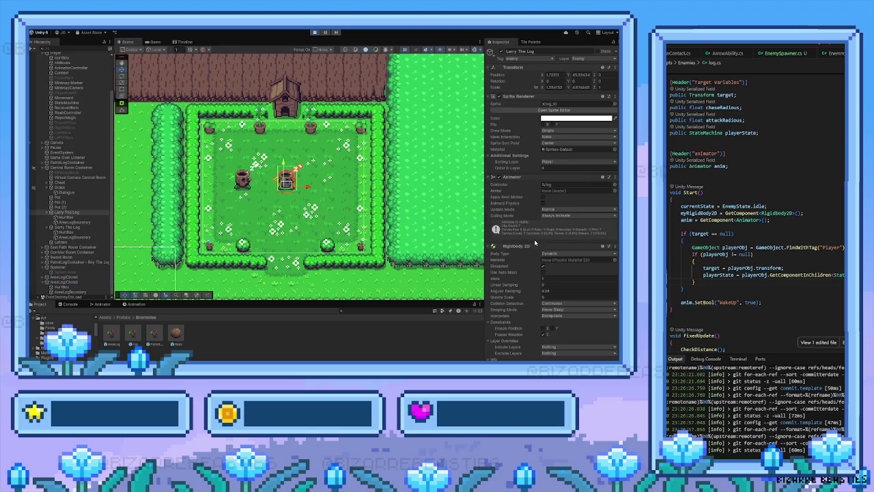
scroll(535, 243, "down", 2)
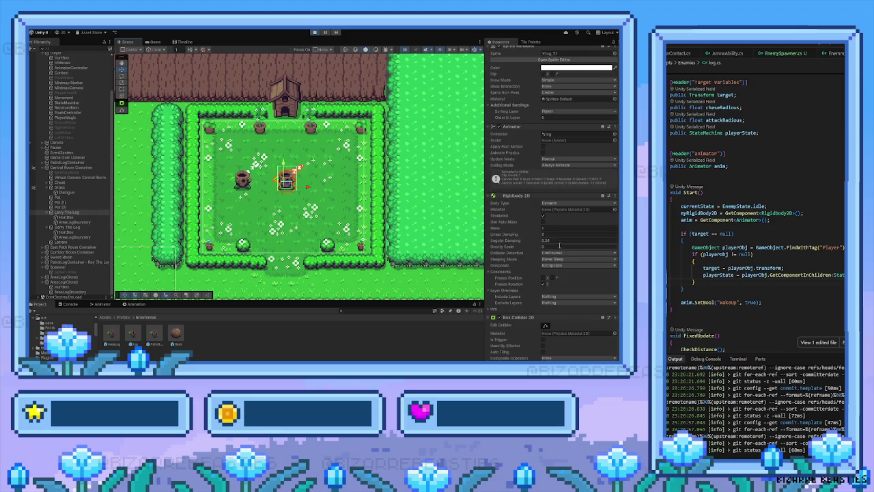
left_click(242, 179)
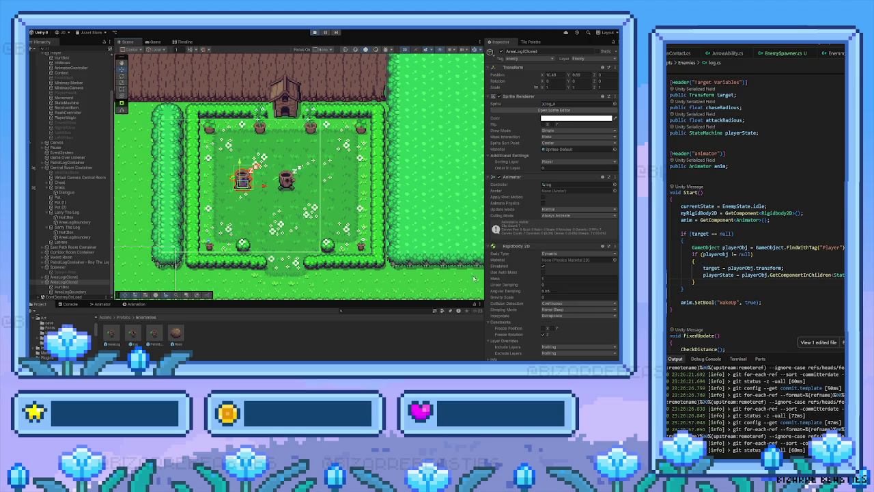
Step: Compare Larry The Log's components with the AreaLog clone, then start play mode
left_click(288, 179)
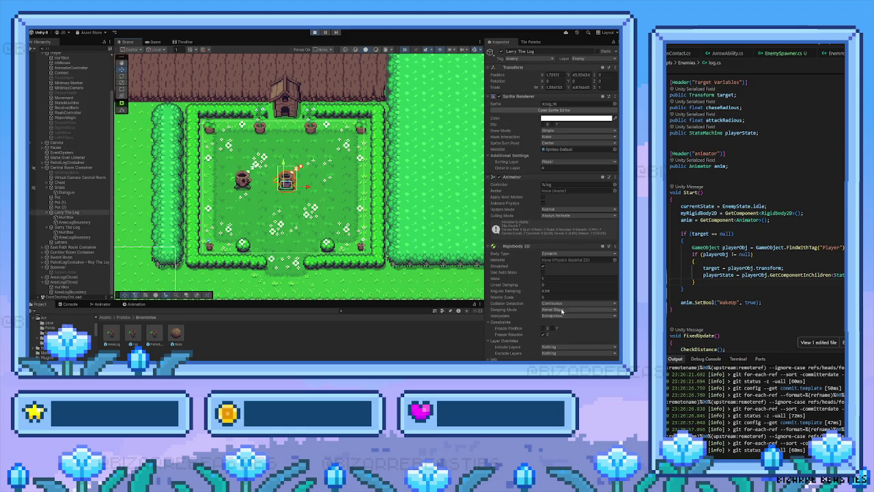
scroll(547, 297, "down", 1)
scroll(575, 310, "down", 1)
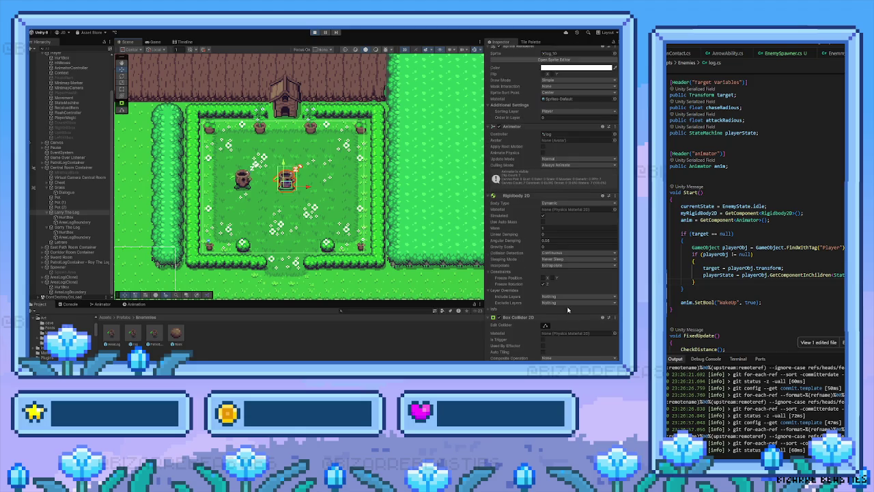
scroll(567, 309, "down", 1)
scroll(569, 310, "down", 4)
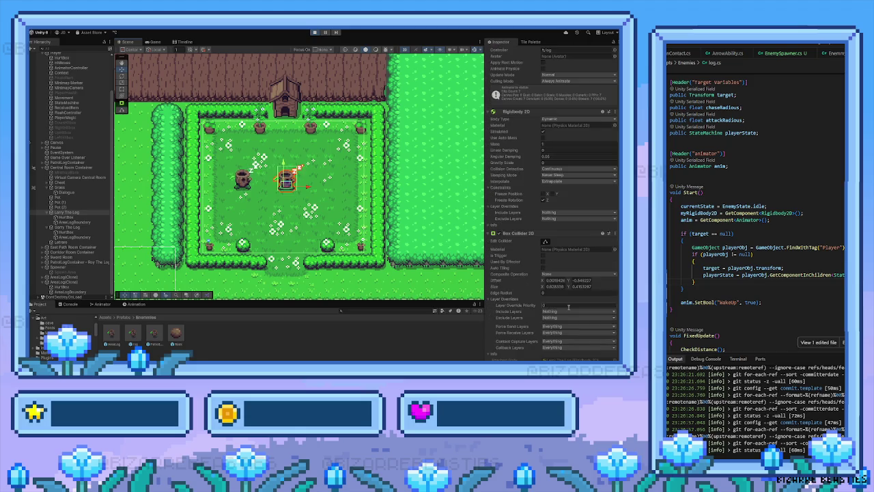
scroll(568, 309, "down", 3)
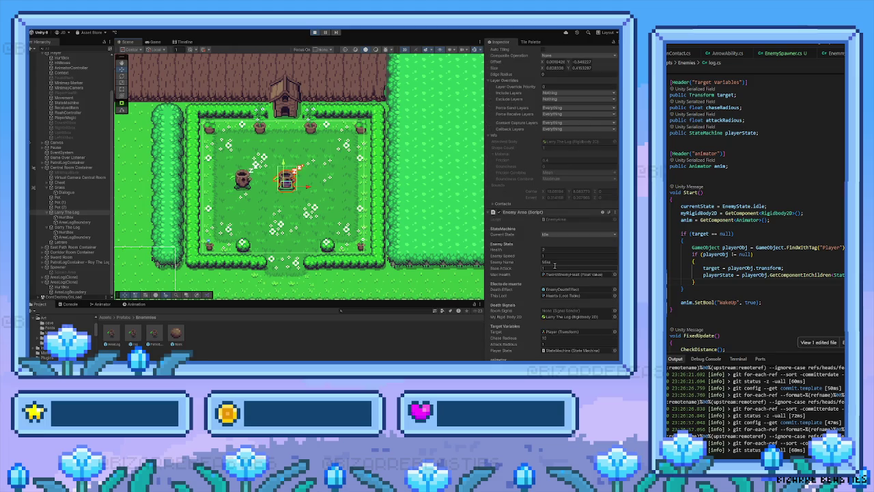
scroll(555, 265, "down", 1)
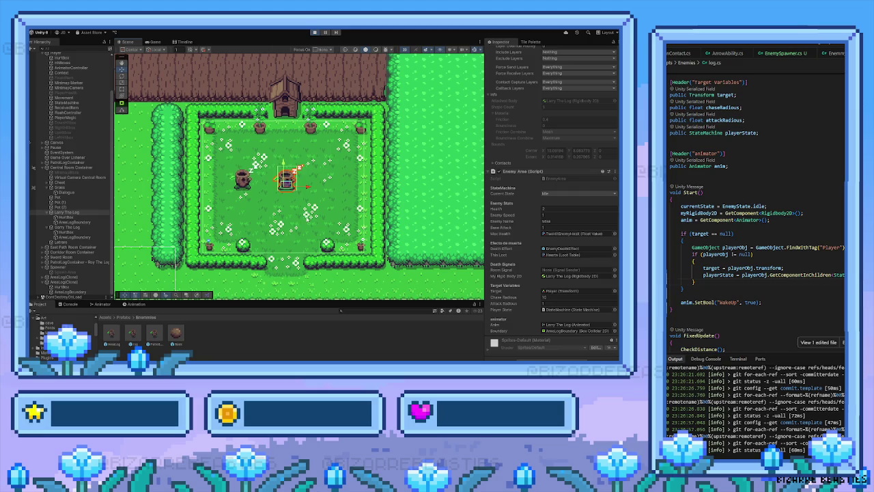
scroll(562, 278, "up", 3)
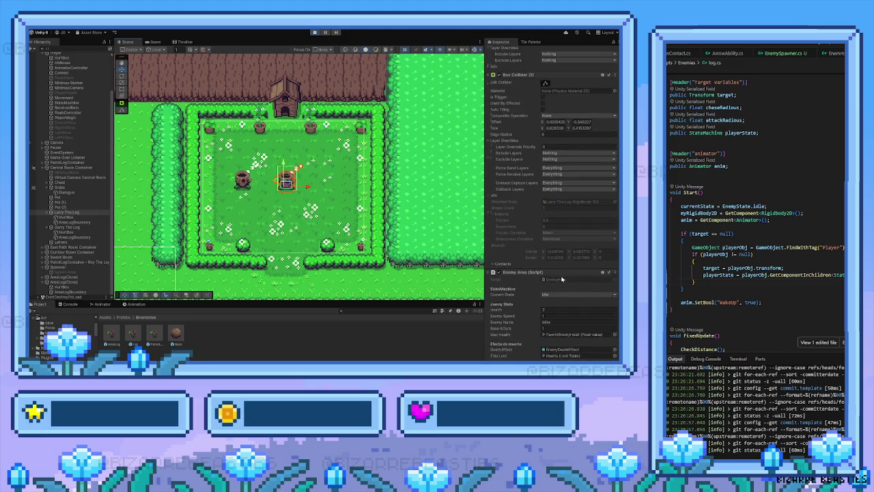
scroll(562, 279, "up", 3)
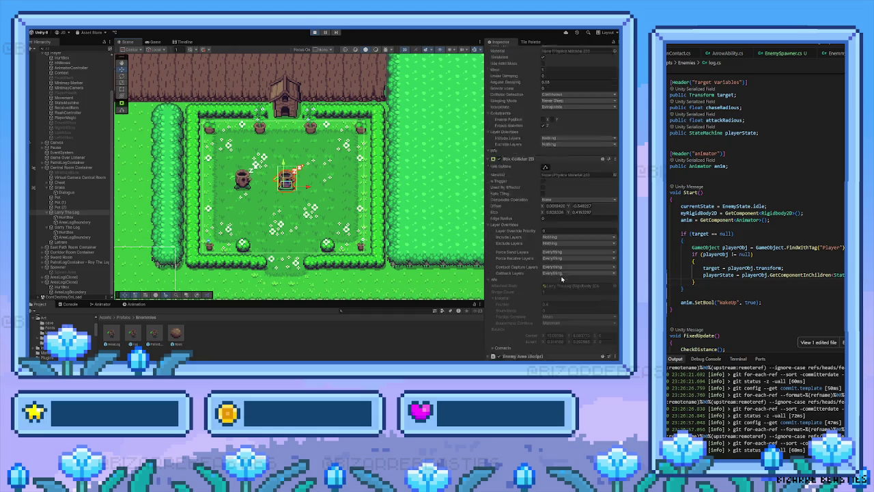
scroll(562, 278, "down", 5)
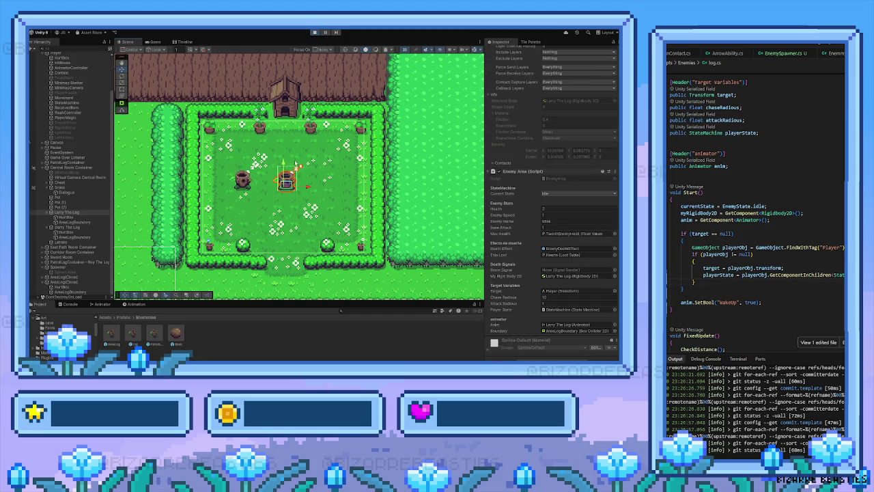
left_click(242, 179)
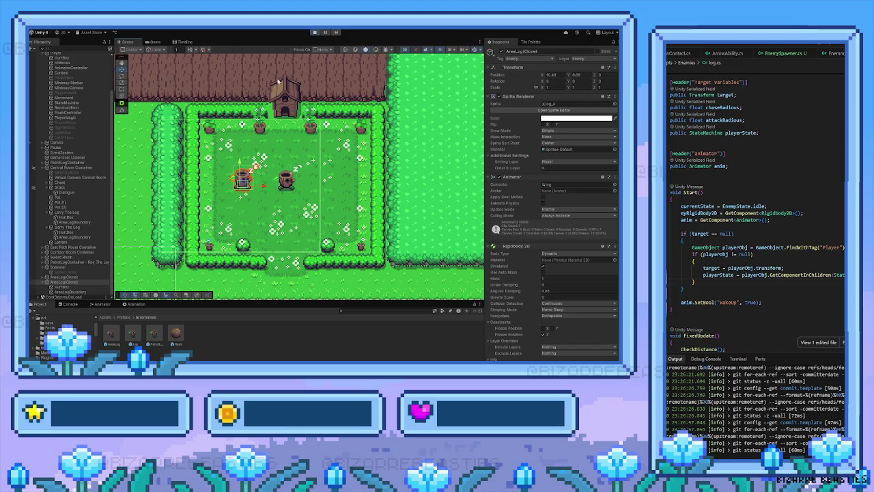
left_click(316, 32)
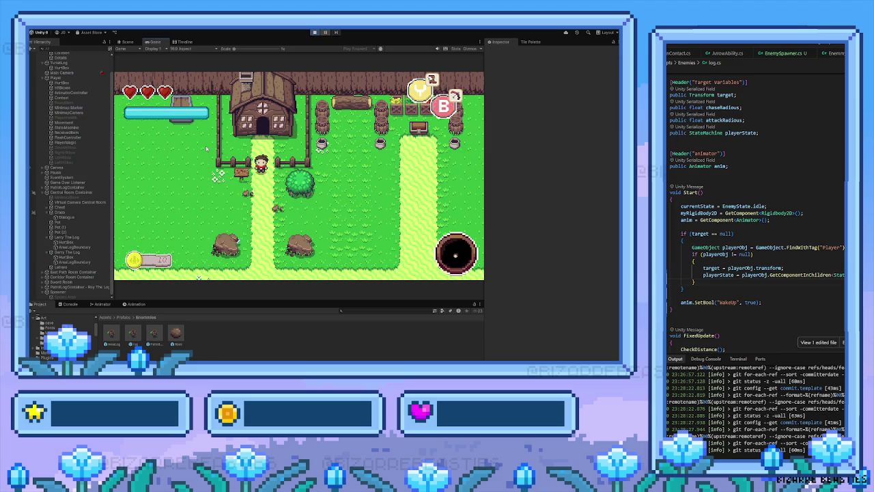
Step: Walk the player back and forth between the path and the dark enemy area
key("Down")
key("Left")
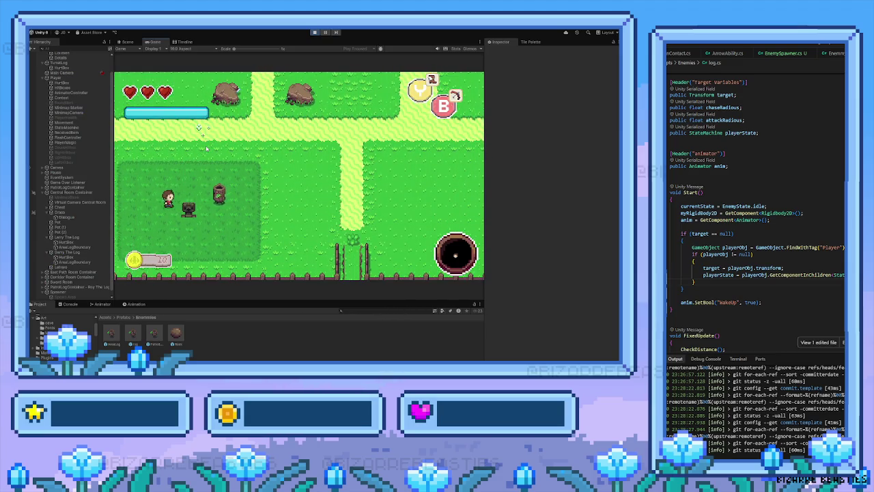
key("Up")
key("Right")
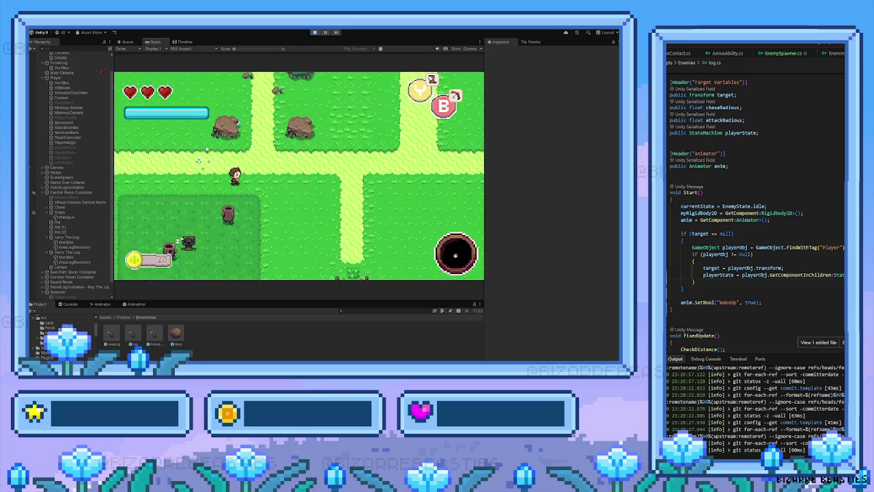
key("Down")
key("Left")
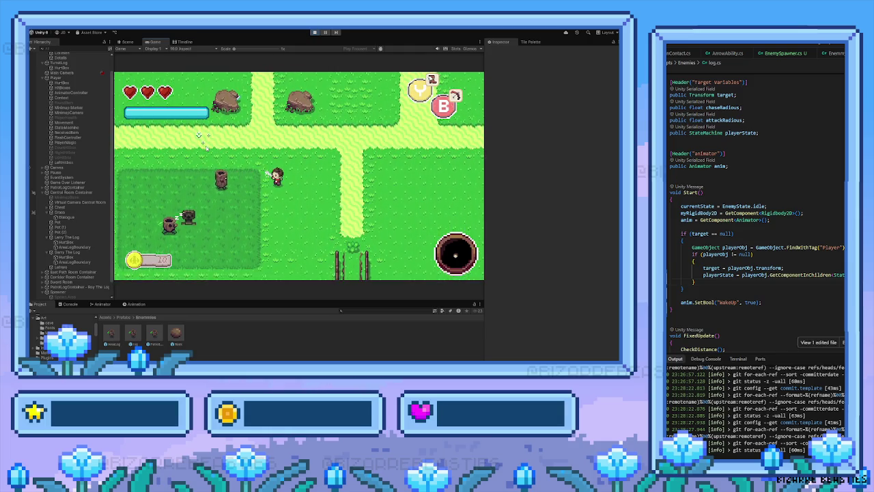
key("Left")
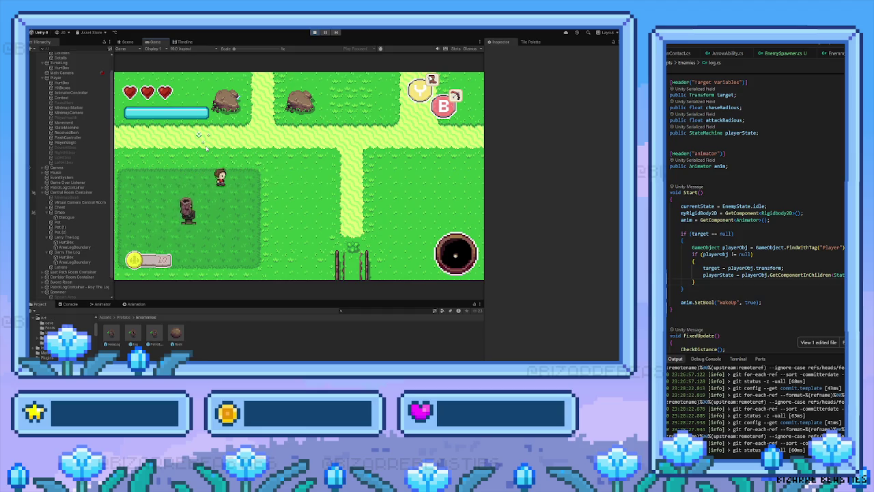
key("Up")
key("Left")
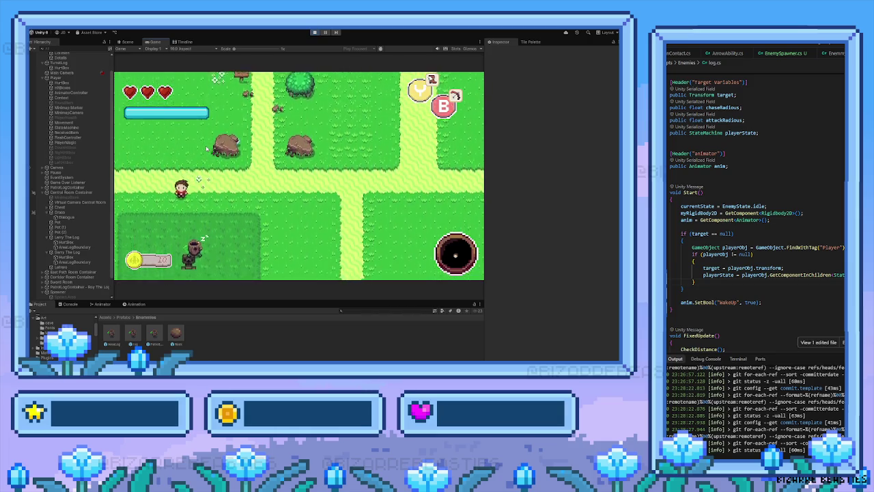
key("Down")
key("Left")
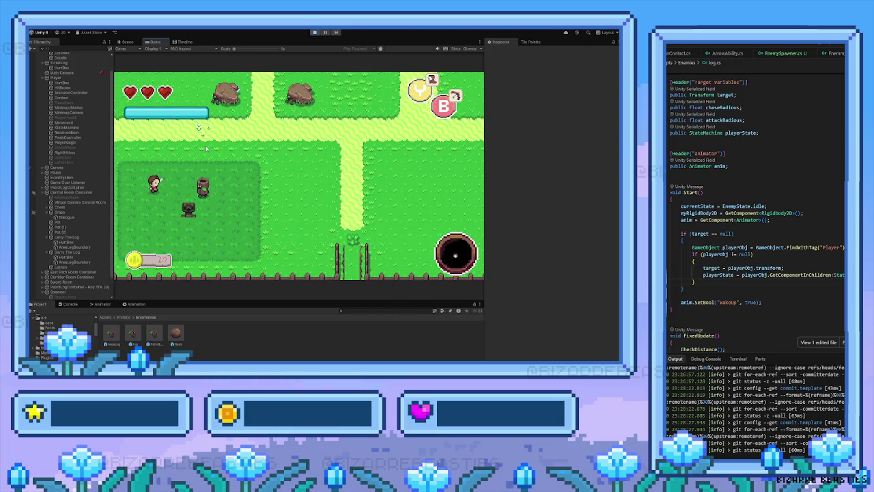
key("Left")
key("Right")
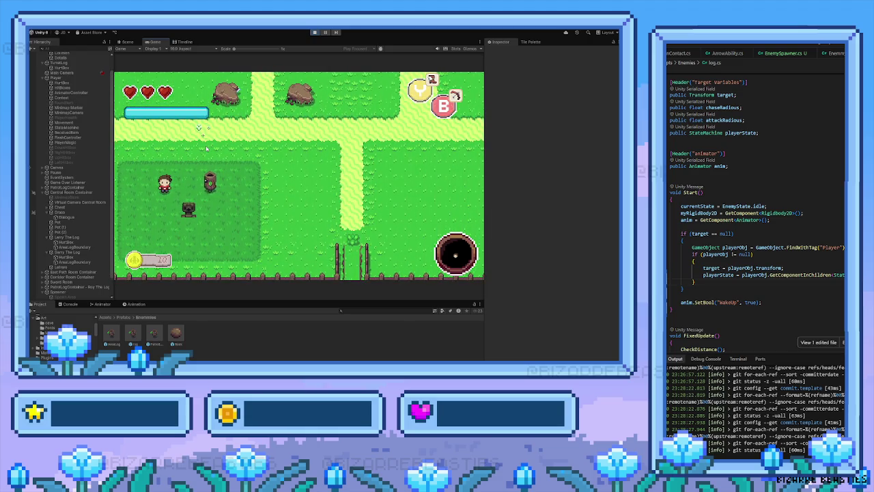
Step: Lead the woken log around the dark area, then stop play mode with Ctrl+P
key("Up")
key("Down")
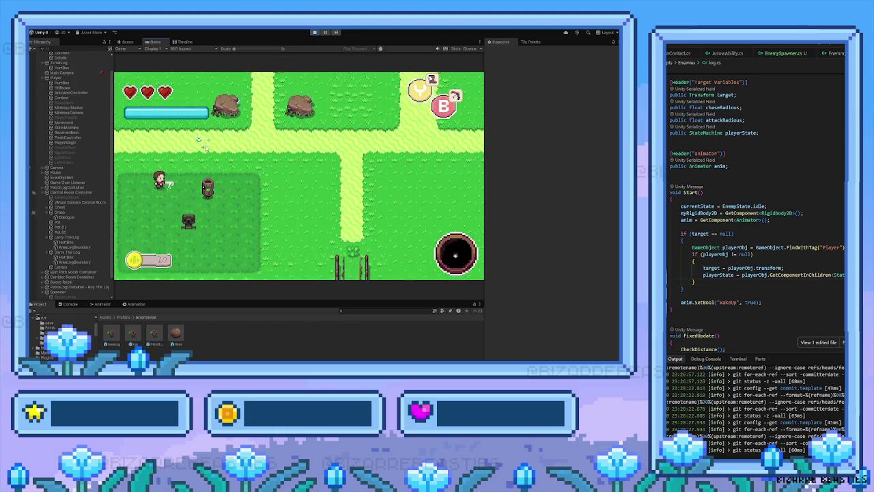
key("Right")
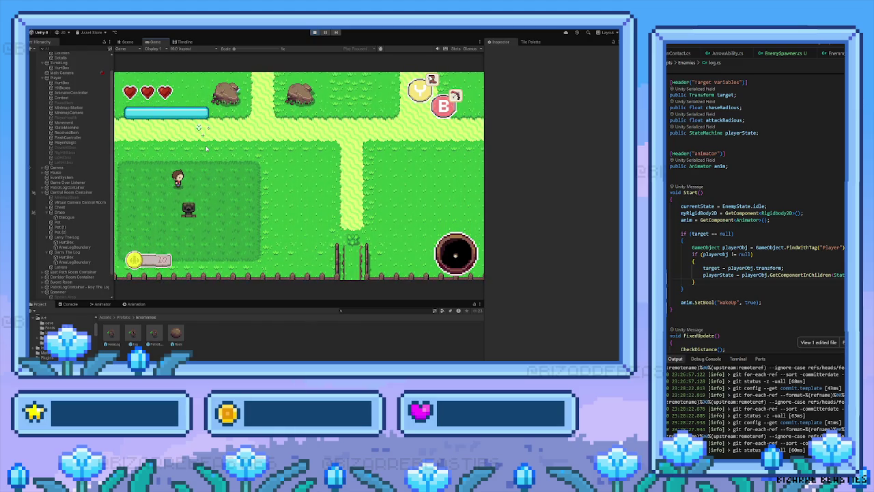
key("Down")
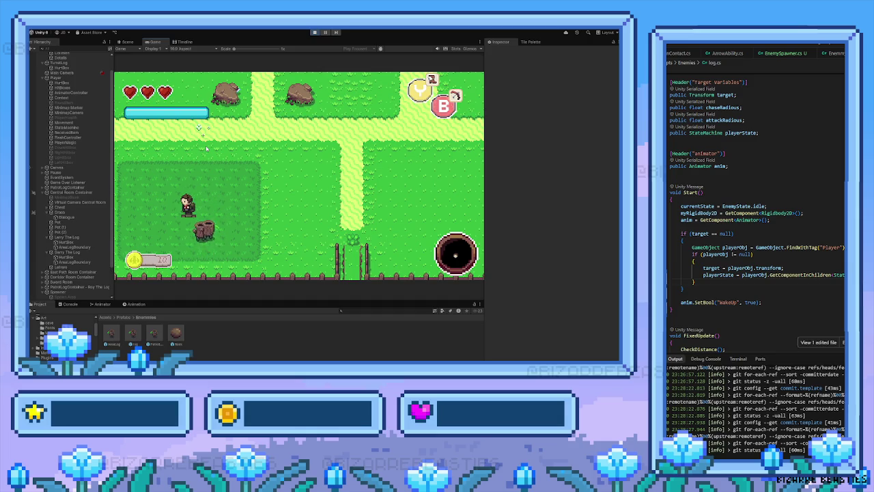
key("Left")
key("Down")
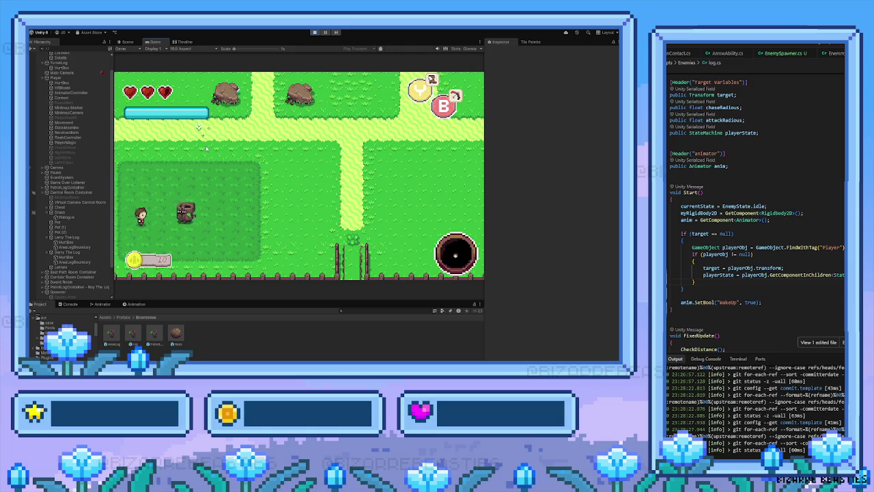
key("Down")
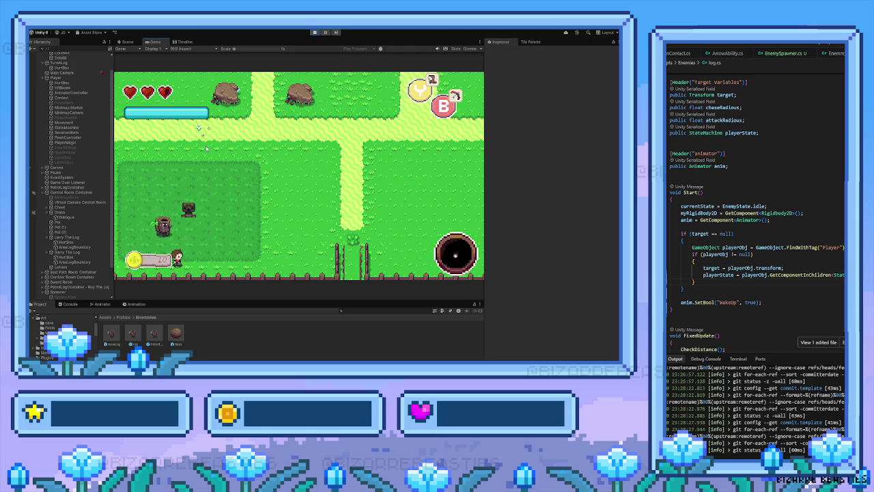
key("Right")
key("Right")
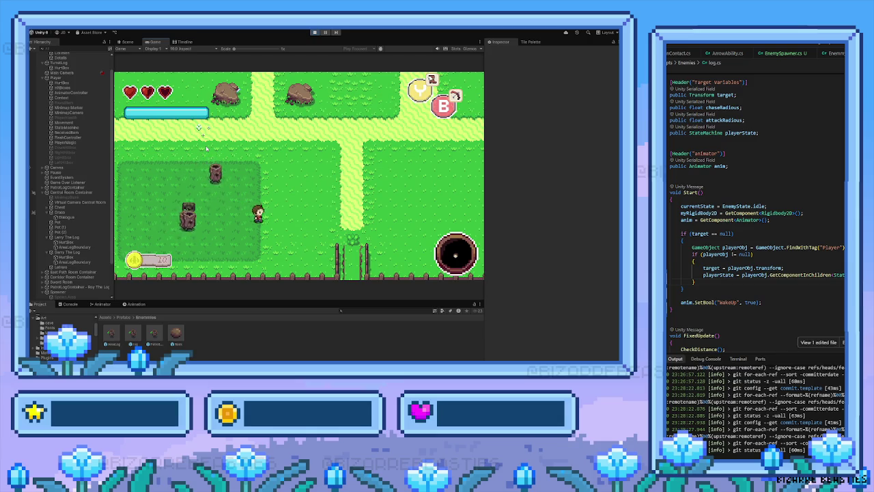
key("Up")
key("Right")
key("Left")
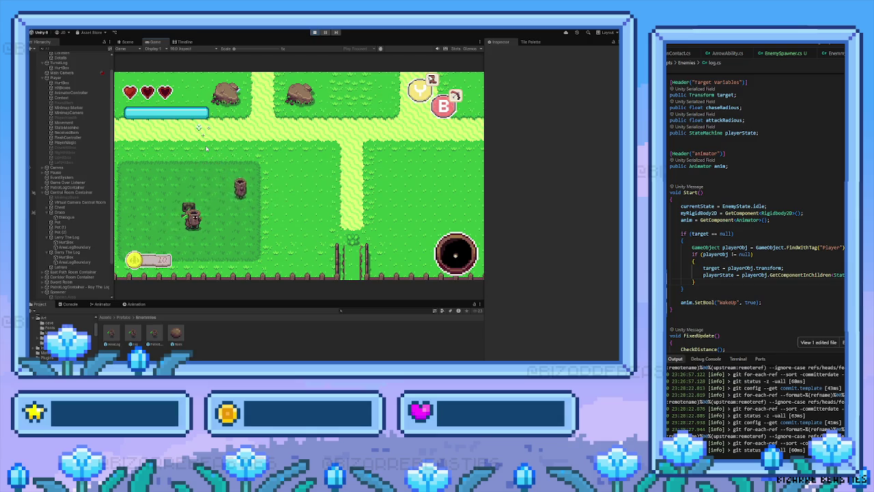
key("Right")
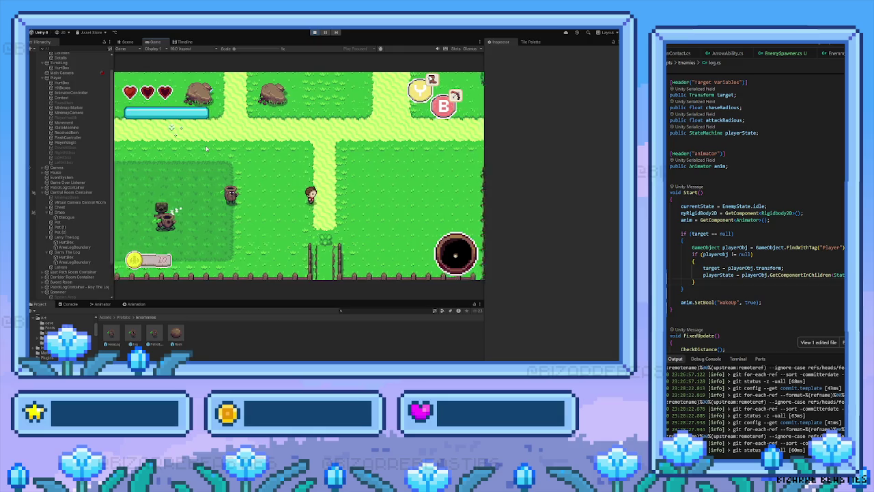
key("Up")
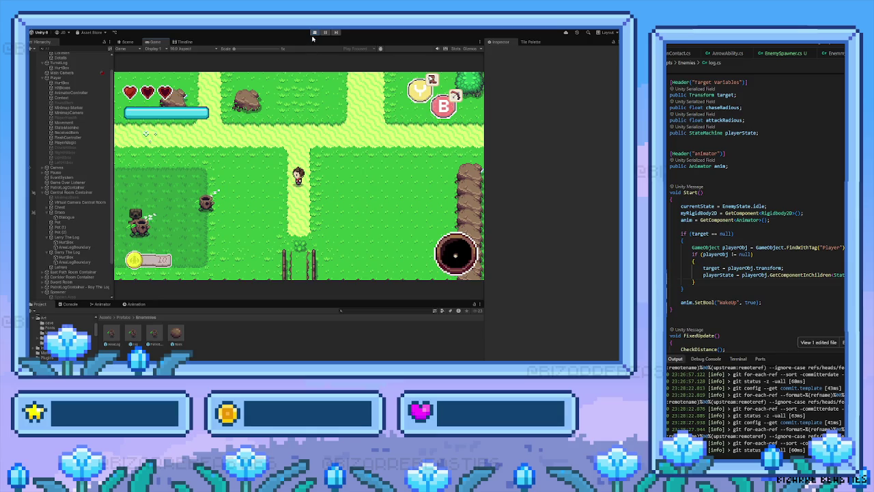
key("ctrl+p")
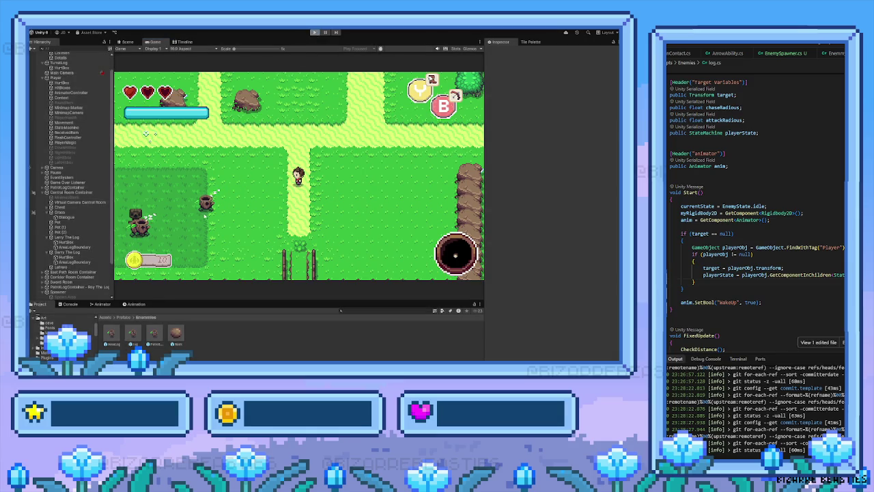
Step: Pan to the enemy area, review the Spawner's Inspector settings, and run the game
key("Down")
key("Left")
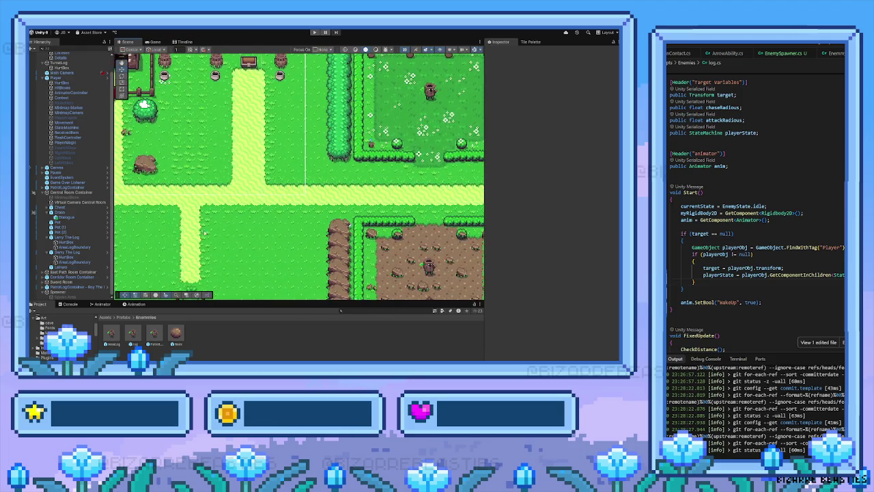
key("Down")
key("Left")
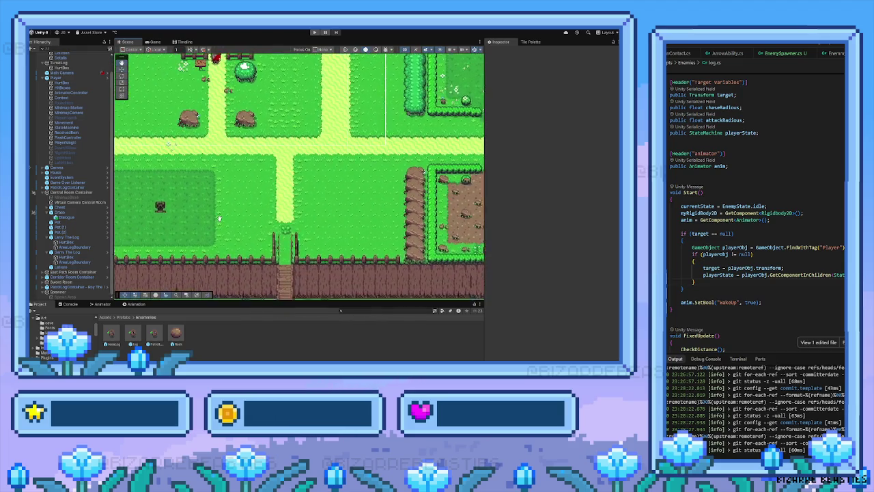
left_click(193, 199)
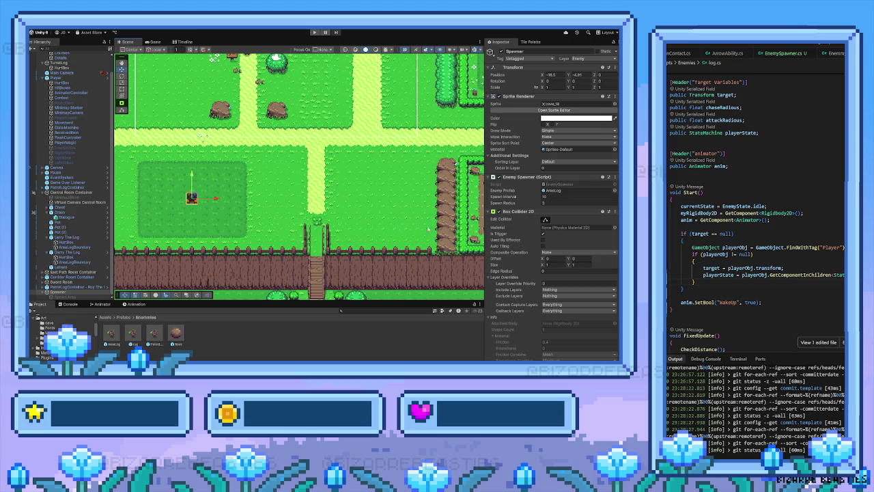
scroll(550, 275, "down", 2)
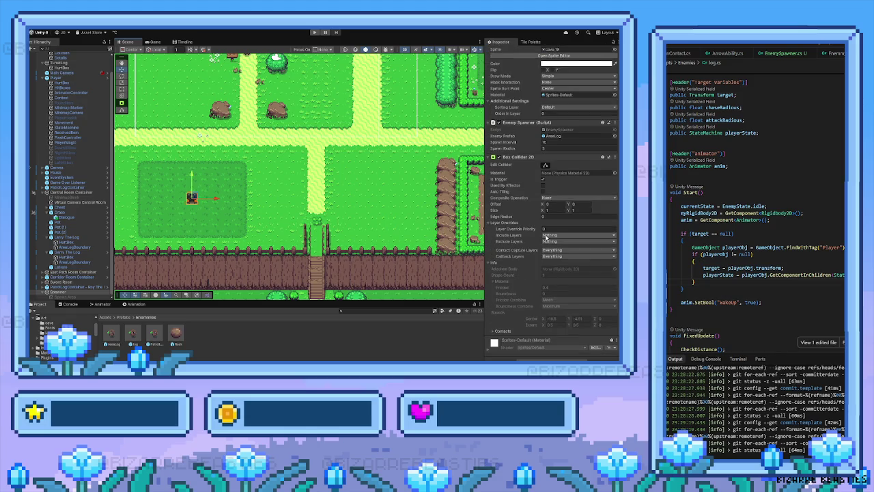
scroll(545, 236, "up", 2)
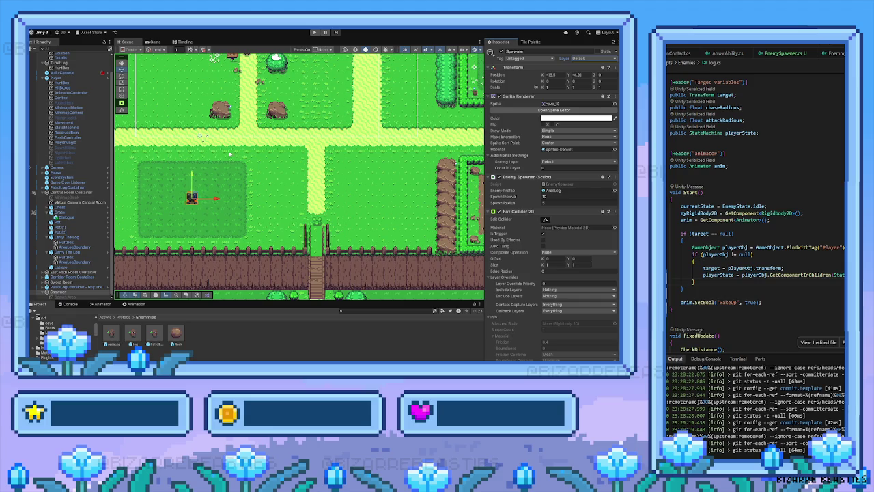
left_click(313, 33)
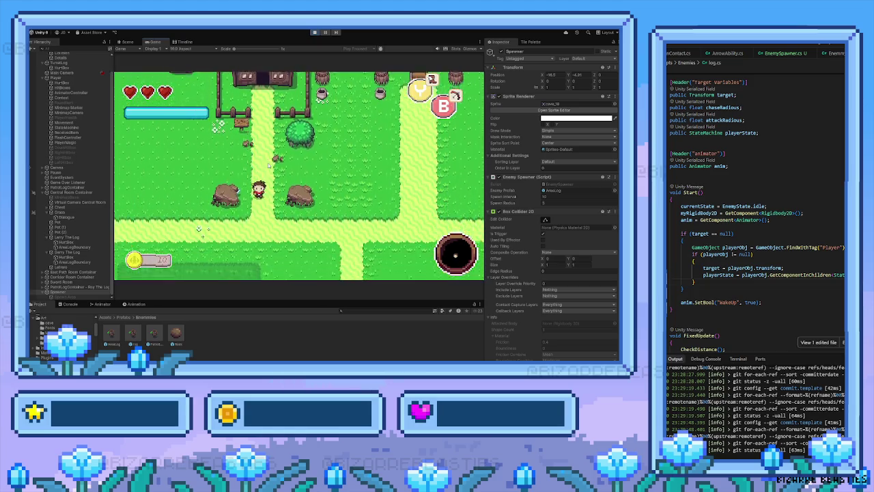
Step: Walk into the dark grass, draw a log enemy along, and destroy it
key("Down")
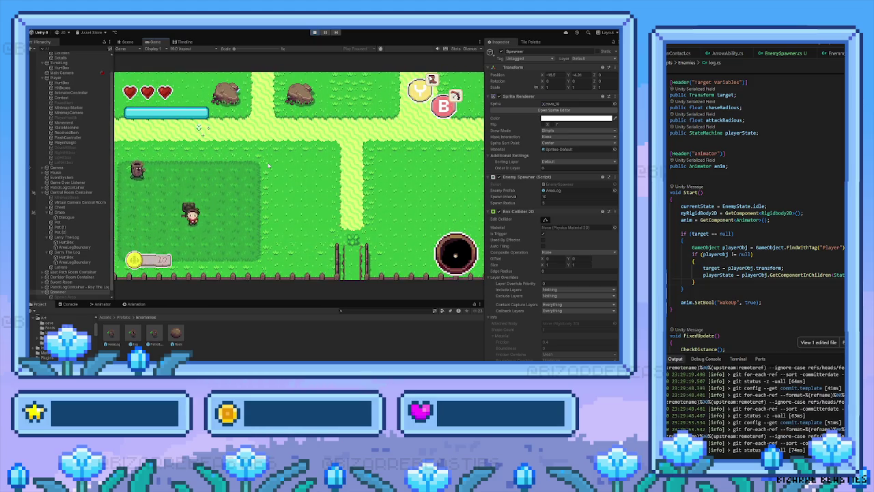
key("Up")
key("Left")
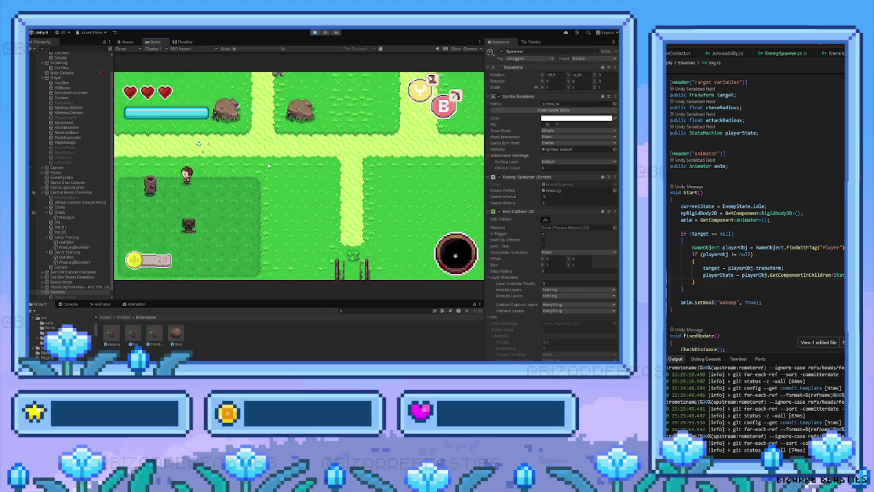
key("Left")
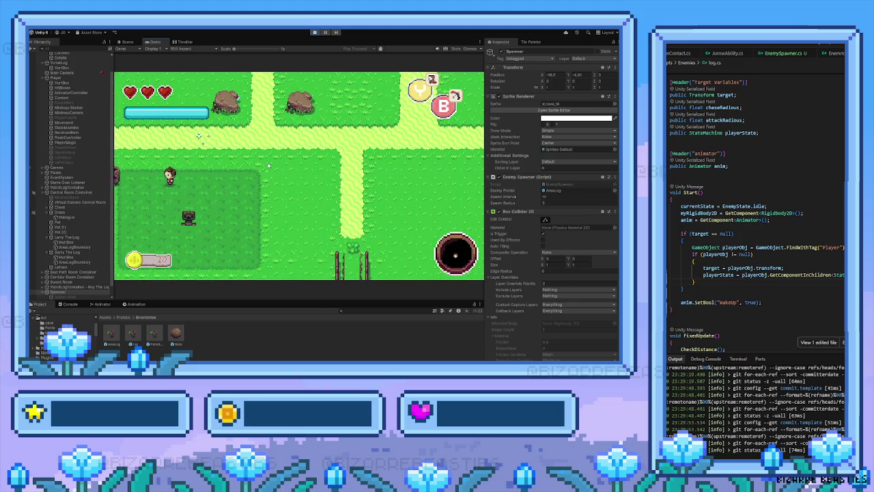
key("Left")
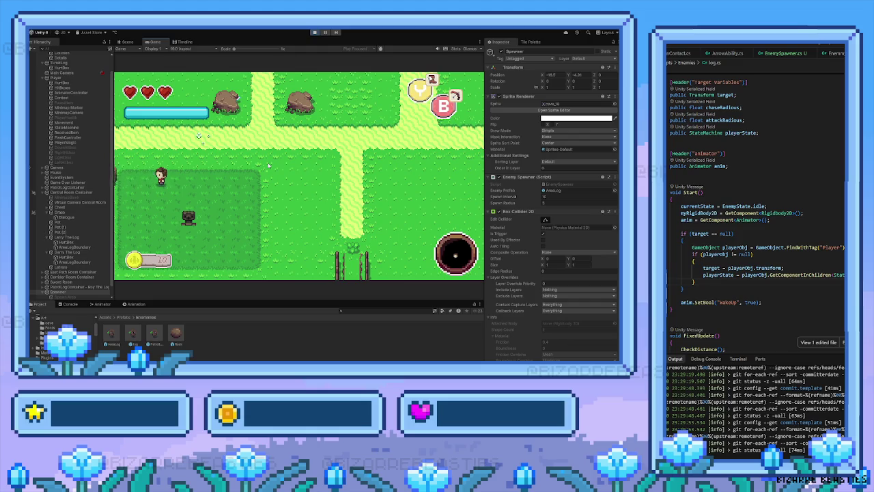
key("Right")
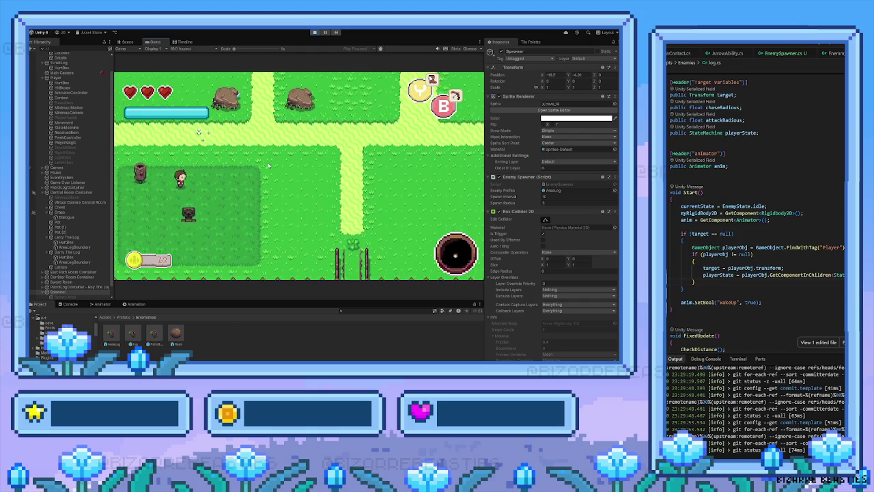
key("Right")
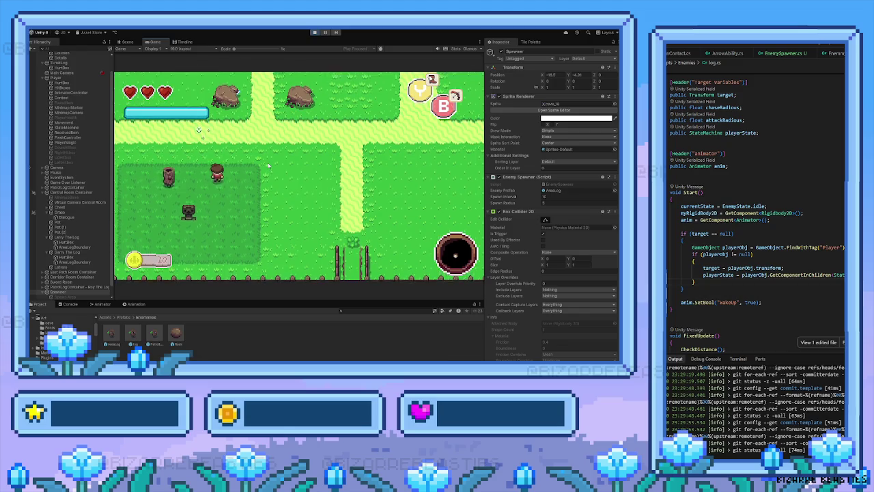
key("Left")
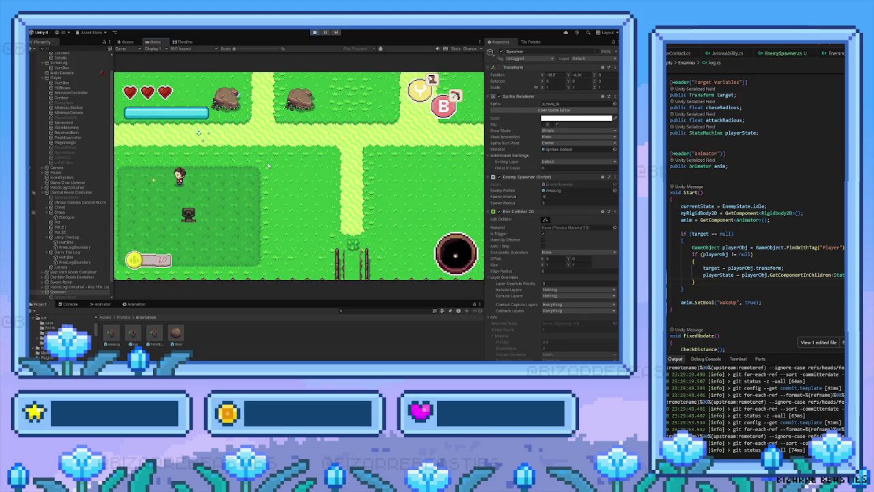
Step: Lead a newly woken log around the grass area and back onto the path
key("Left")
key("Right")
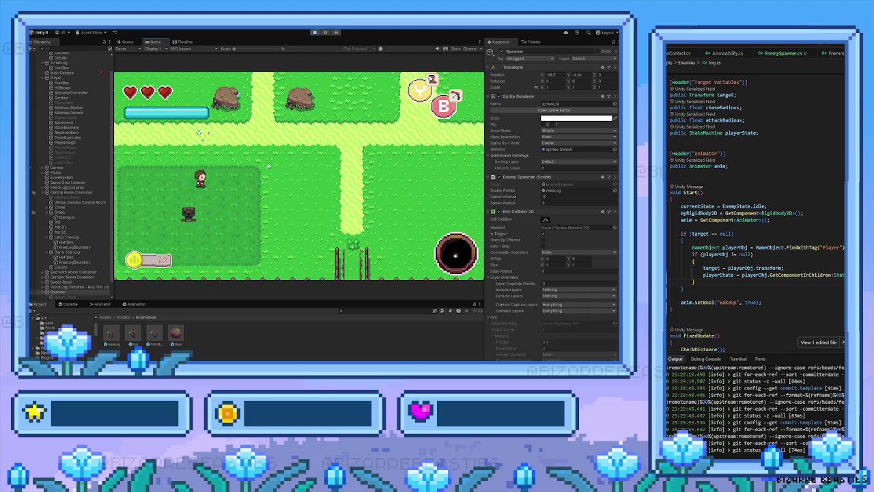
key("Down")
key("Up")
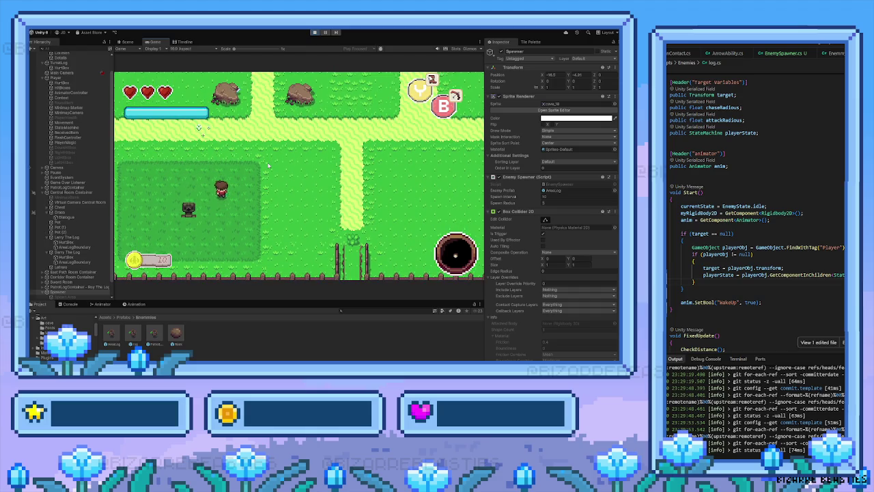
key("Left")
key("Down")
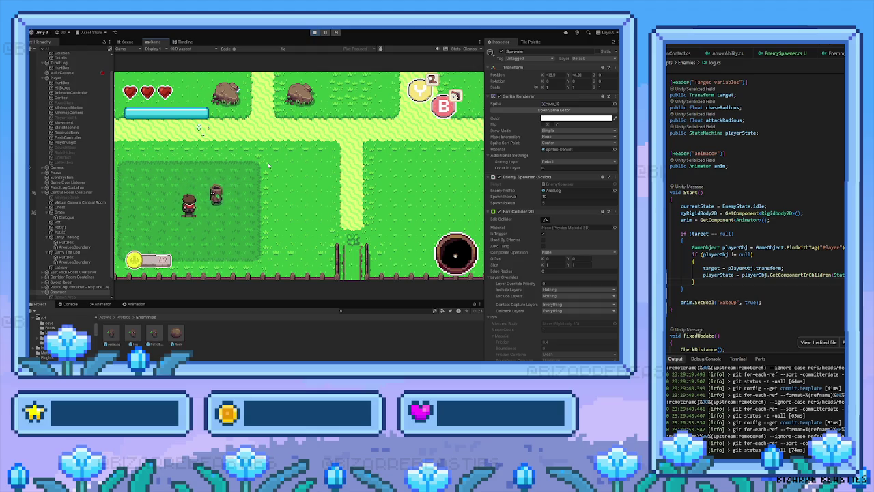
key("Left")
key("Up")
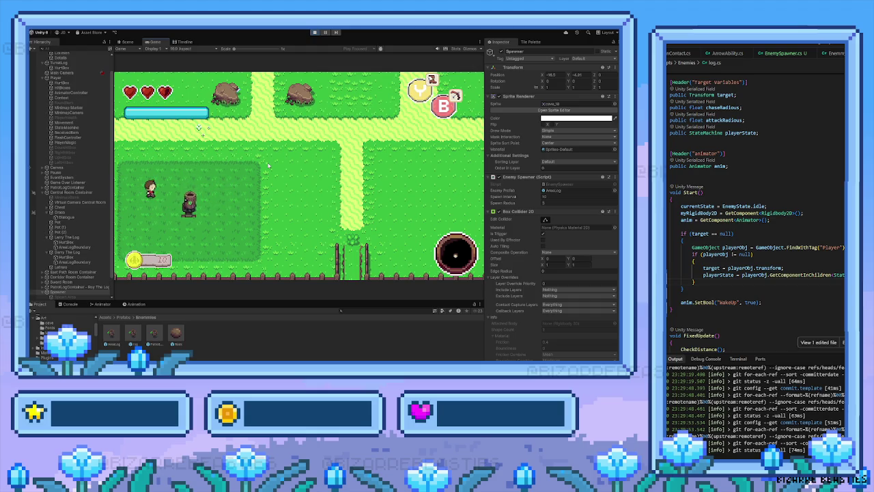
key("Down")
key("Left")
key("Up")
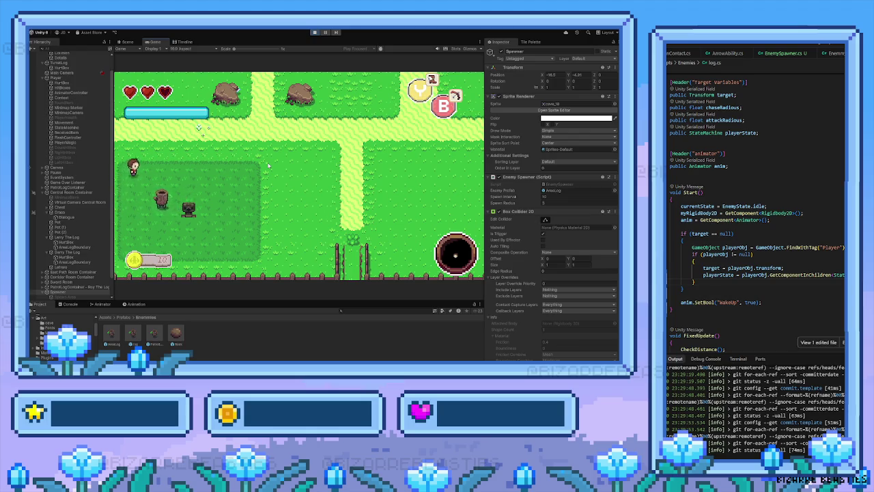
key("Right")
Step: Return to the grass, wake another log, and attack it until destroyed
key("Down")
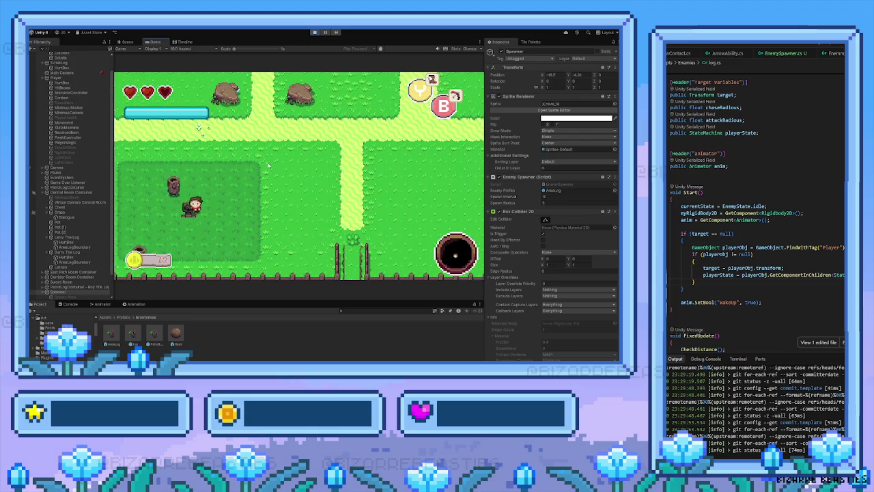
key("Right")
key("Down")
key("Right")
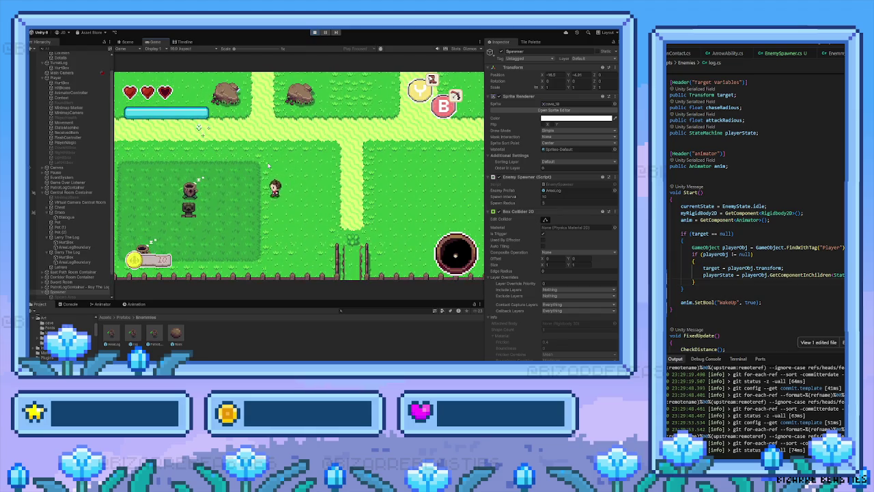
key("Left")
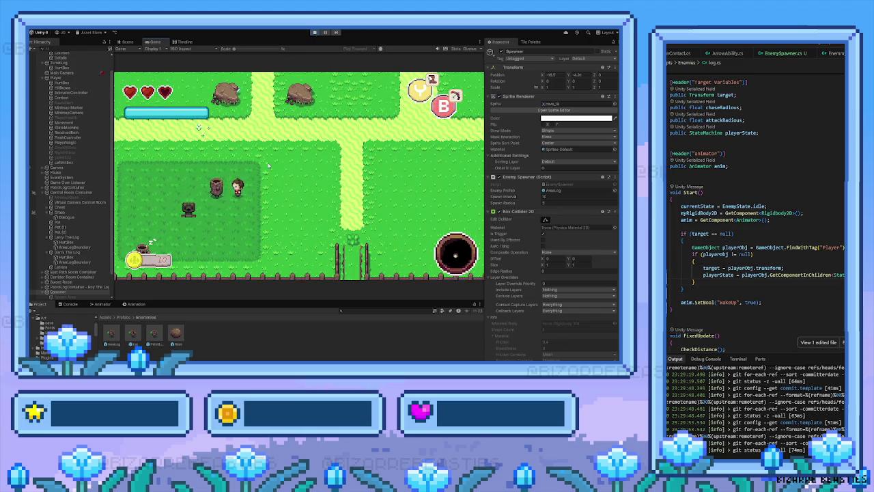
key("space")
key("Down")
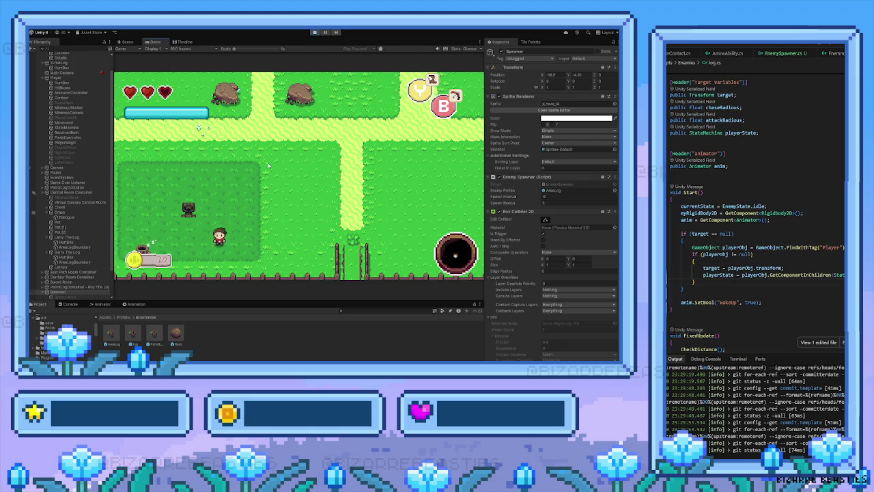
key("Left")
key("space")
key("Right")
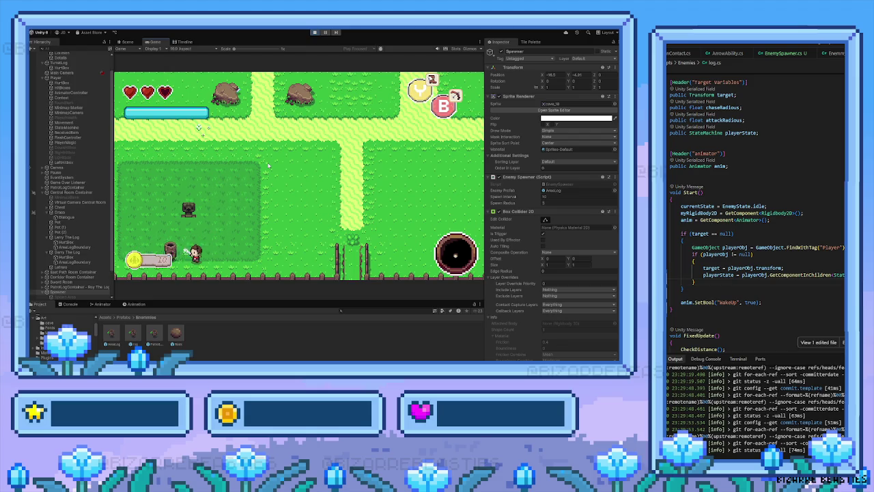
Step: Walk up and back into the spawn area as a new log appears
key("Right")
key("Up")
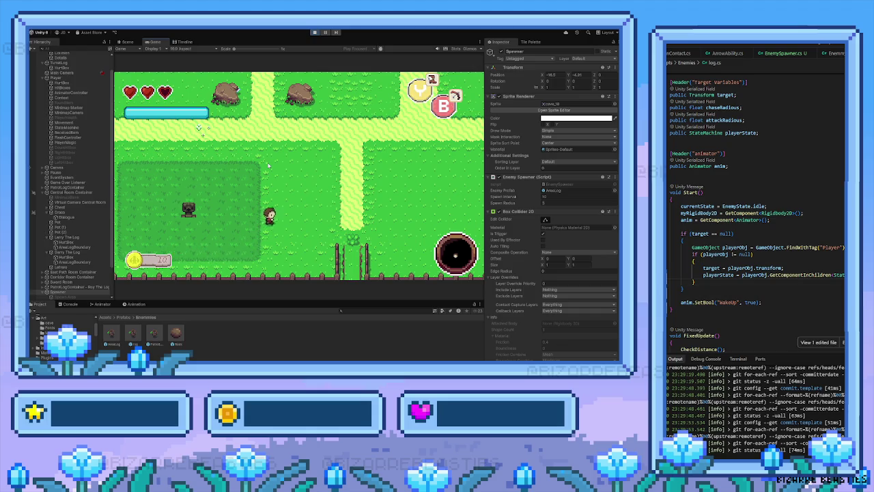
scroll(54, 140, "up", 1)
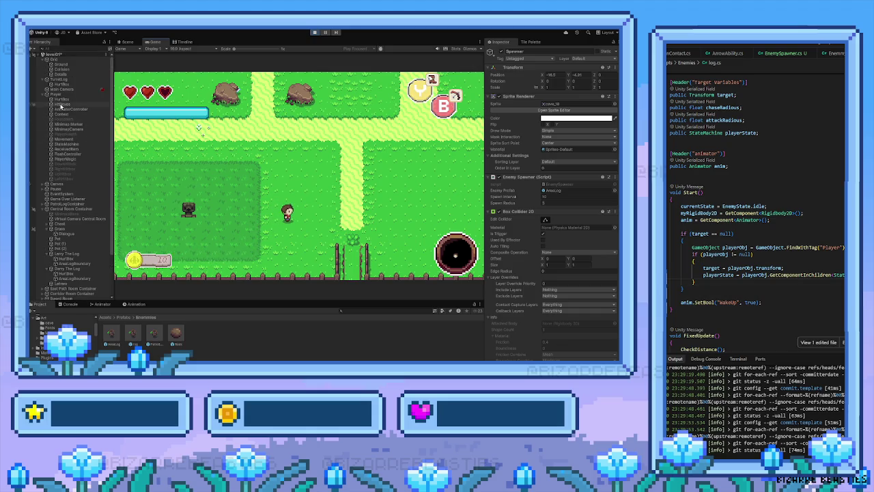
scroll(534, 218, "down", 2)
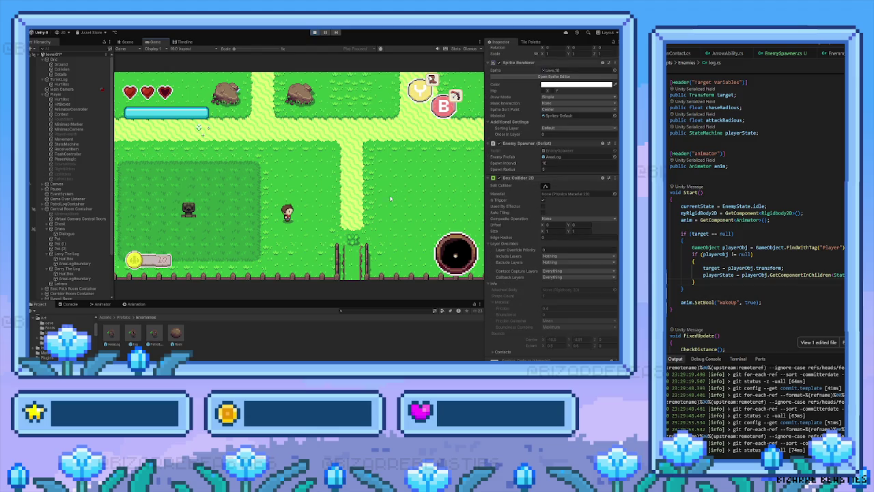
key("Left")
key("Up")
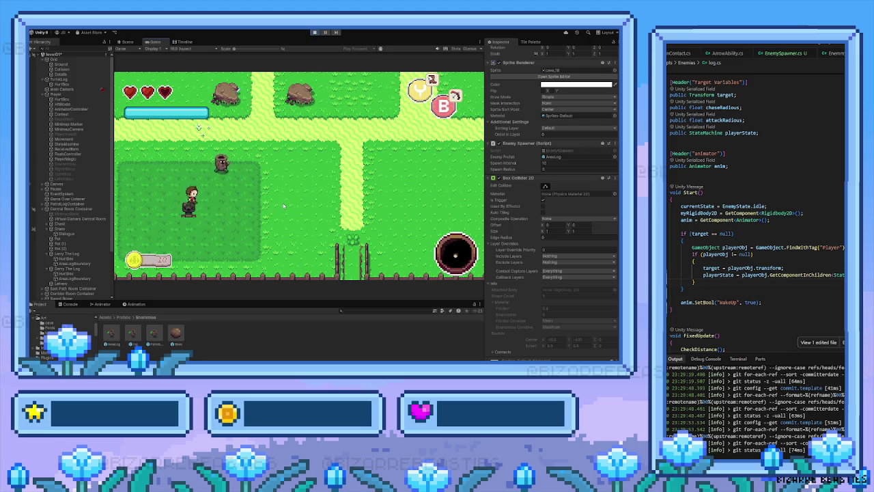
key("Right")
key("Right")
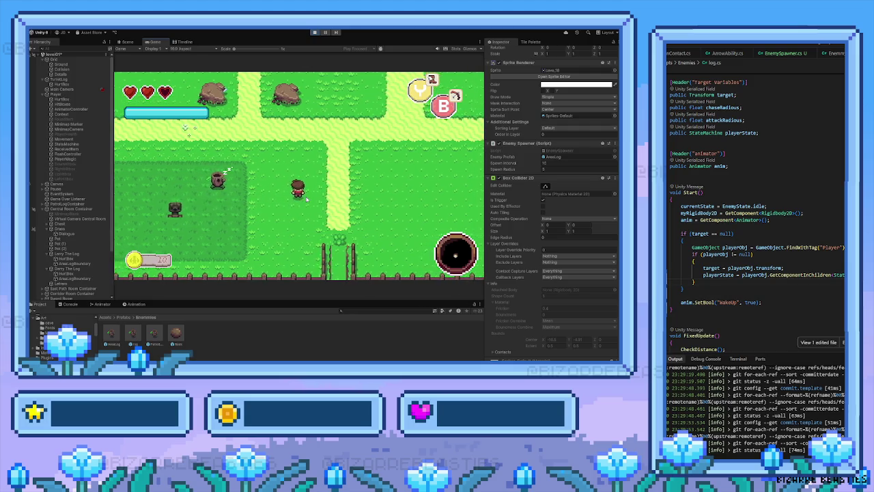
Step: Select the Player and review its components in the Inspector
left_click(56, 93)
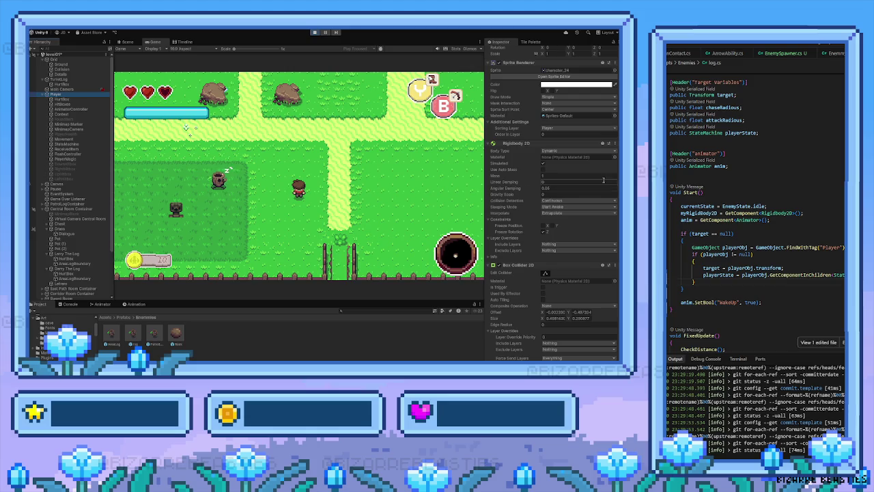
scroll(599, 196, "down", 5)
scroll(596, 197, "down", 10)
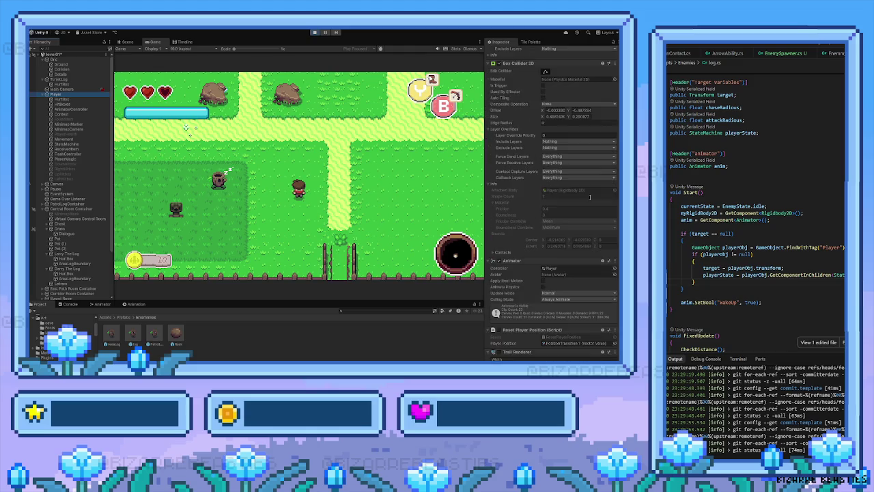
scroll(580, 212, "down", 1)
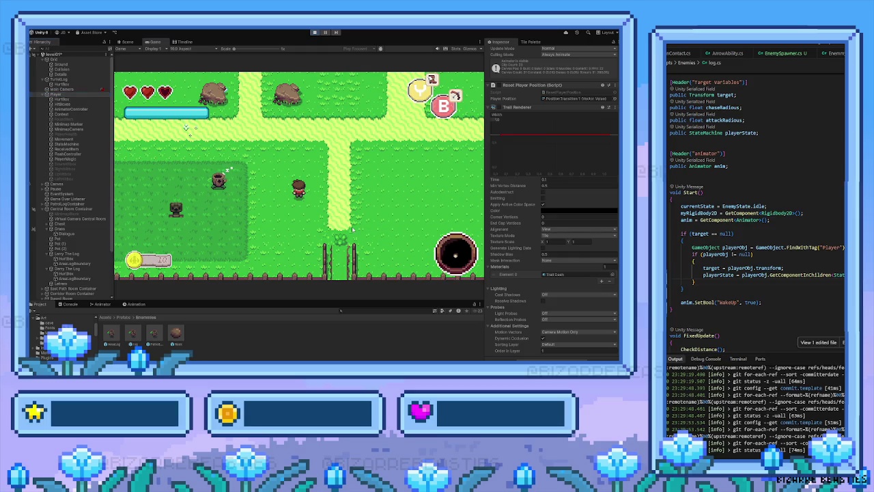
Step: Walk the player between areas and down to the gate to talk to the bush
key("d")
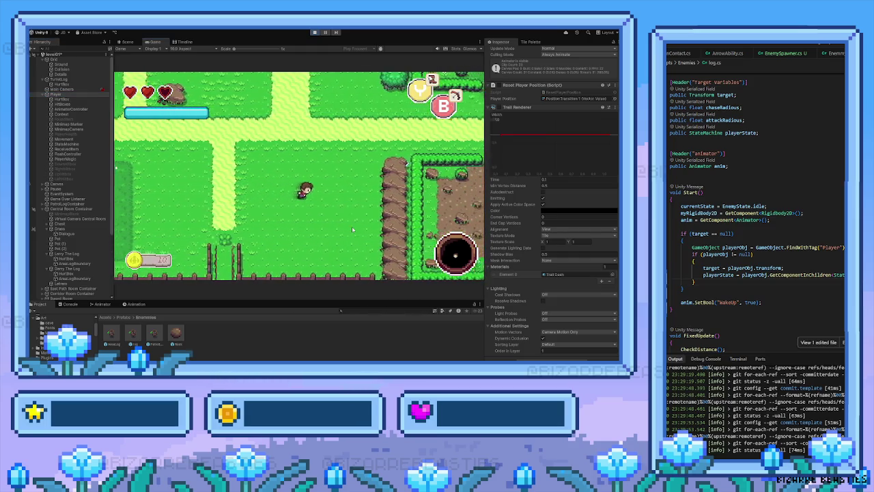
key("a")
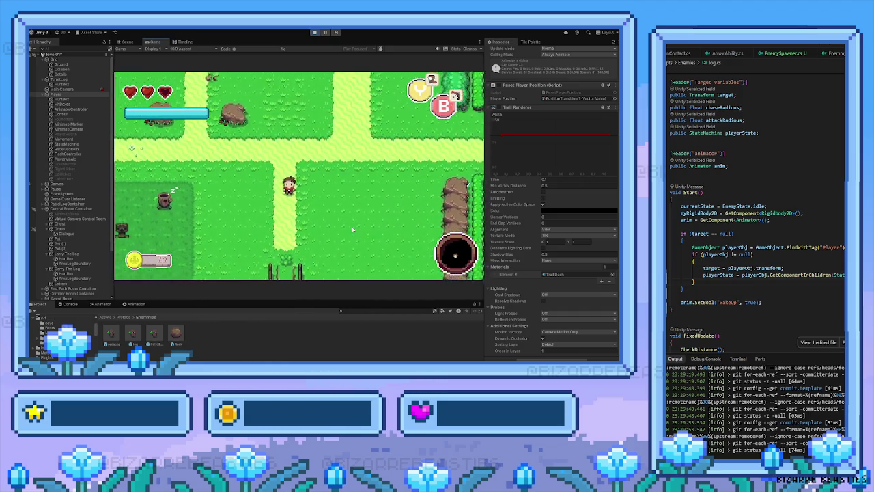
key("s")
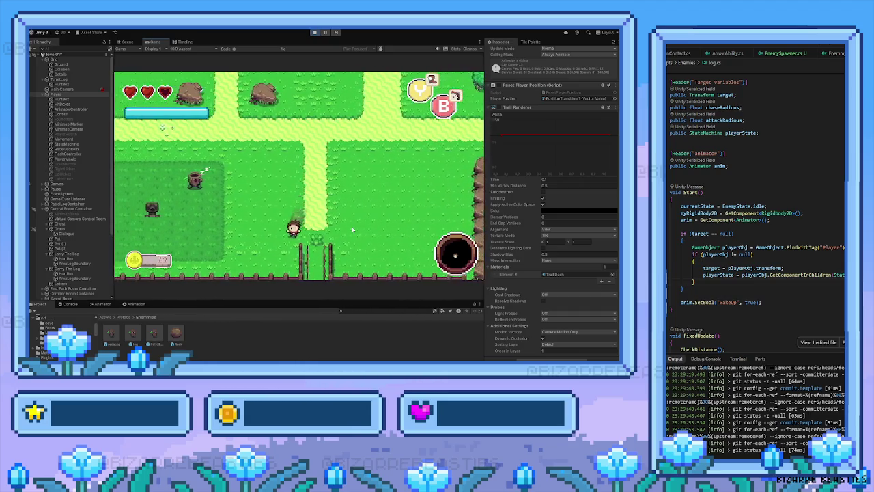
key("e")
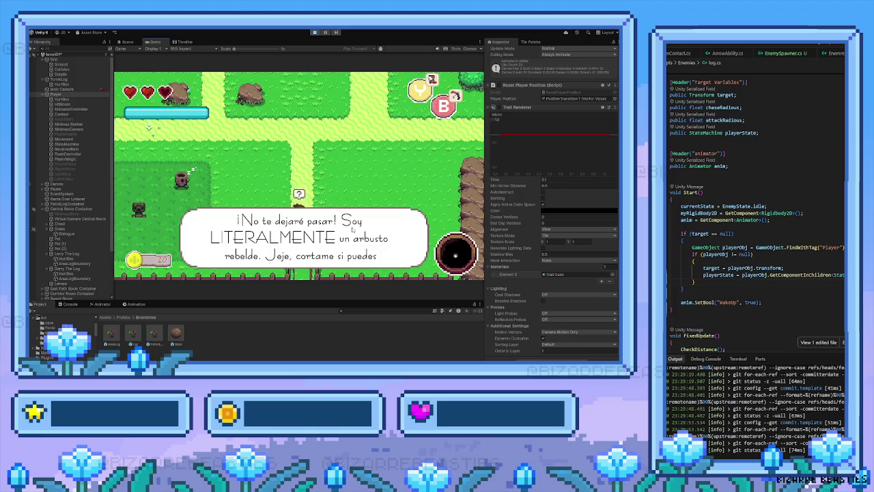
Step: Close the bush's dialogue, walk back up the path, and stop the game
key("e")
key("w")
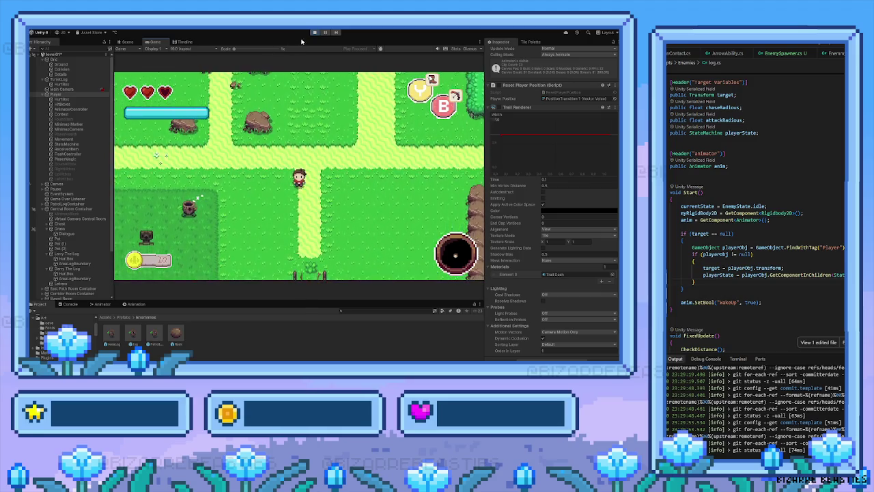
left_click(314, 33)
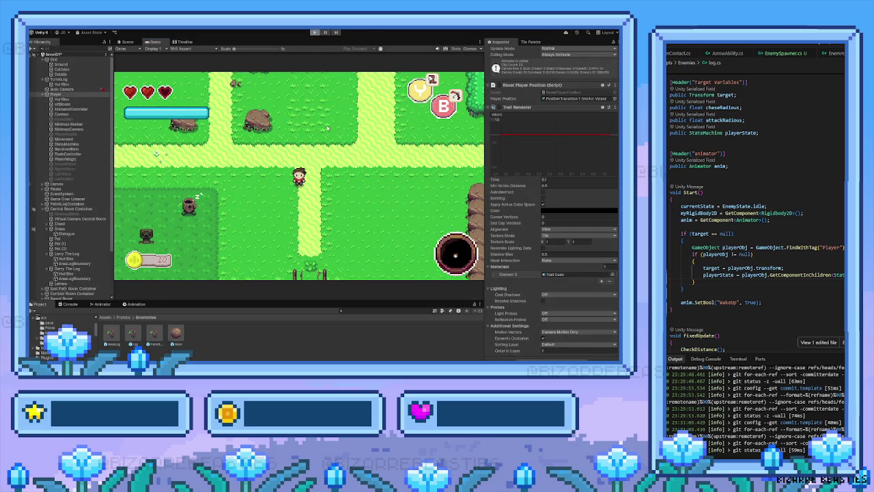
Step: Select the Spawner and set its Enemy Spawner Spawn Interval to 10
left_click(193, 198)
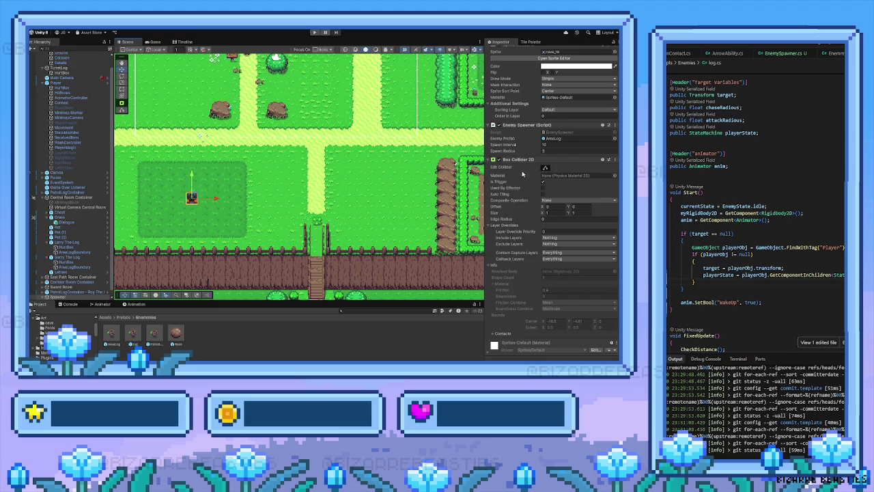
scroll(536, 198, "down", 1)
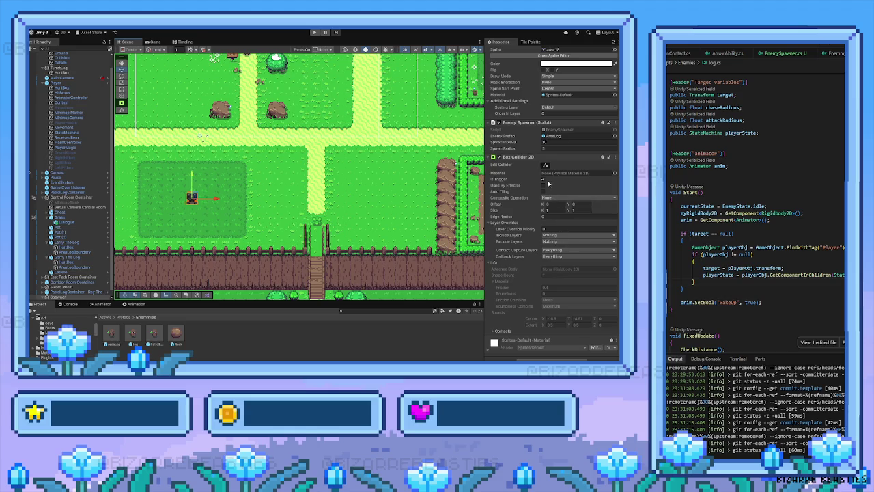
scroll(545, 189, "up", 3)
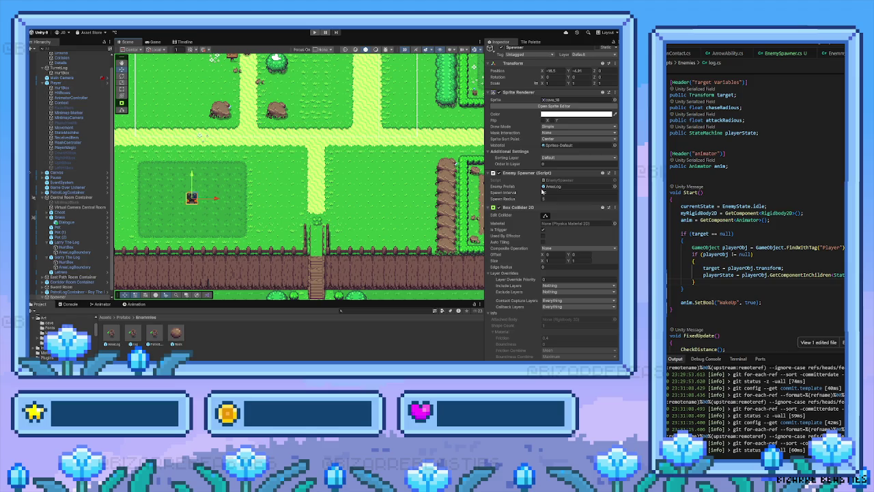
type("10")
scroll(294, 205, "down", 2)
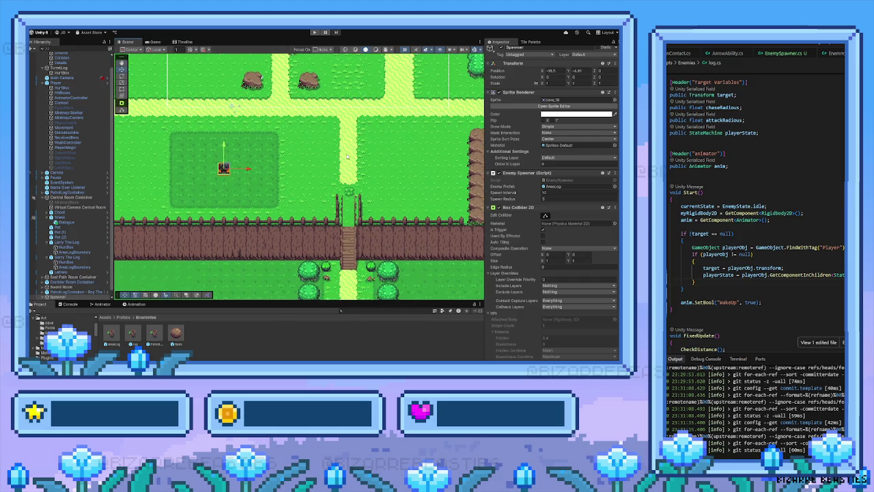
scroll(291, 237, "up", 2)
scroll(291, 237, "up", 2)
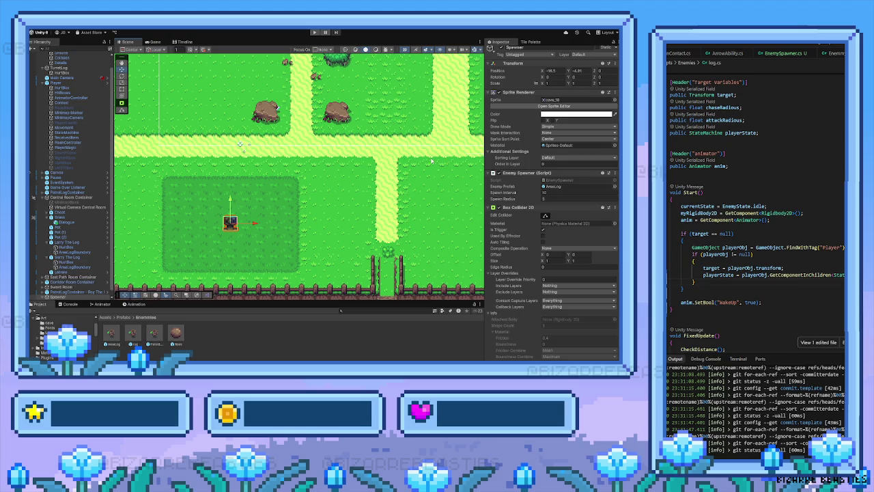
mouse_move(431, 161)
left_mouse_down()
mouse_move(177, 178)
mouse_move(258, 186)
left_mouse_up()
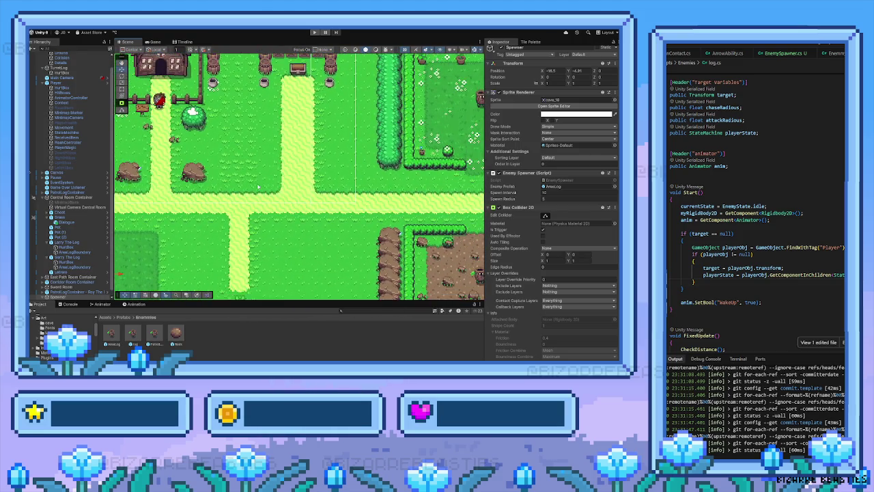
key("f")
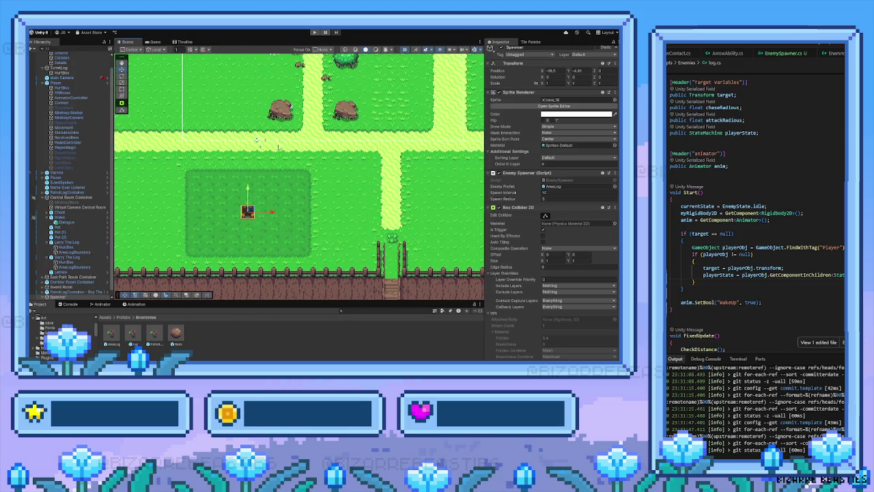
left_click_drag(300, 91, 299, 149)
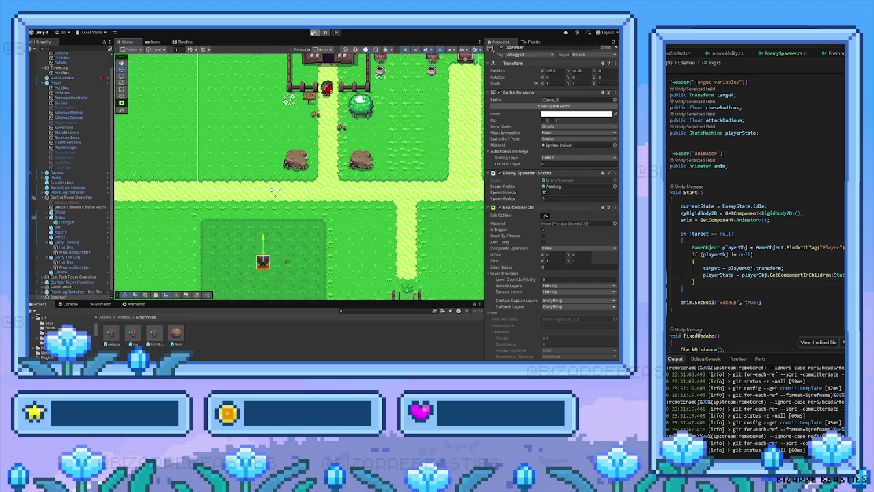
left_click_drag(328, 196, 324, 159)
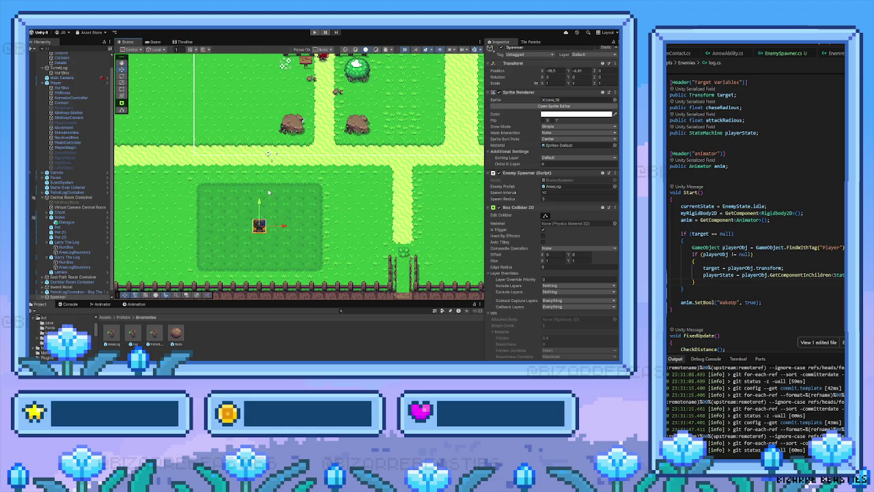
scroll(233, 195, "down", 3)
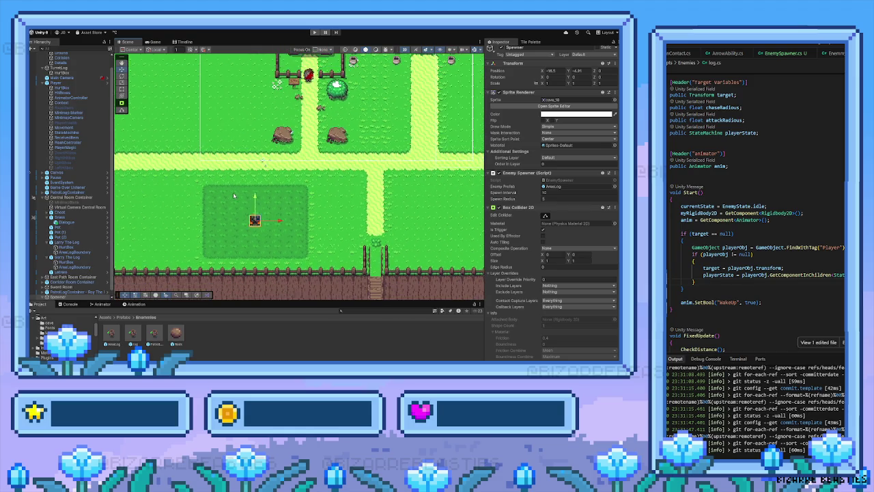
left_click_drag(268, 219, 264, 199)
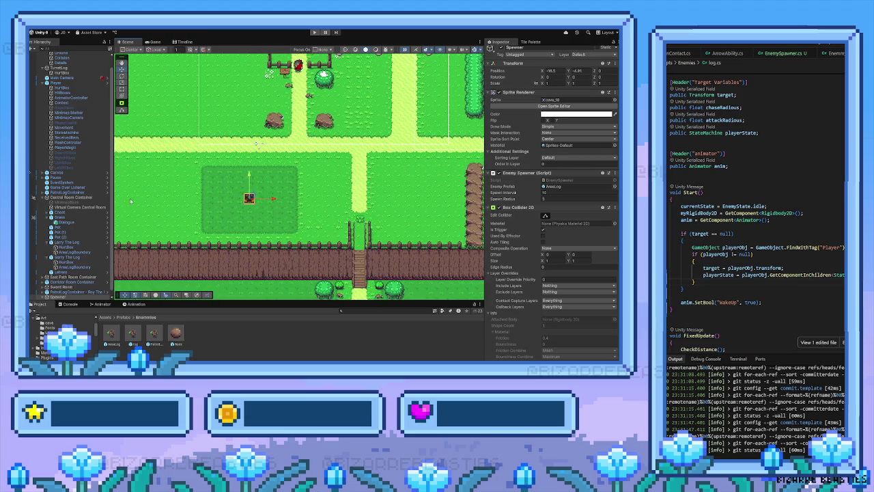
scroll(70, 229, "down", 1)
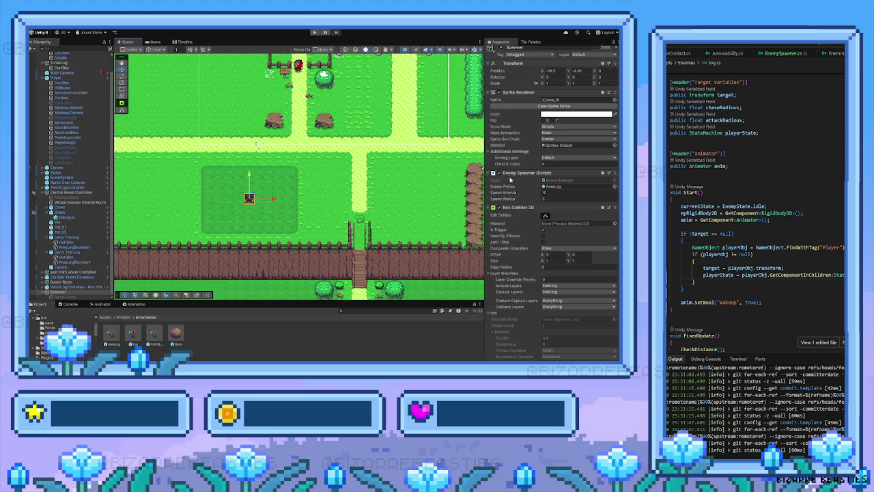
scroll(555, 189, "down", 3)
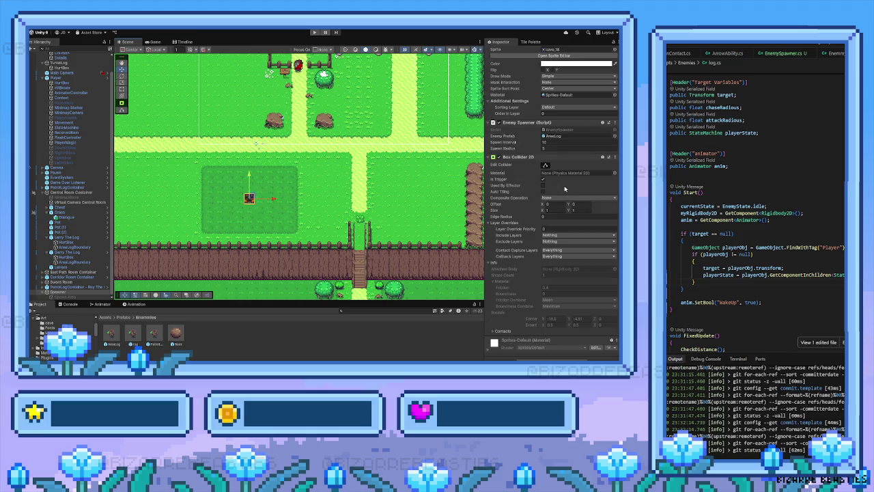
scroll(565, 189, "up", 3)
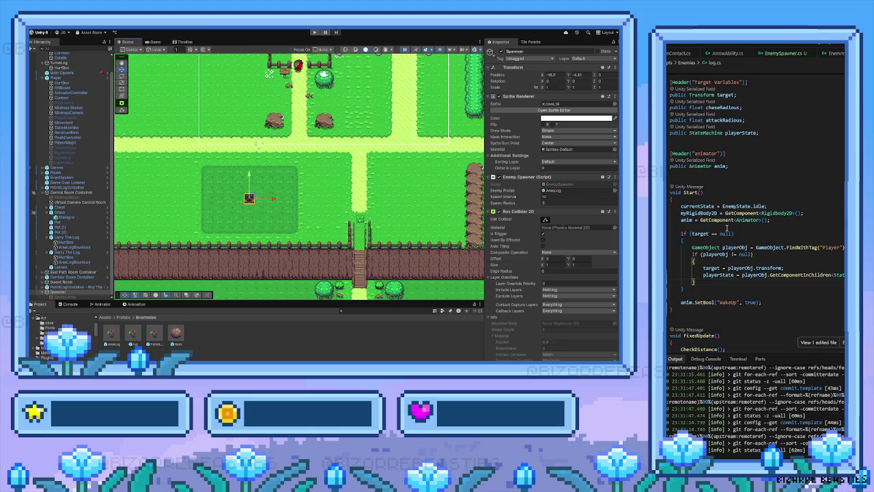
scroll(728, 230, "down", 3)
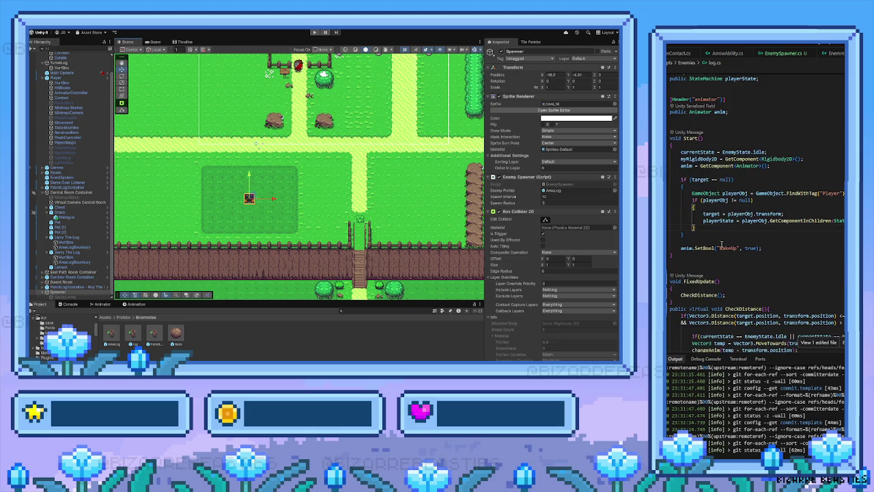
scroll(697, 236, "down", 1)
scroll(697, 235, "down", 4)
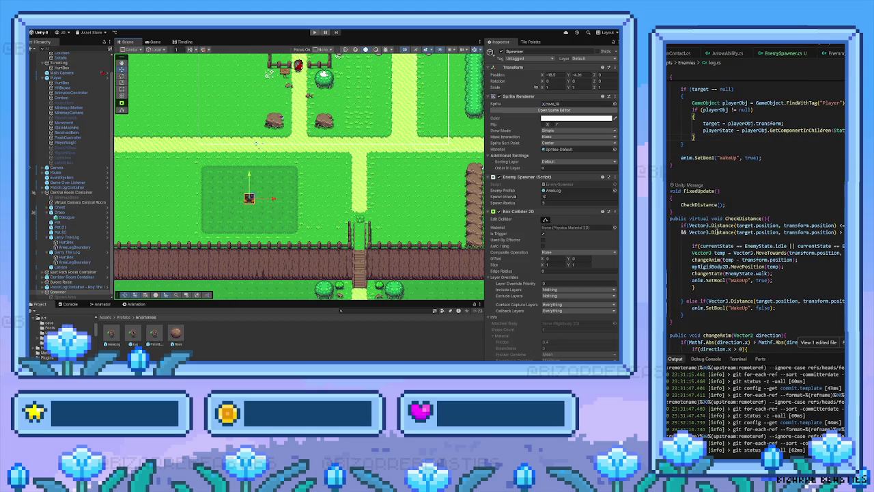
scroll(769, 192, "down", 7)
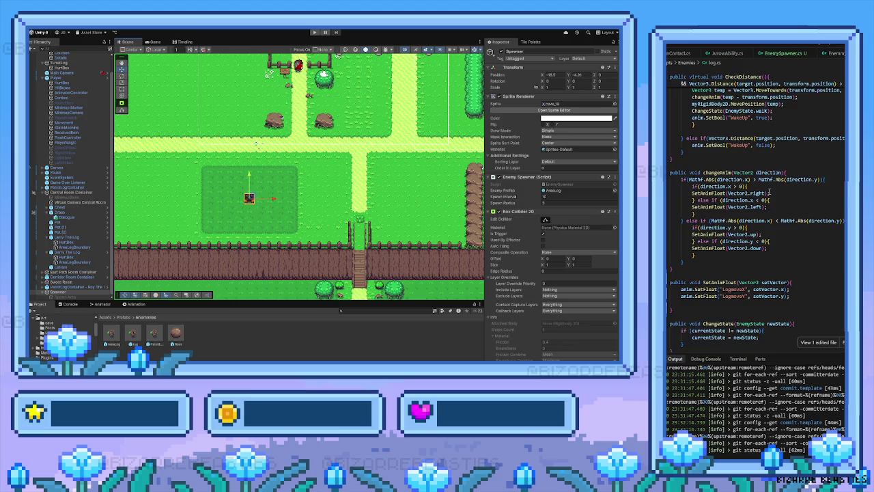
key("ctrl+shift+bracketleft")
scroll(769, 192, "up", 10)
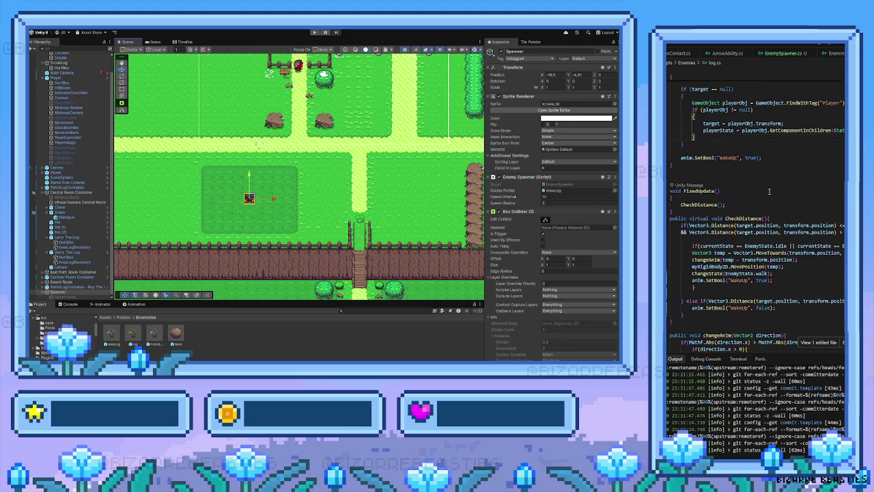
scroll(770, 192, "up", 3)
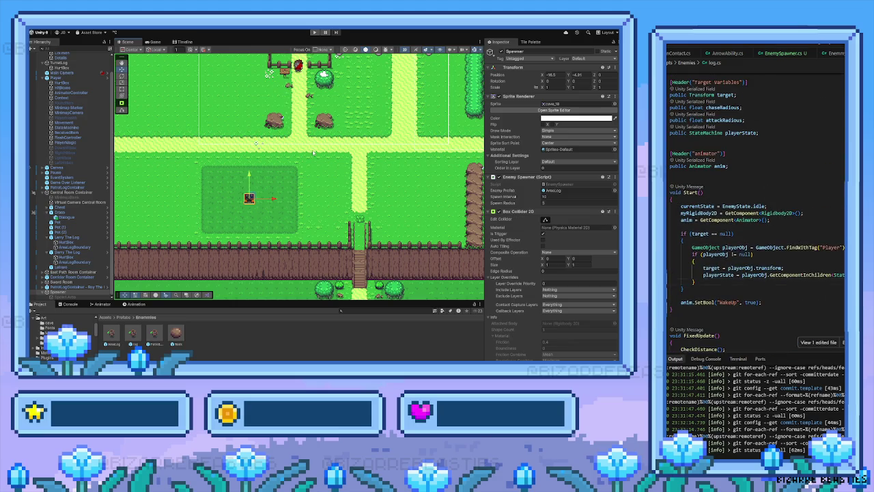
mouse_move(312, 153)
left_mouse_down()
mouse_move(265, 171)
mouse_move(285, 172)
left_mouse_up()
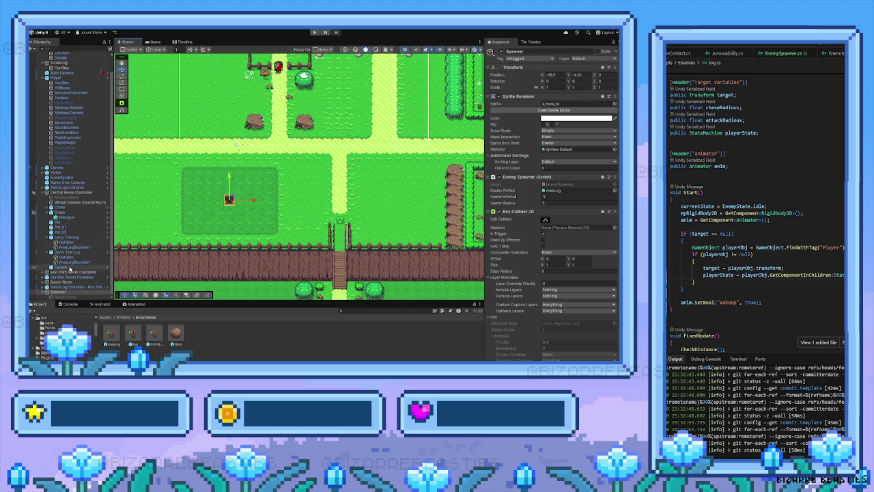
Step: Pan to the fenced garden, collapse Central Room Container, and select Spawn Area then Spawner
mouse_move(424, 136)
left_mouse_down()
mouse_move(319, 235)
mouse_move(202, 217)
mouse_move(180, 181)
mouse_move(170, 188)
left_mouse_up()
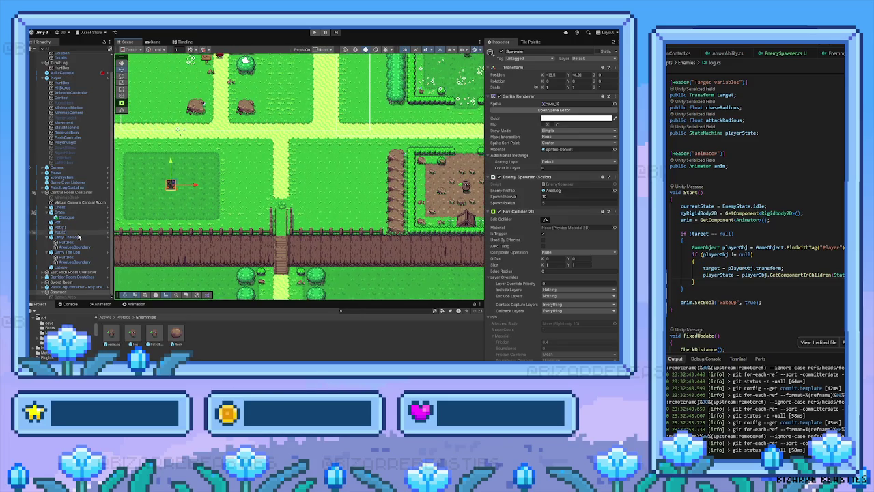
left_click(43, 194)
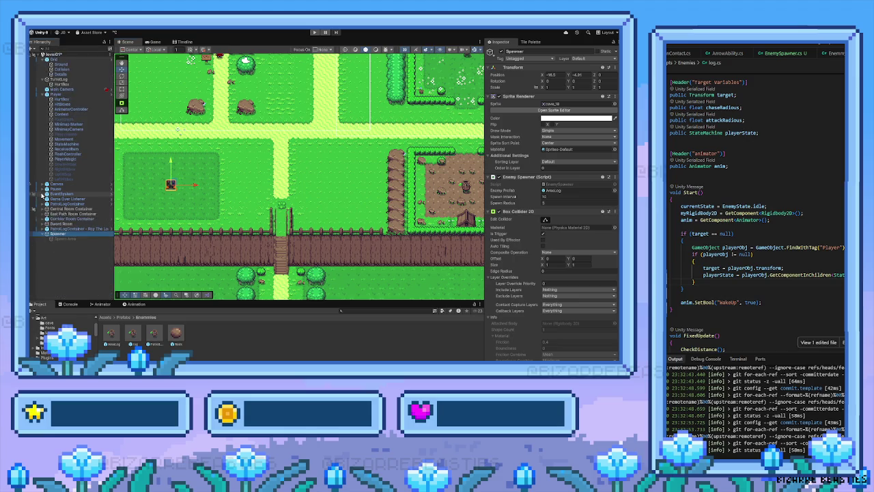
left_click(71, 239)
left_click(68, 234)
Step: Accept the suggested edit in EnemySpawner.cs and read through the updated script
scroll(827, 73, "up", 2)
left_click(782, 54)
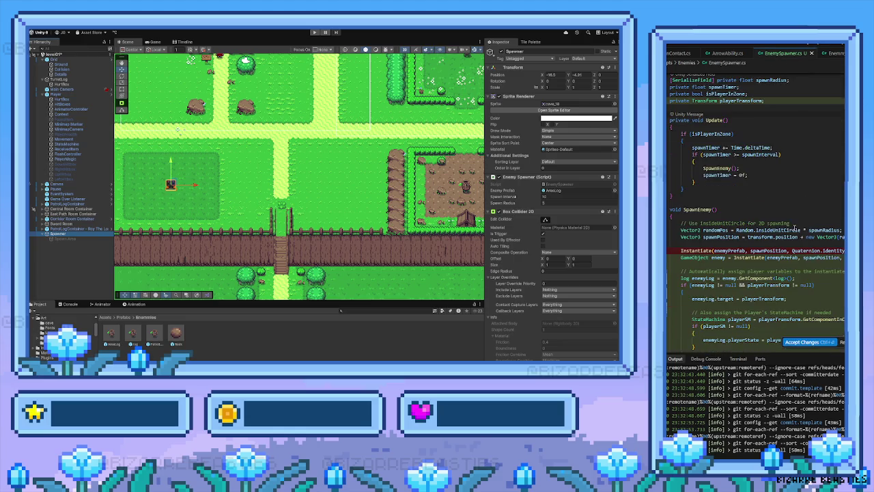
key("ctrl+Return")
scroll(836, 256, "down", 3)
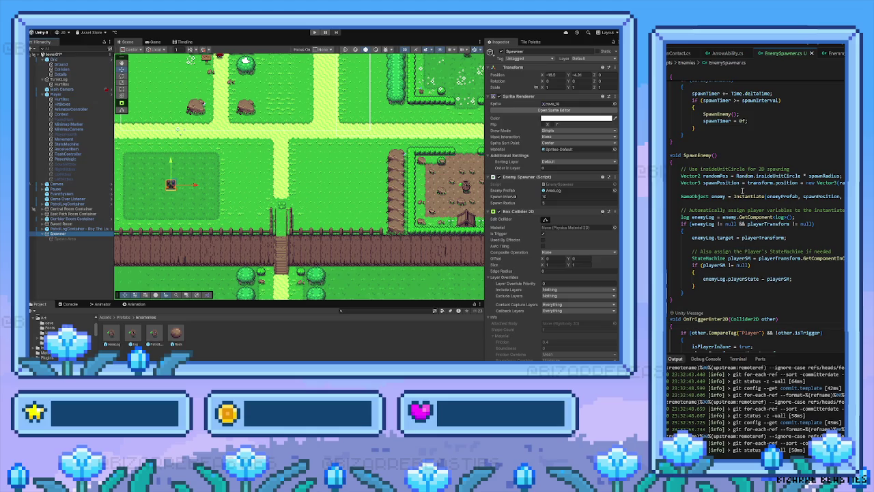
scroll(751, 203, "up", 3)
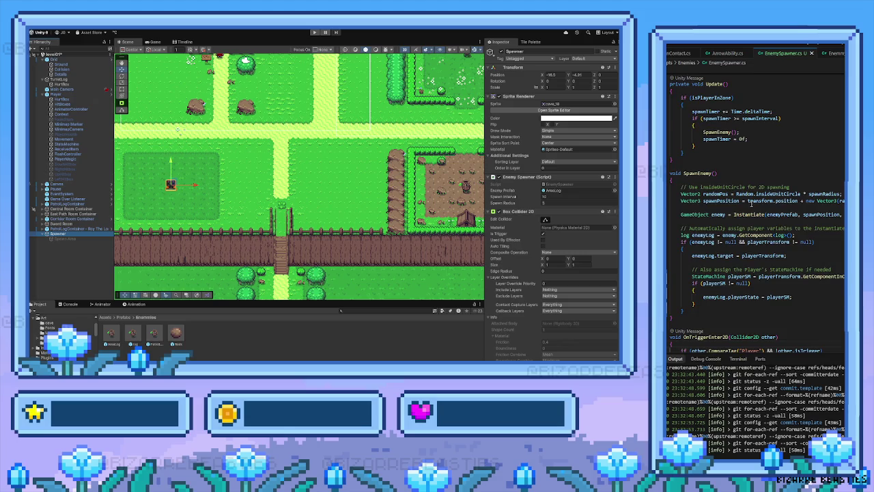
scroll(775, 210, "up", 3)
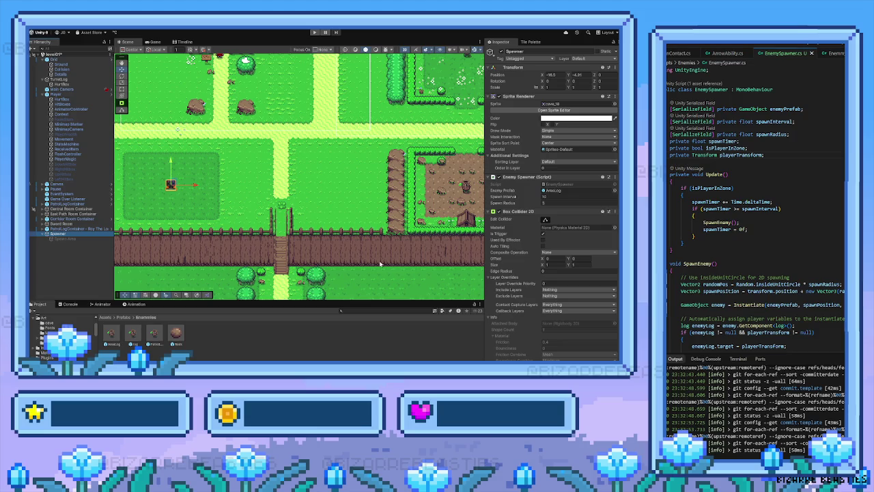
Step: Select Spawner instead of its Spawn Area child and review its Enemy Spawner and Box Collider 2D
left_click(66, 238)
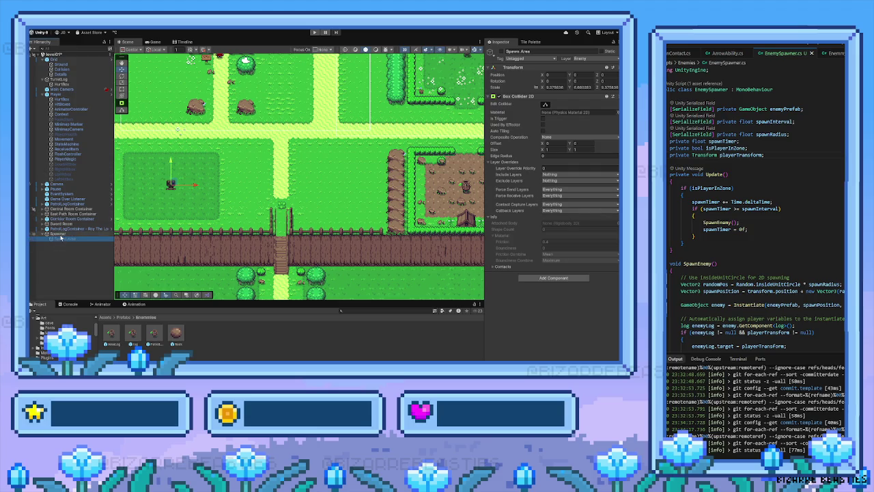
left_click(62, 234)
scroll(519, 232, "down", 2)
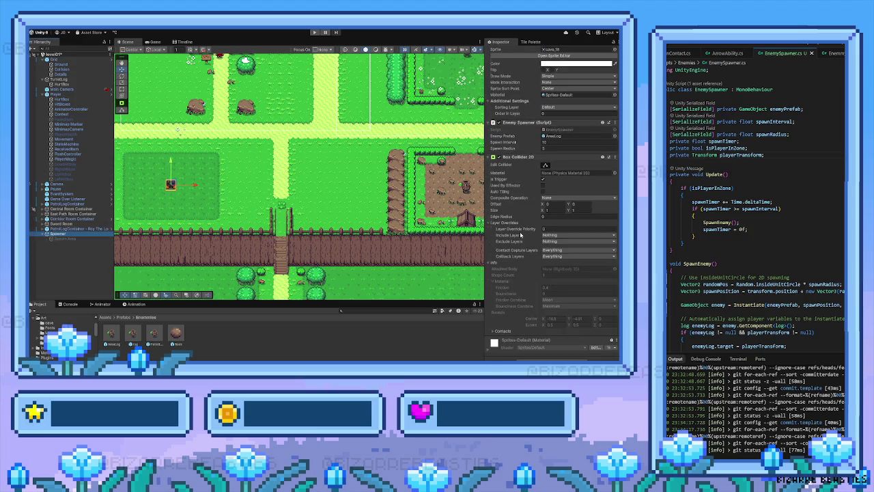
scroll(519, 232, "up", 2)
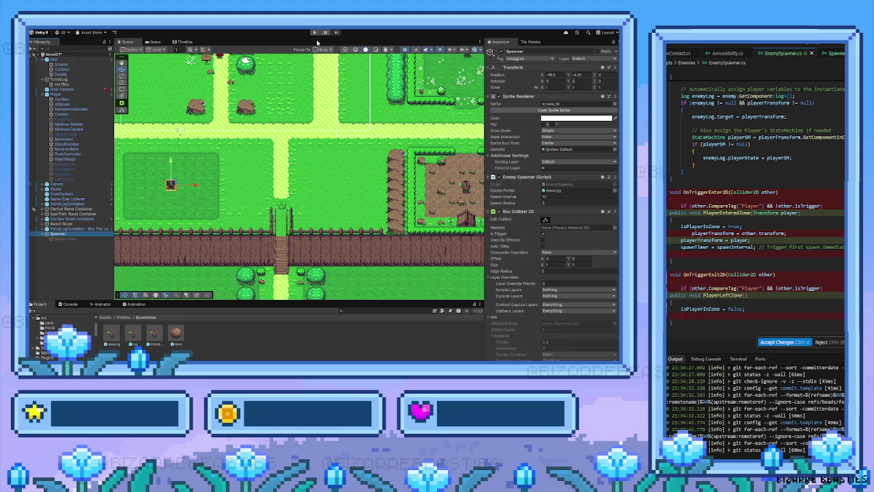
scroll(842, 187, "up", 10)
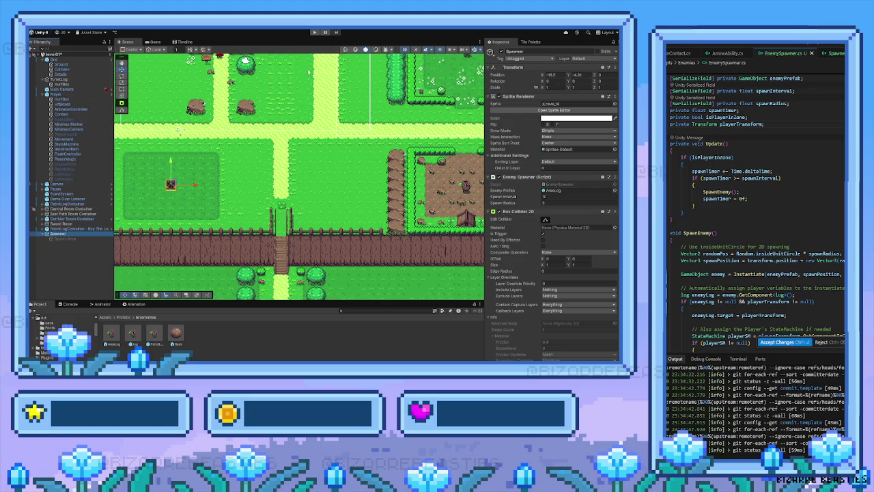
left_click(314, 32)
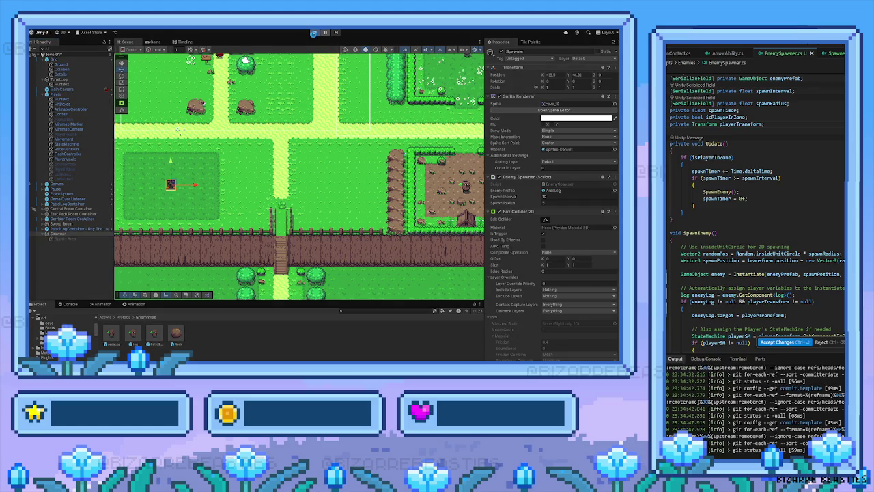
left_click(314, 32)
key("ctrl+p")
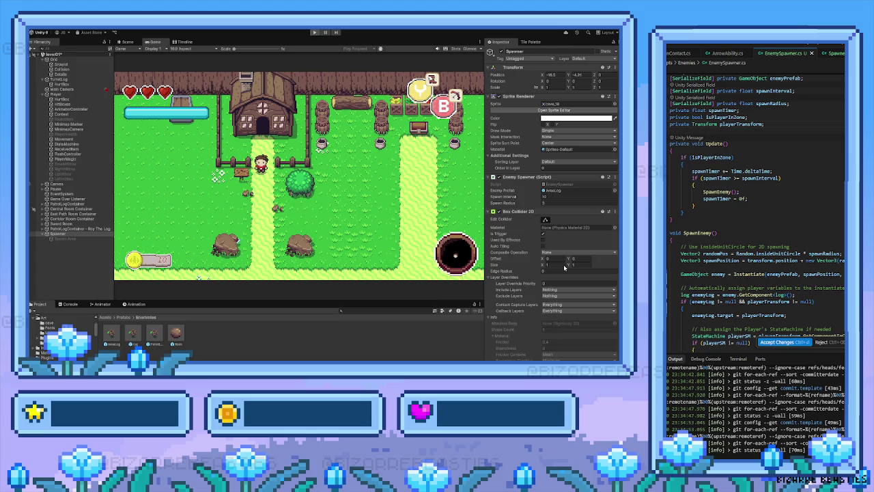
key("ctrl+p")
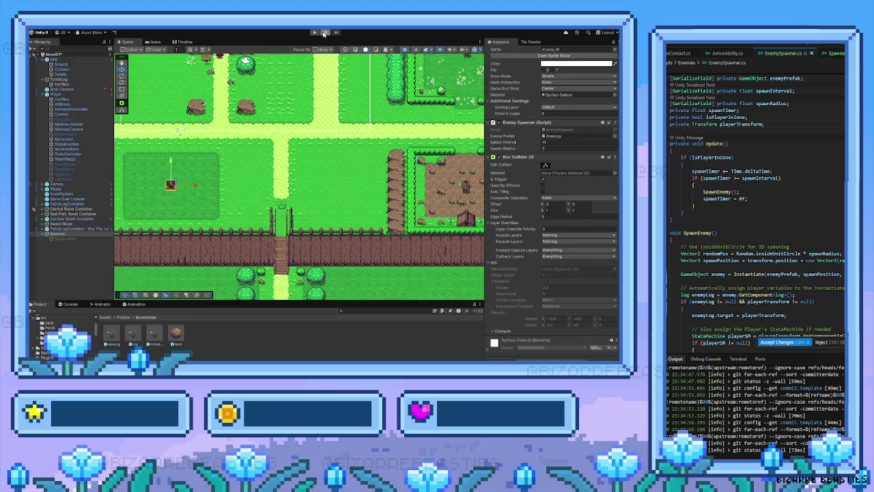
left_click(314, 32)
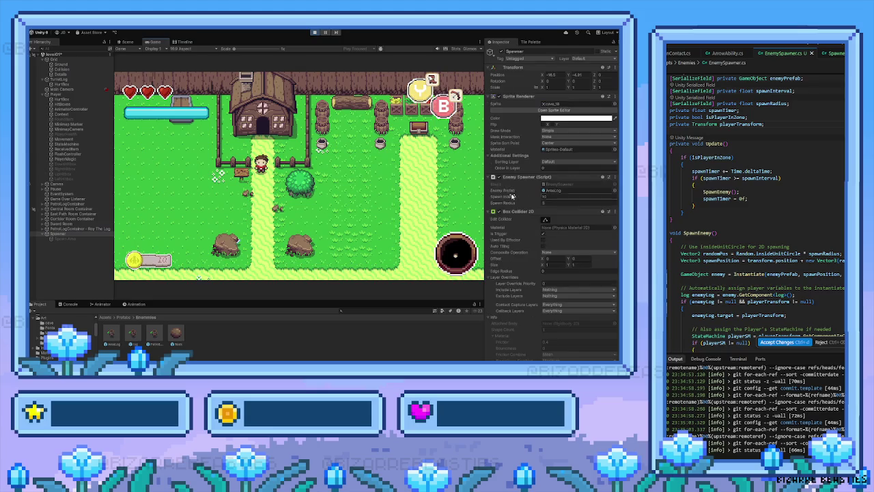
left_click(314, 32)
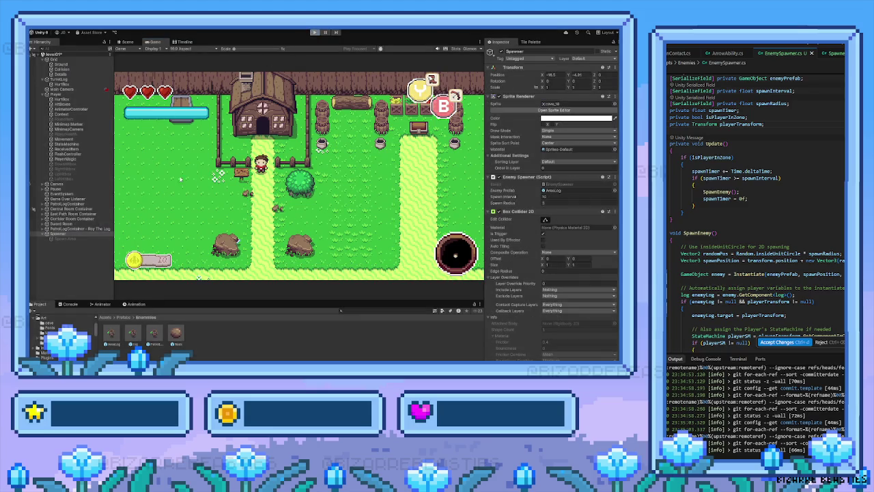
key("ctrl+p")
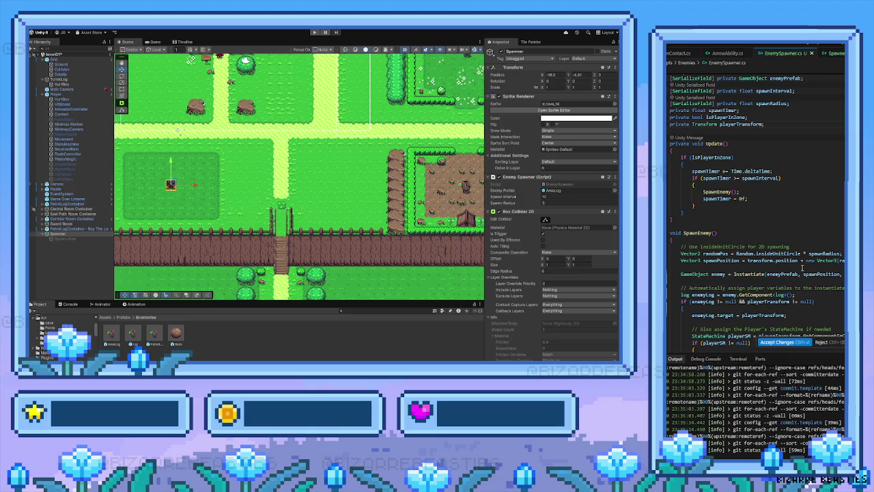
Step: Review EnemySpawner.cs, then bring up SpawnerTriggerArea.cs with its trigger enter/exit calls to the parent spawner
scroll(802, 267, "up", 2)
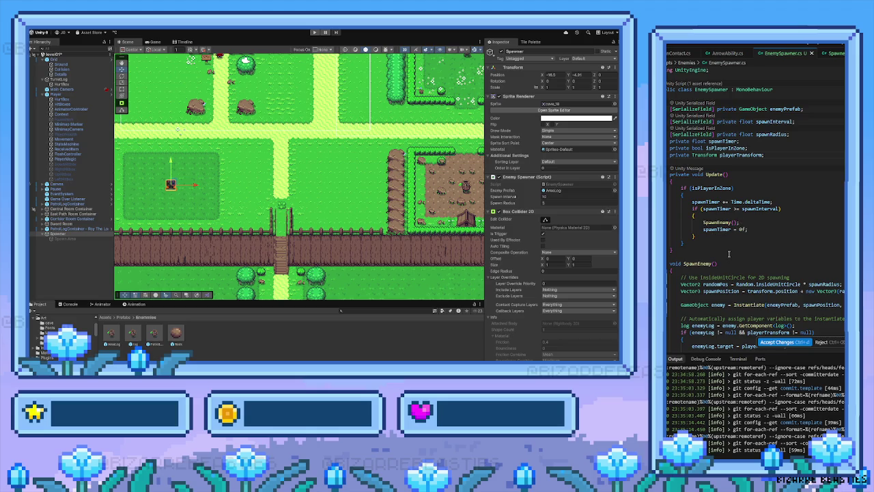
scroll(730, 218, "down", 8)
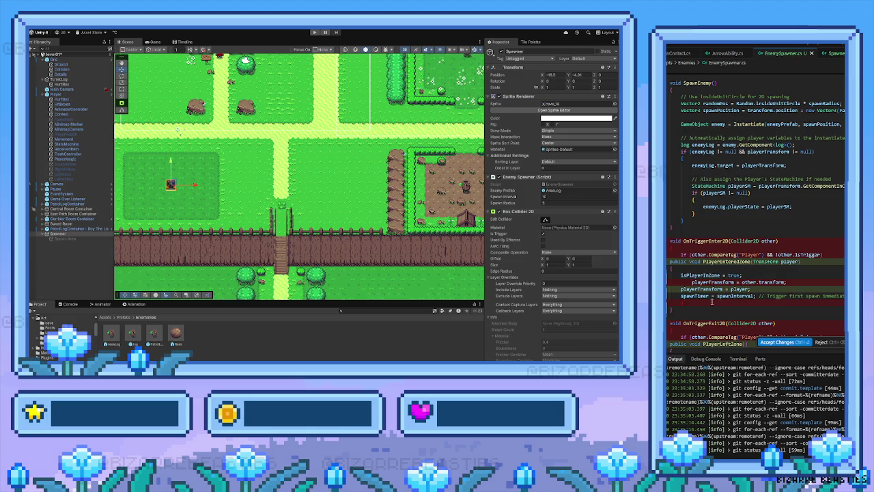
scroll(730, 299, "down", 2)
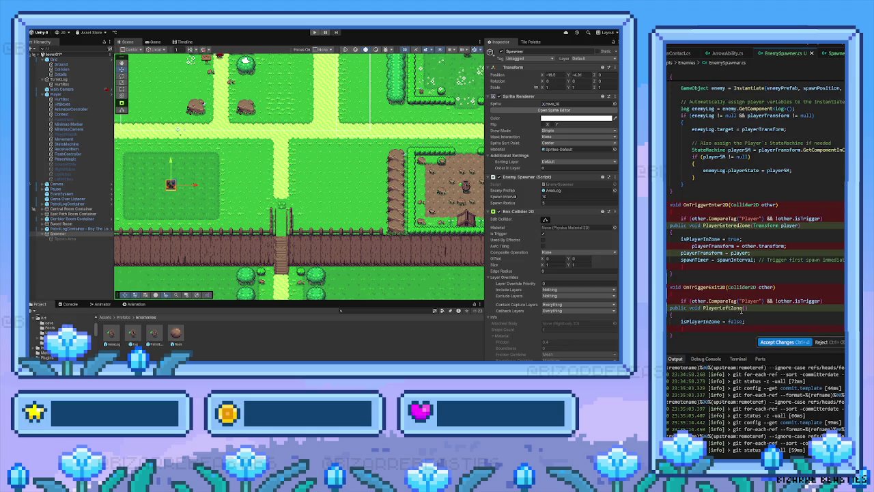
scroll(756, 307, "up", 10)
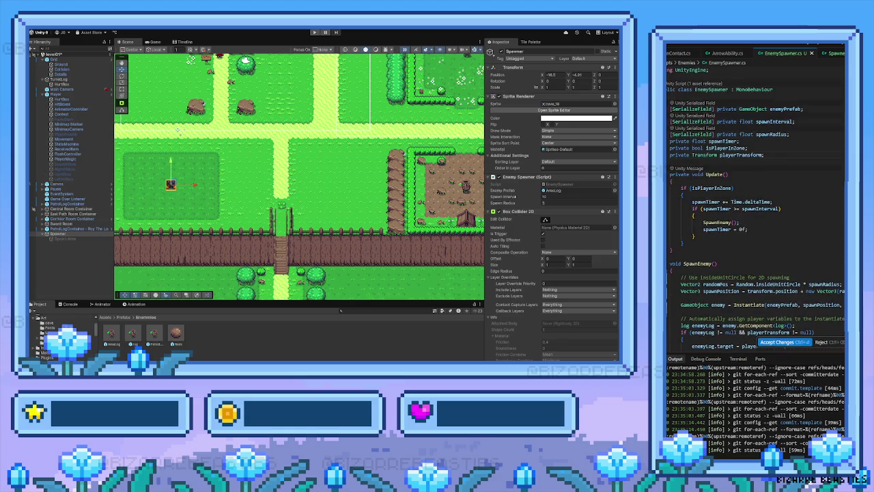
key("ctrl+Page_Down")
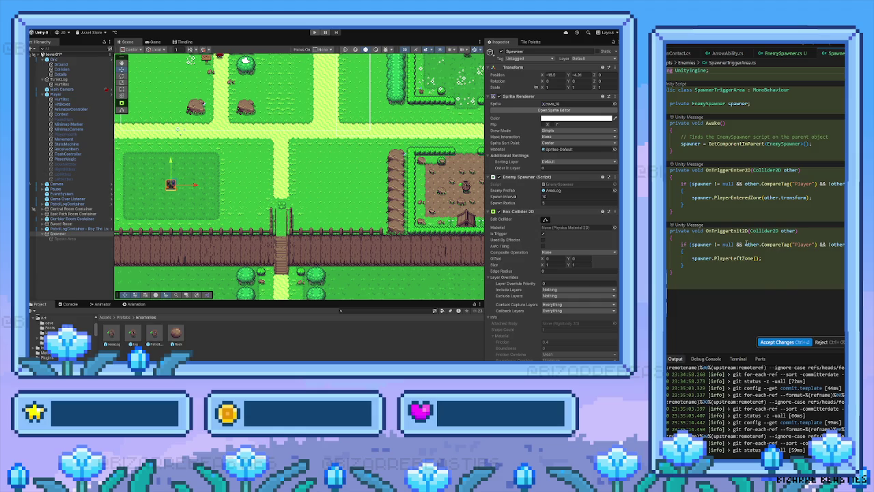
mouse_move(749, 233)
Step: Accept the suggested SpawnerTriggerArea code changes and select the Spawn Area object
left_click(794, 342)
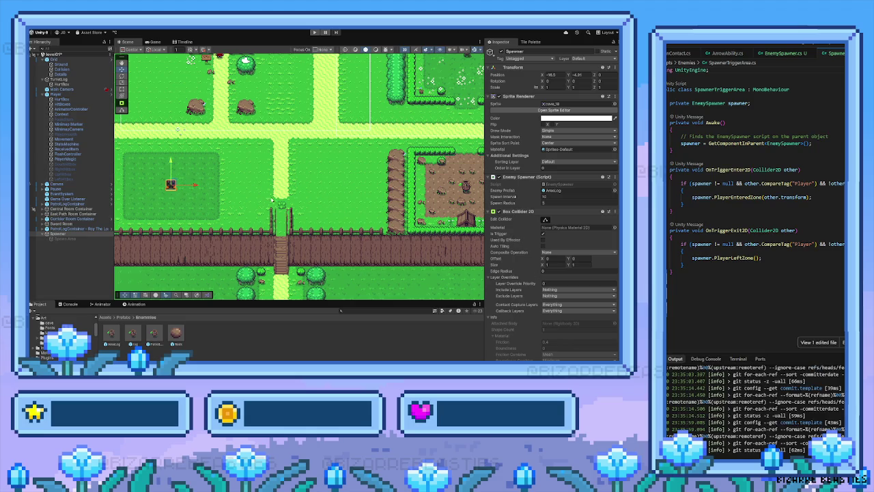
left_click_drag(272, 200, 325, 188)
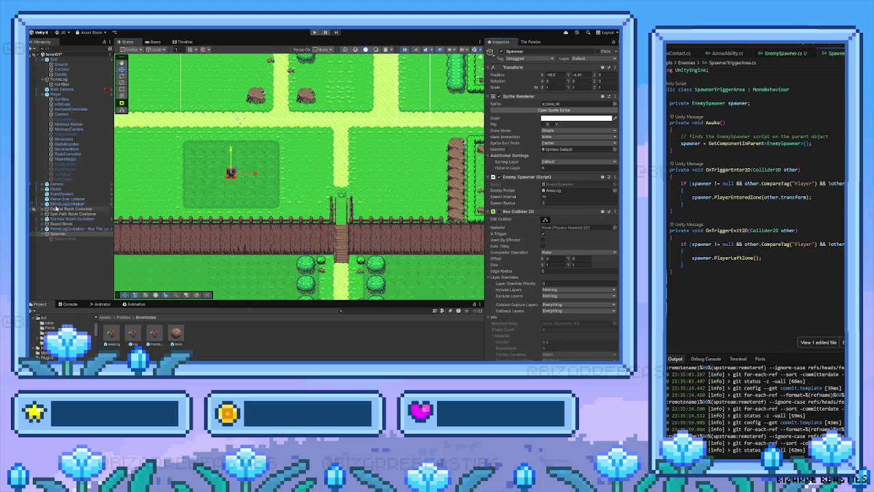
left_click(61, 238)
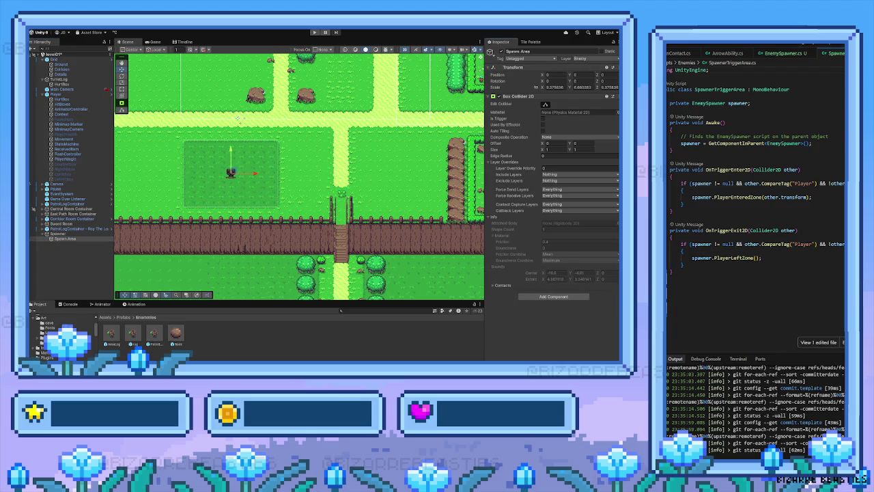
Step: Attach the Spawner Trigger Area script to Spawn Area and enter play mode
double_click(723, 90)
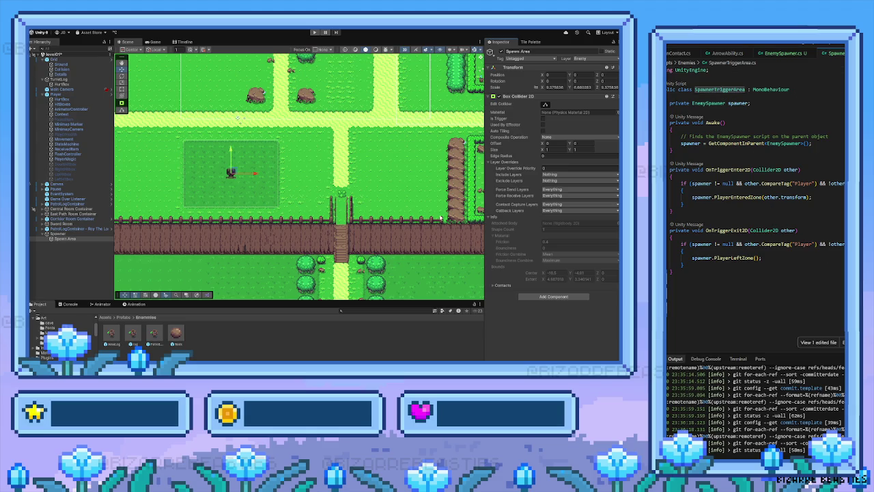
left_click(529, 297)
key("Return")
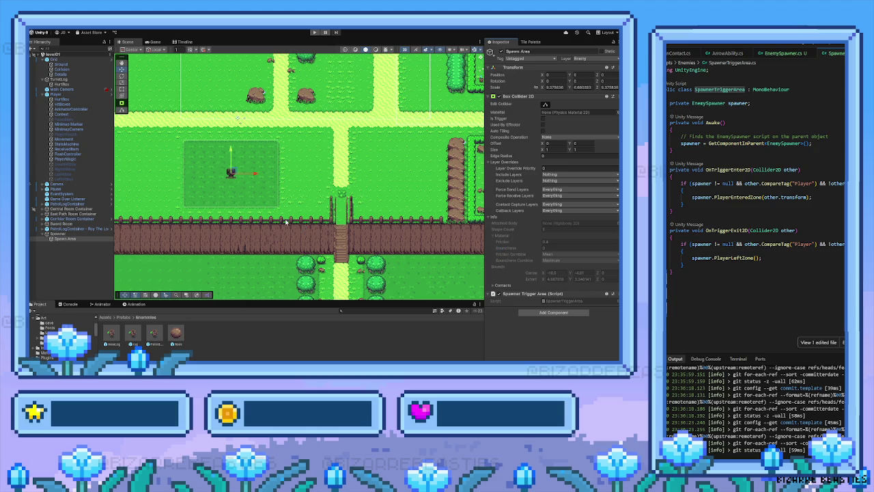
left_click(315, 32)
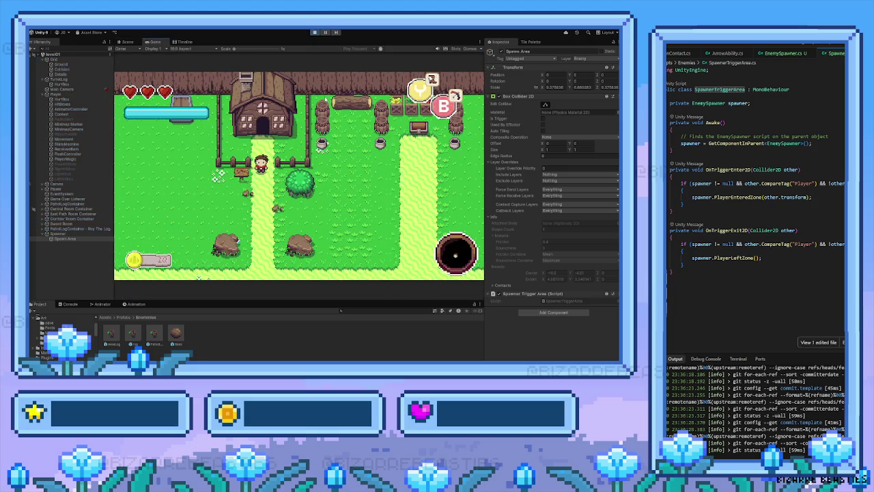
Step: Walk the player down into the grass spawn zone and back out, then stop the test
key("s")
key("a")
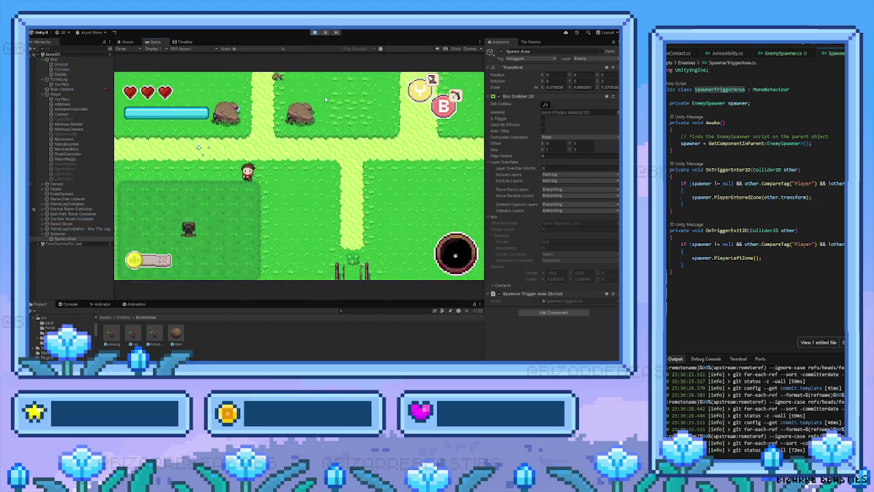
key("d")
key("s")
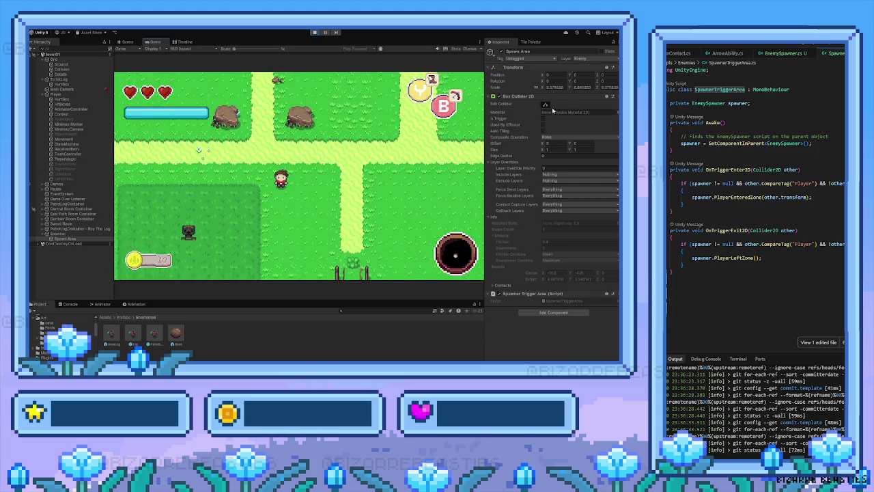
key("a")
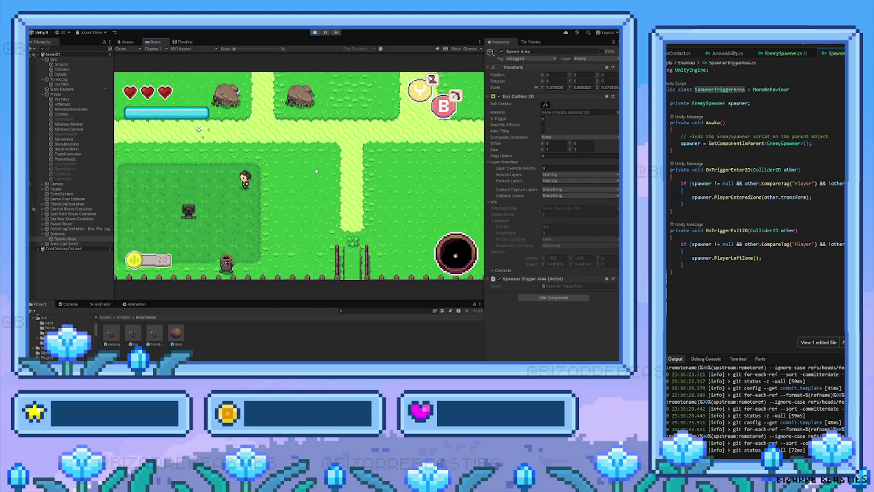
key("s")
key("s")
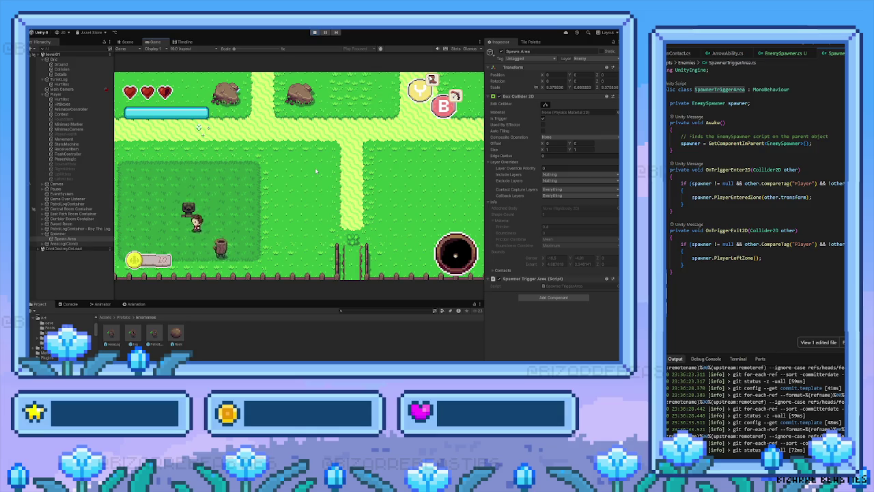
key("a")
key("w")
key("d")
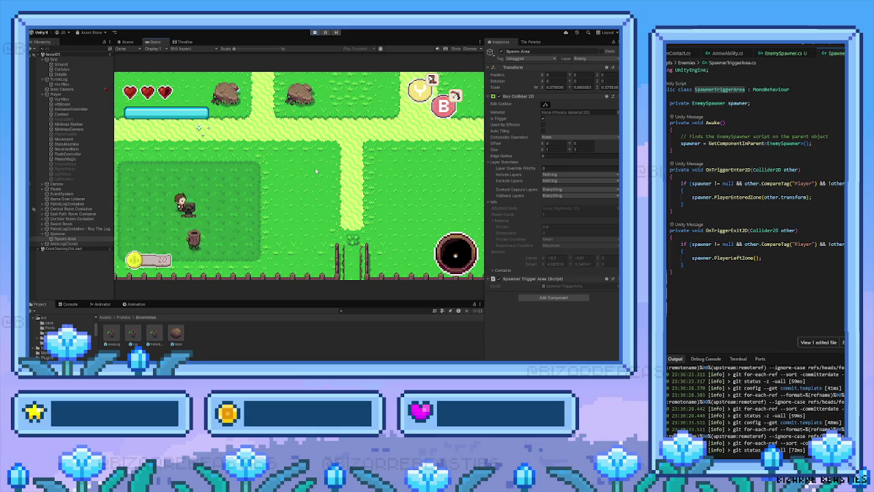
key("d")
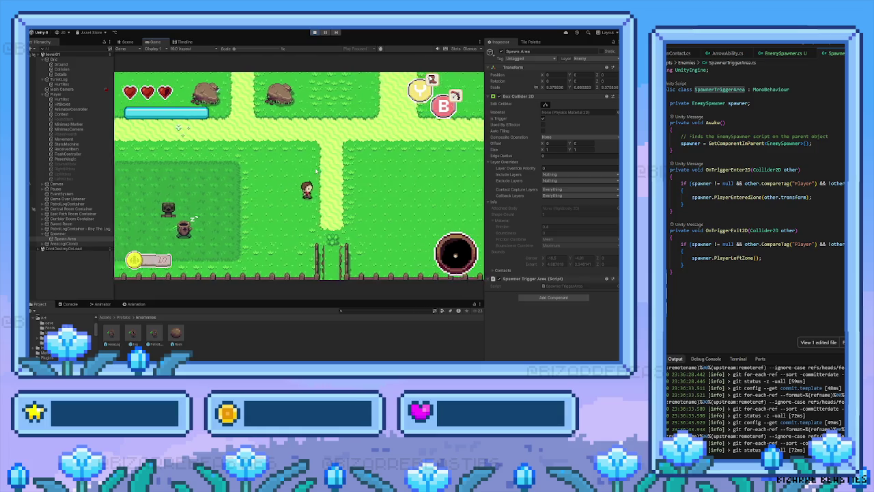
key("w")
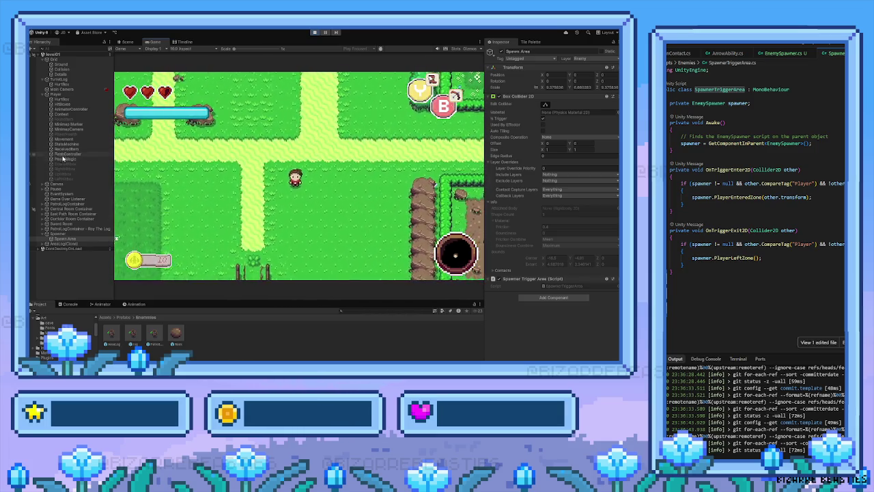
left_click(71, 164)
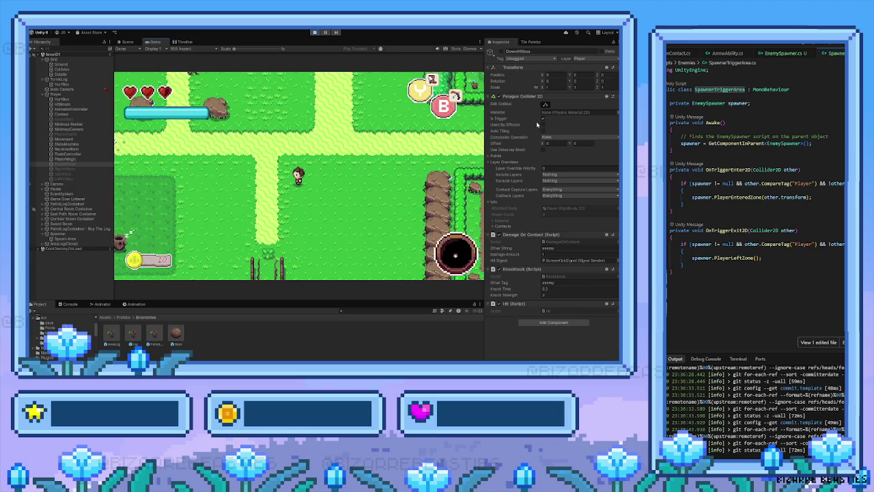
left_click(314, 33)
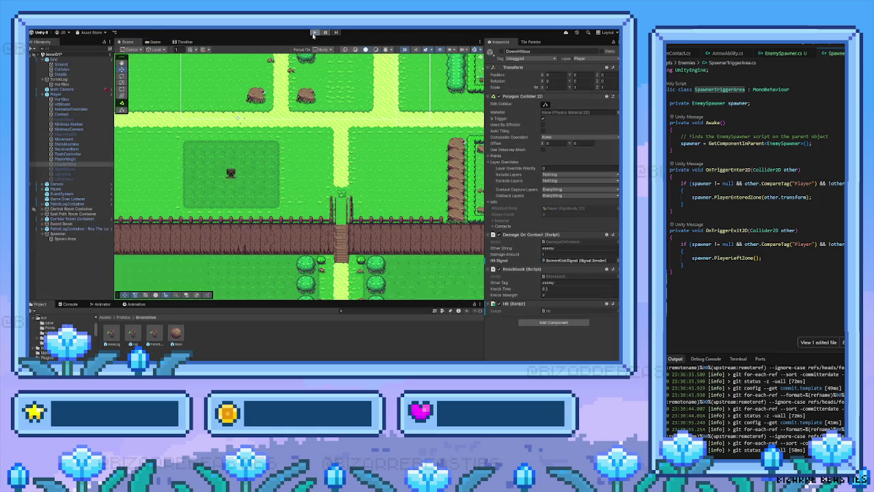
Step: Rerun the game, walk the player down and right toward the spawn area, then stop
left_click(313, 33)
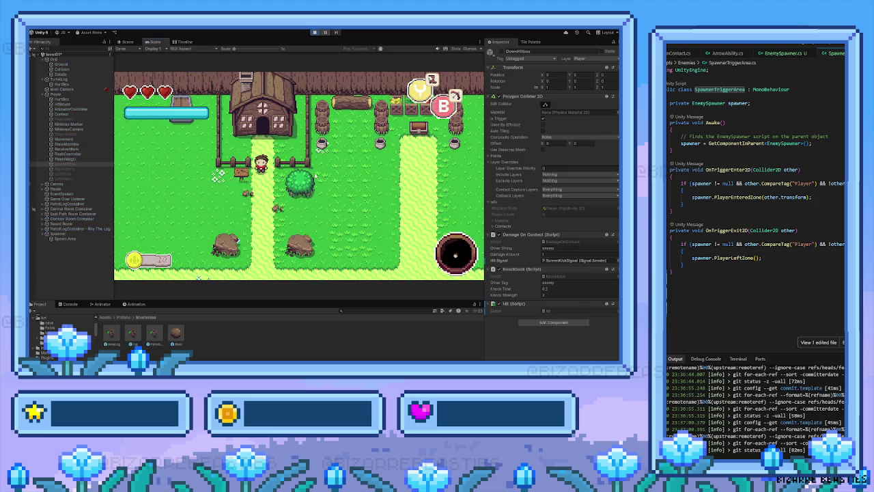
key("s")
key("s")
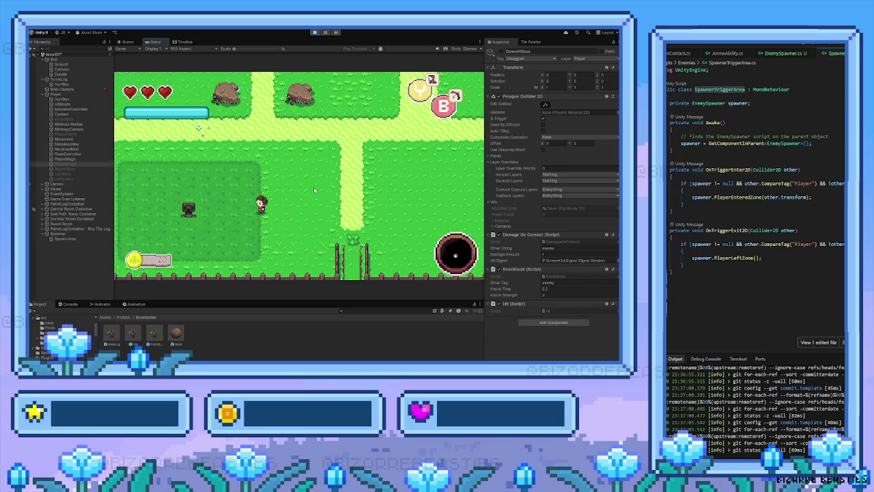
key("d")
left_click(316, 33)
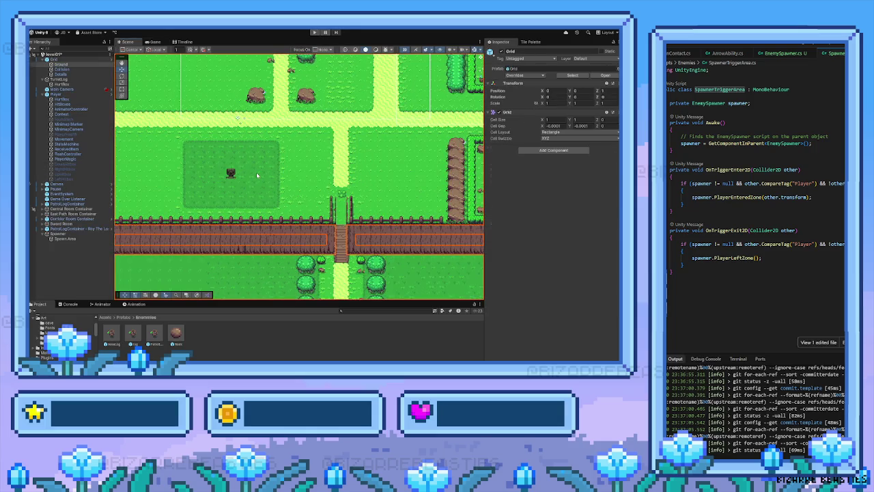
Step: Make Spawn Area's Box Collider 2D a trigger and put it on the Default layer
left_click(66, 238)
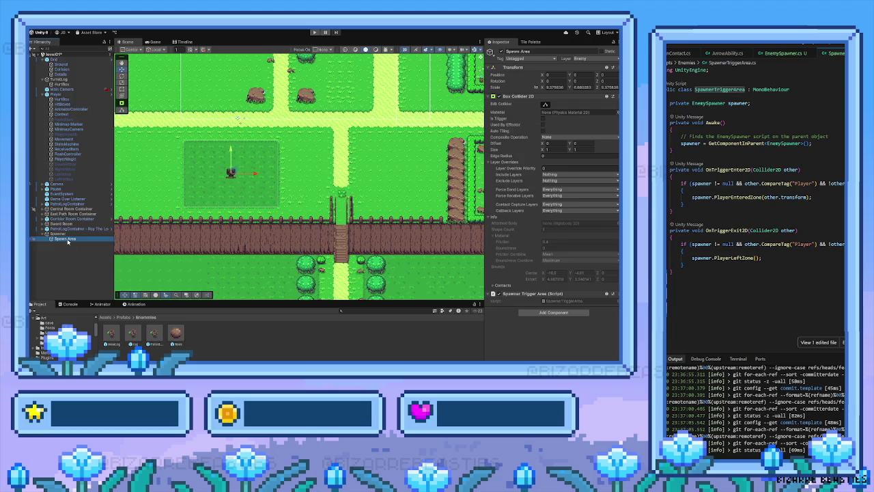
left_click(543, 118)
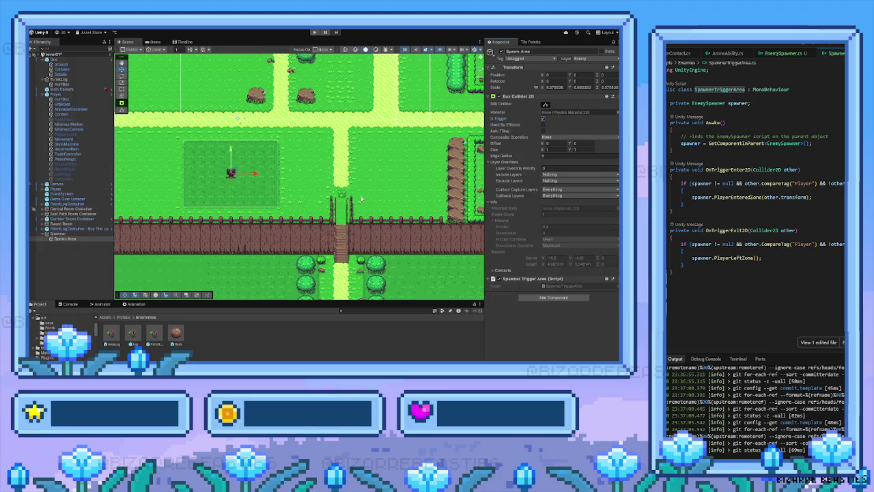
left_click(580, 58)
left_click(579, 69)
Step: Inspect the Spawner, Grid and Spawn Area objects, then the player's Movement object
left_click(58, 233)
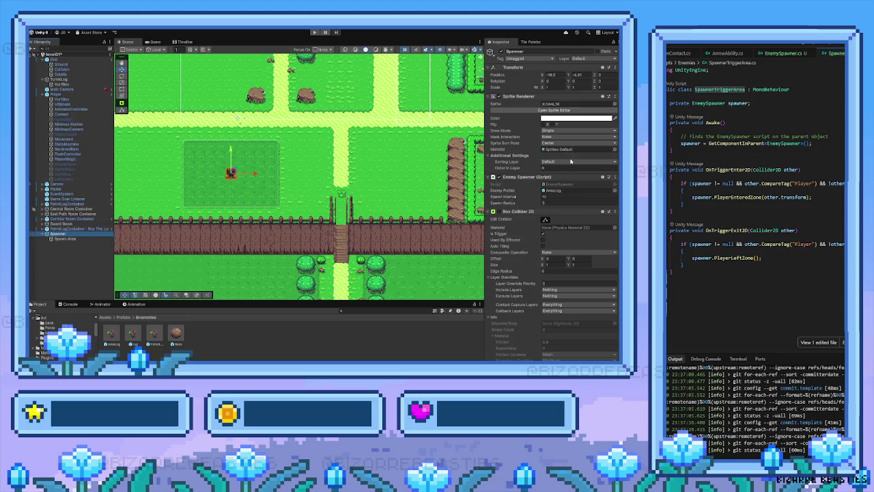
scroll(523, 199, "down", 1)
scroll(526, 205, "up", 1)
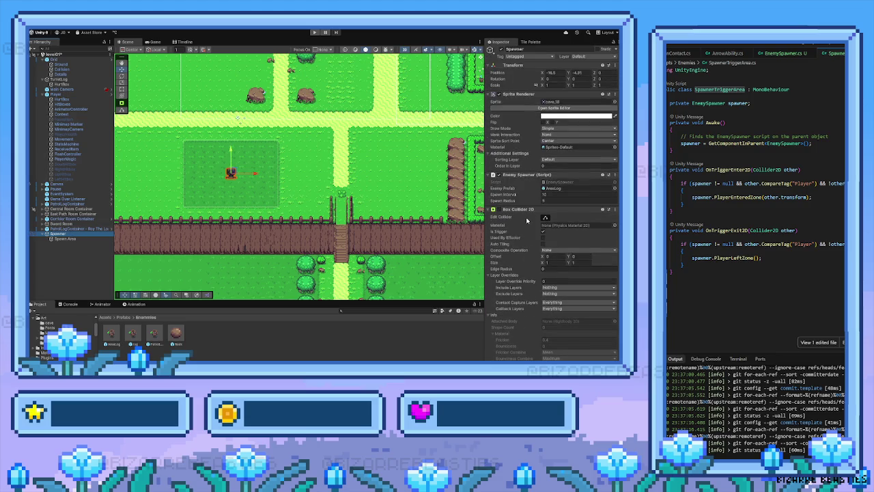
left_click(275, 191)
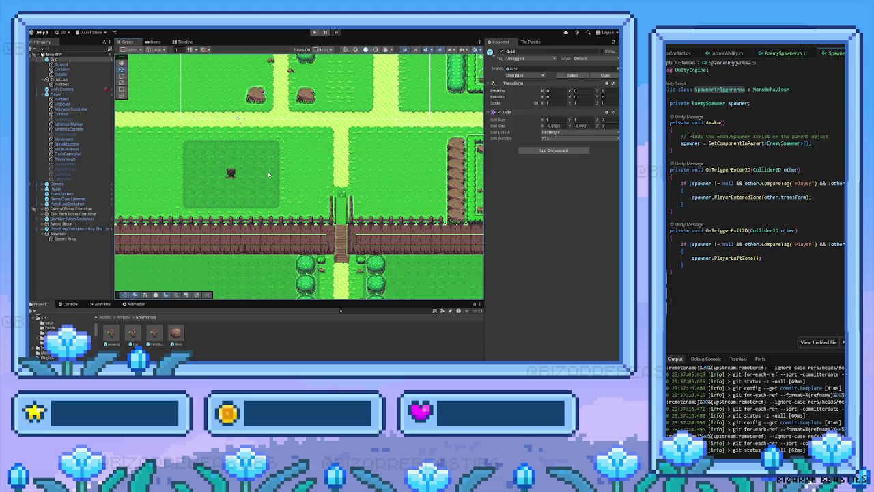
left_click(65, 238)
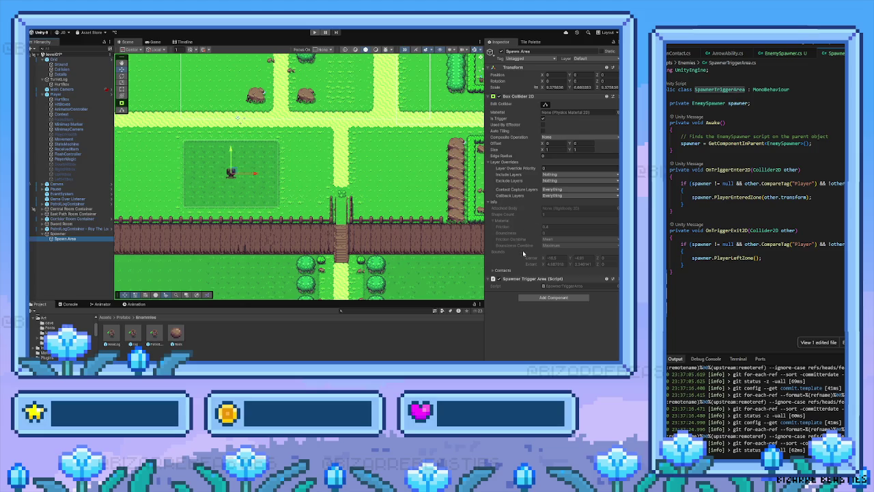
mouse_move(385, 131)
left_mouse_down()
mouse_move(353, 156)
mouse_move(355, 186)
left_mouse_up()
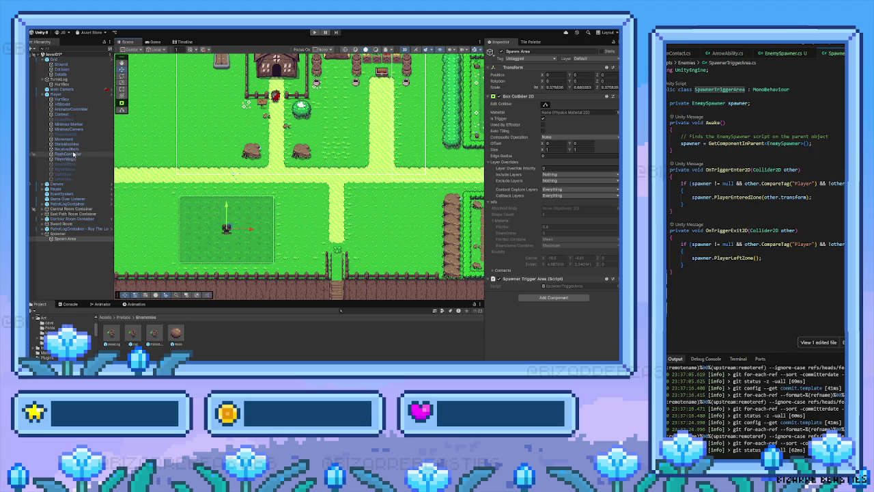
left_click(71, 140)
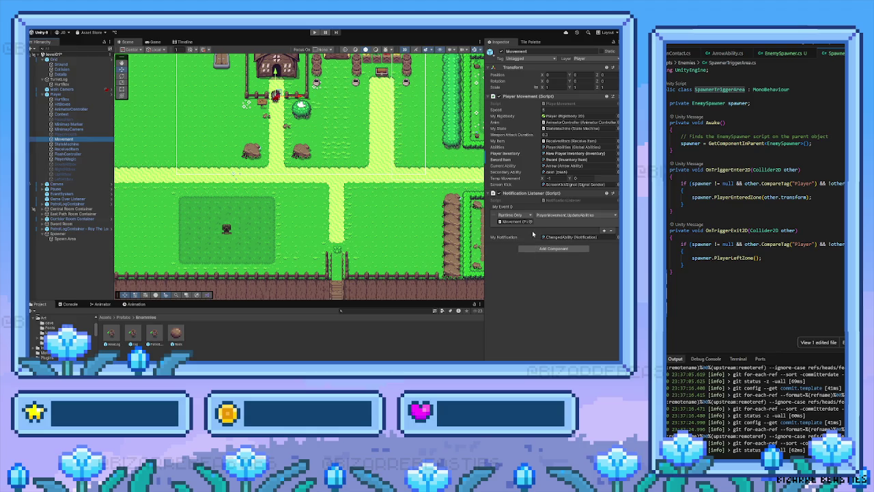
Step: Check the player's StateMachine, then select the Spawner and scroll to its Box Collider 2D
left_click(81, 144)
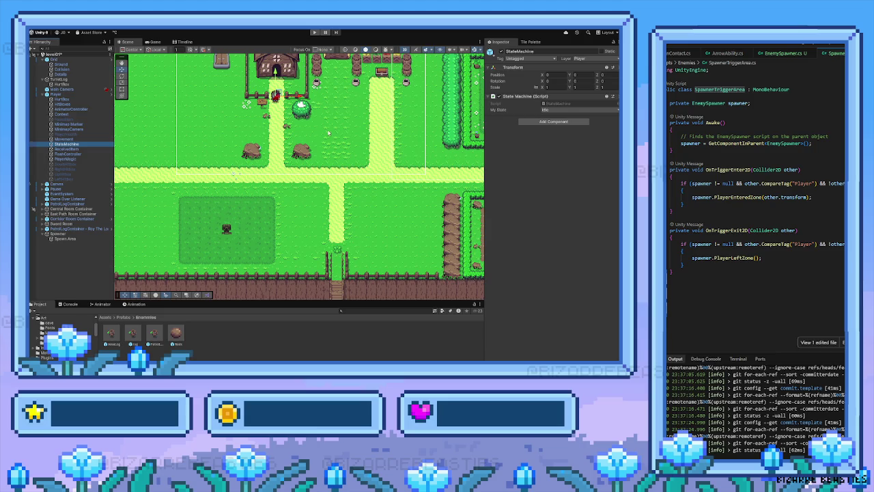
left_click(231, 232)
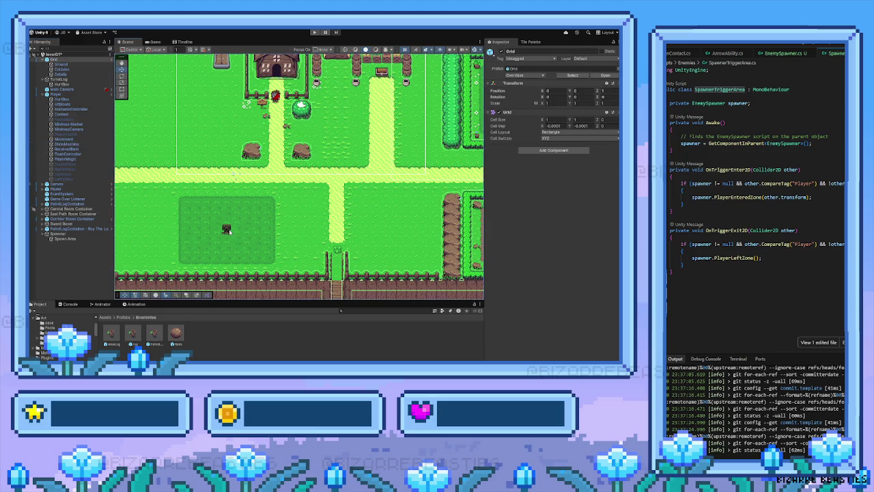
scroll(571, 239, "down", 1)
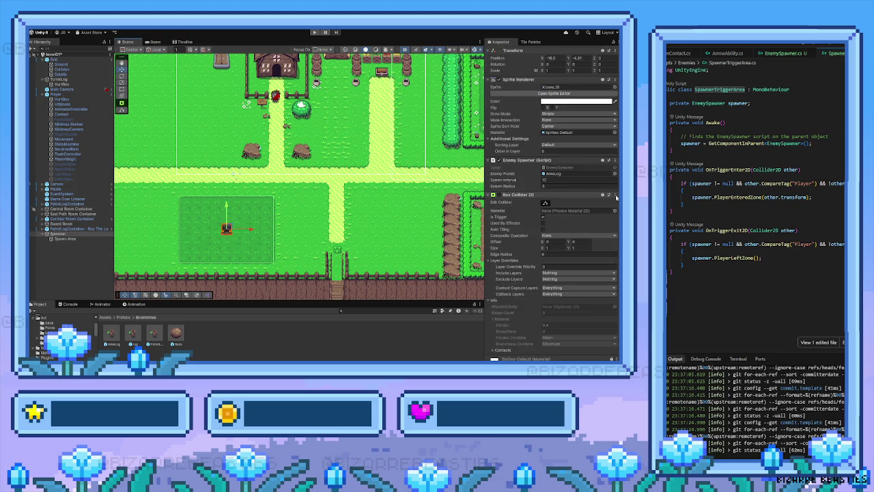
Step: Remove the Spawner's own Box Collider 2D, reselect Spawn Area, and start play mode
key("ctrl+z")
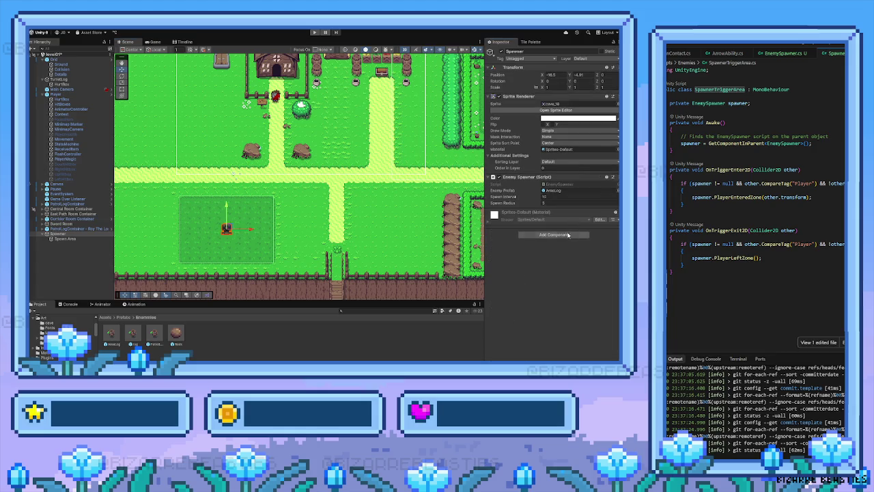
left_click(65, 239)
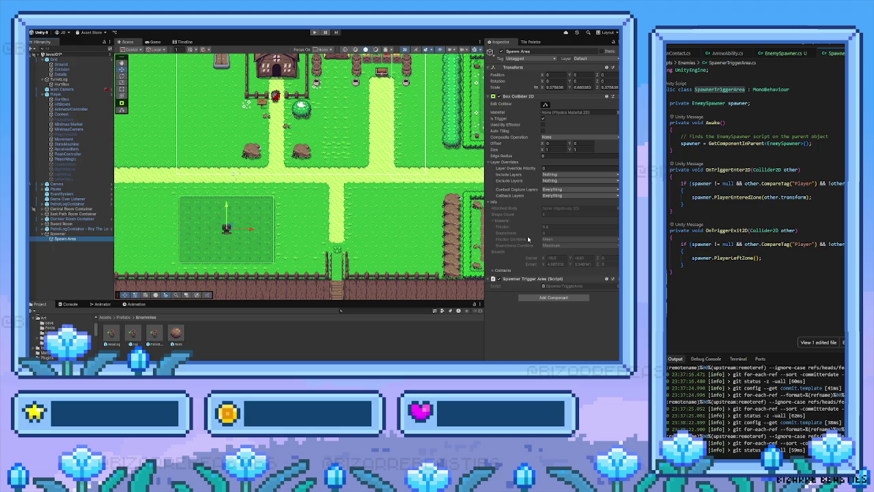
left_click(314, 32)
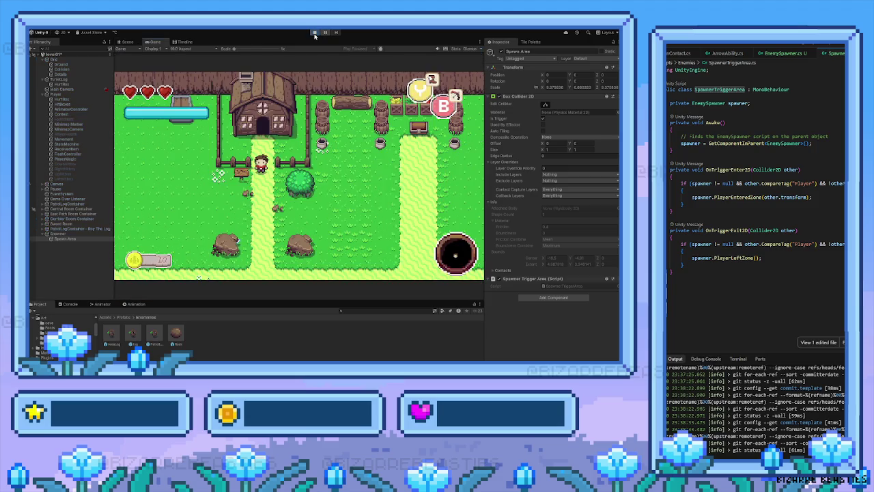
Step: Walk the player down from the house along the path toward the spawn area fence
key("s")
key("s")
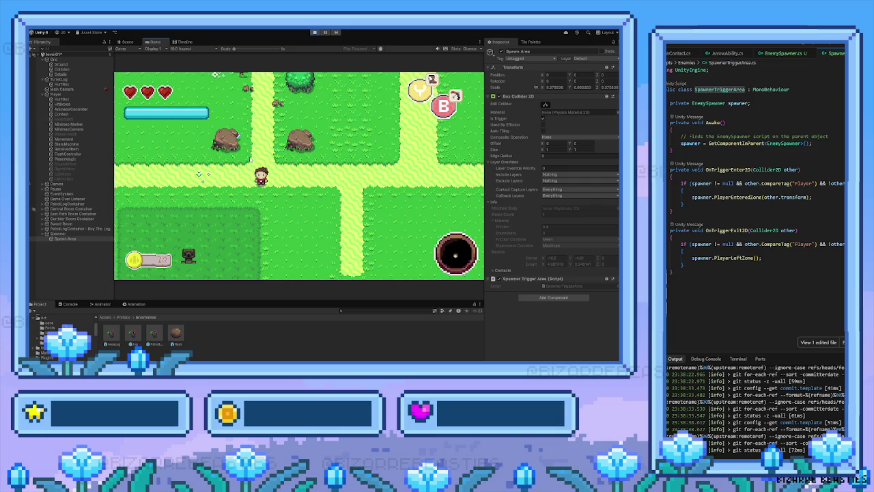
key("s")
key("a")
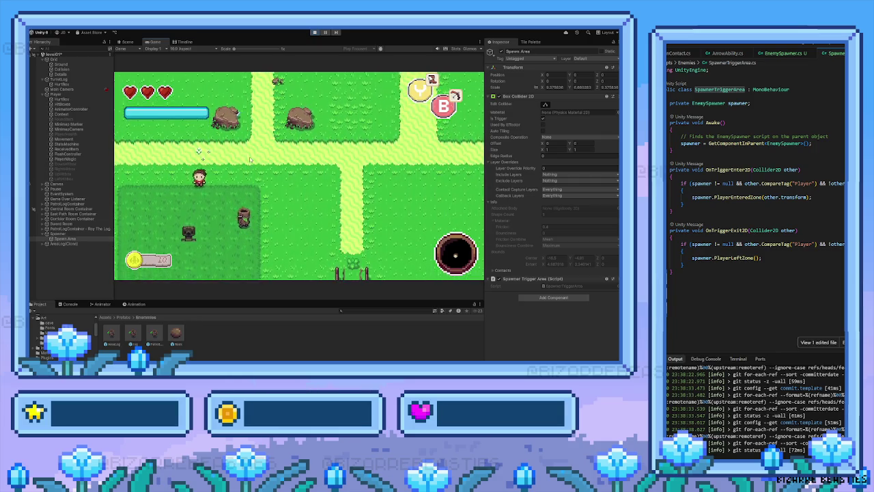
key("w")
key("d")
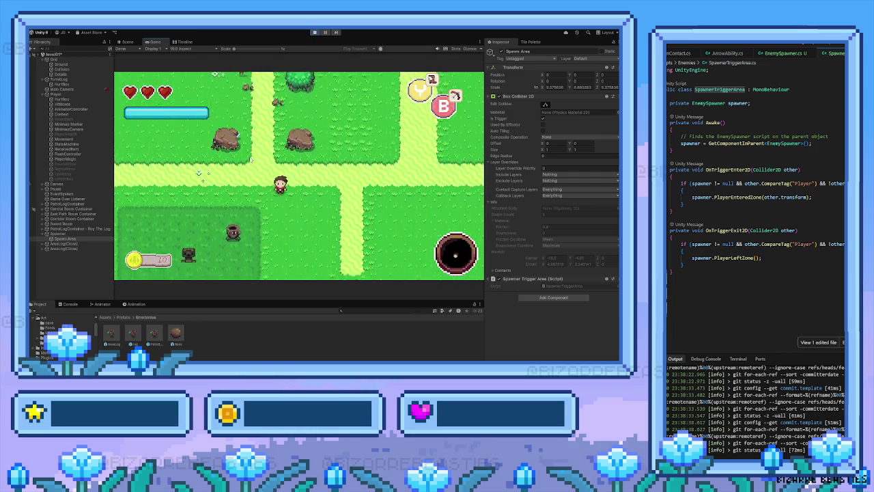
key("s")
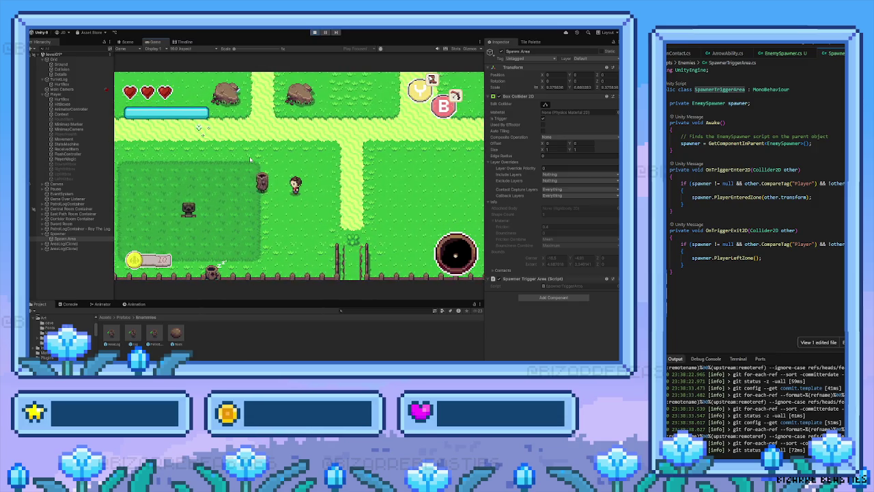
Step: Fight the chasing log enemies with the sword, destroying them inside the spawn area
key("space")
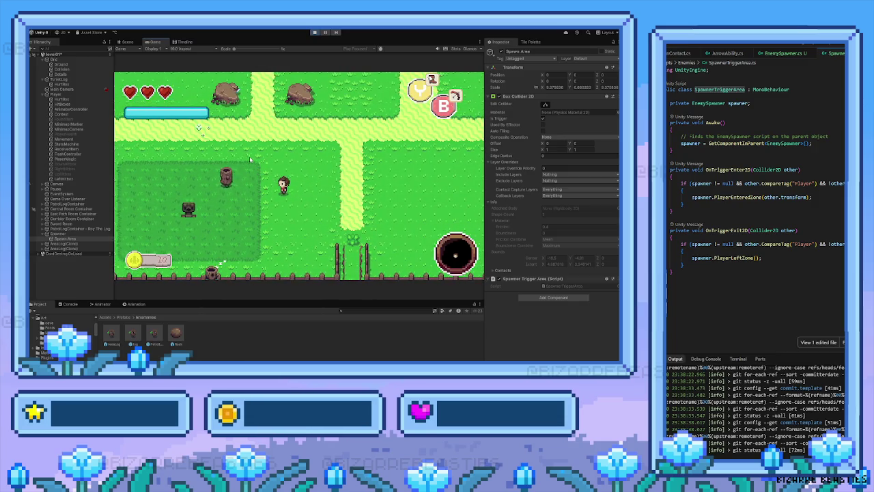
key("a")
key("space")
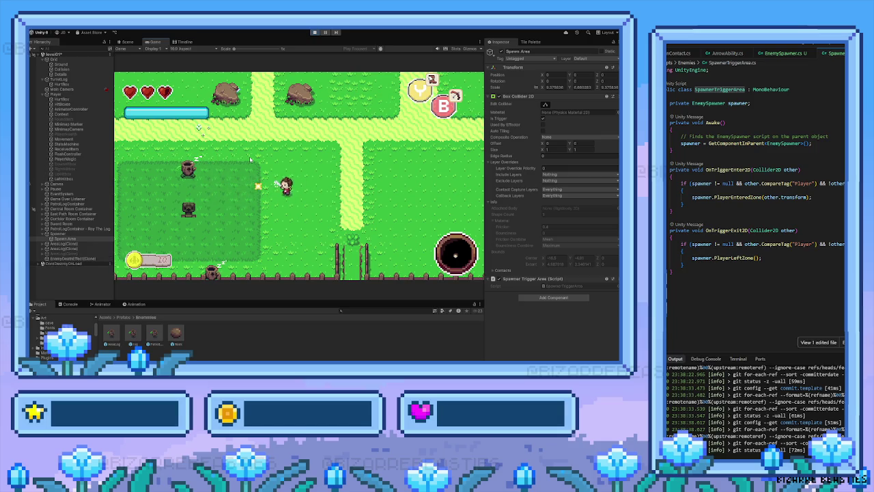
key("a")
key("space")
key("s")
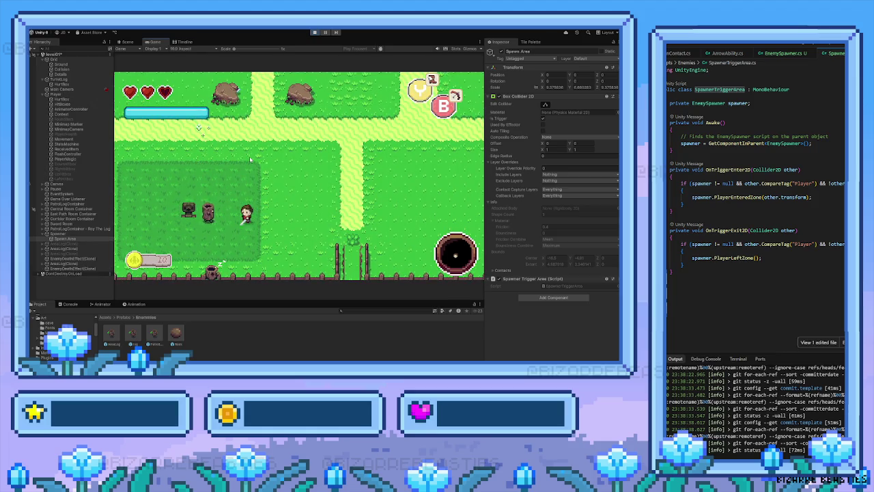
key("d")
key("a")
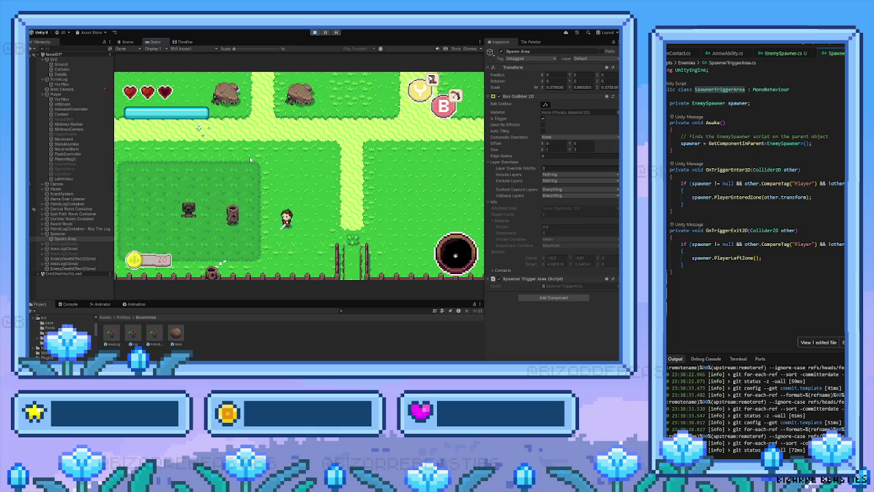
key("space")
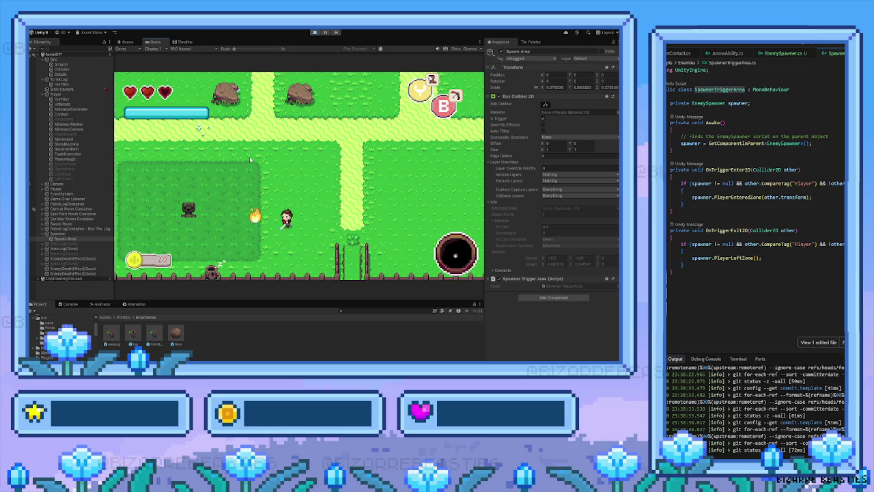
Step: Dash away from the spawn area to the fenced dirt area and fire a projectile
key("w+d")
key("shift")
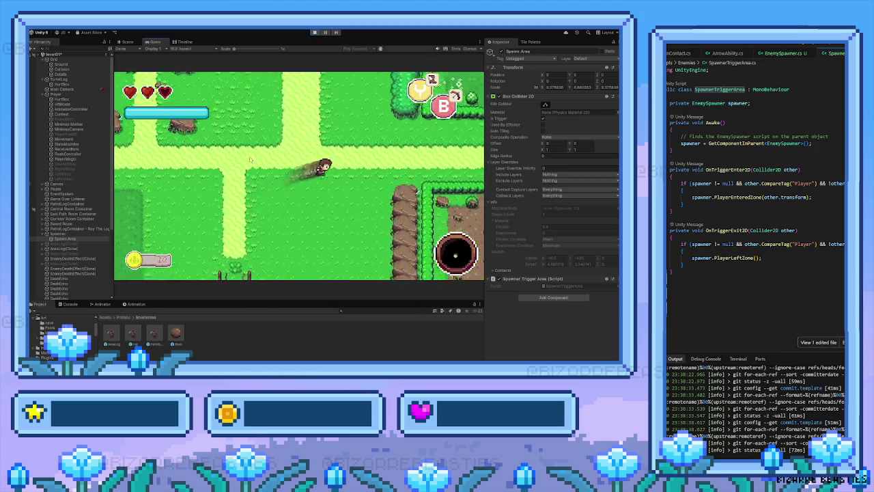
key("d")
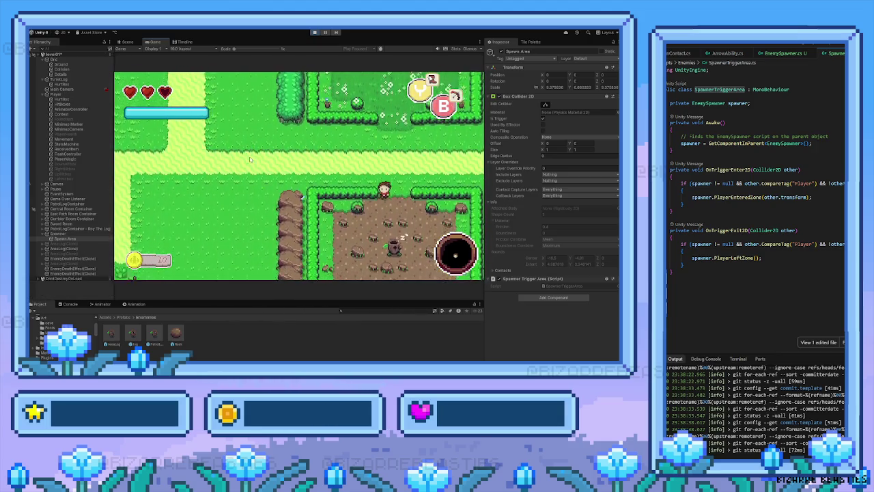
key("s")
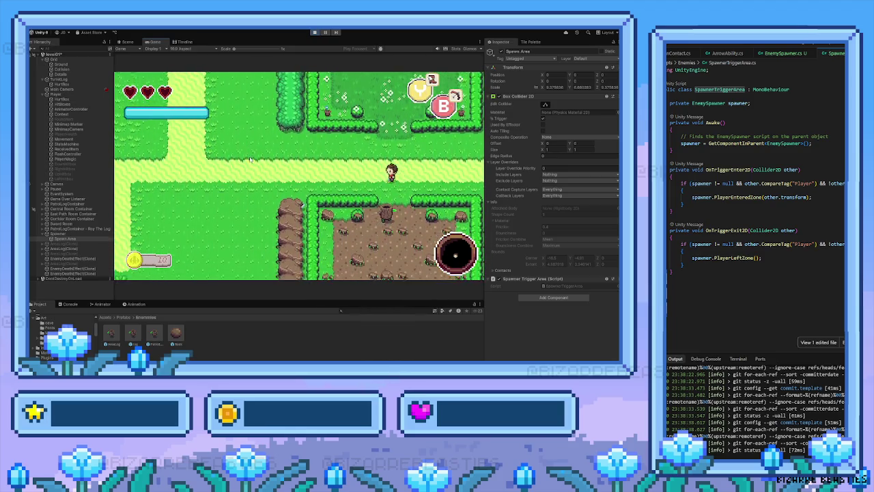
key("w+d")
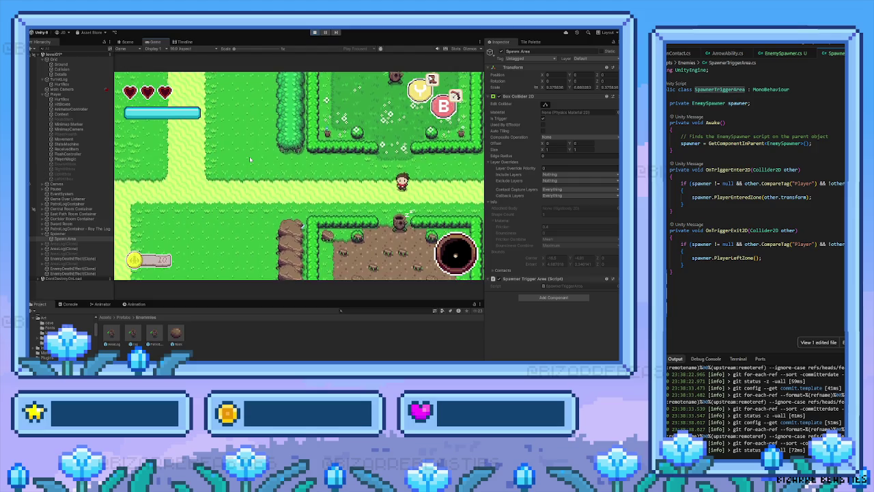
key("a")
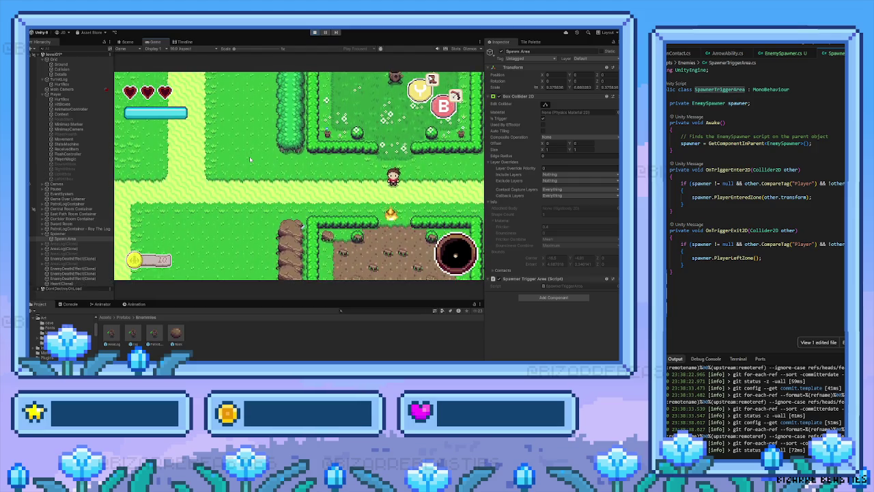
Step: Walk the player up through the fenced garden to the top hedge and pause the game
key("w")
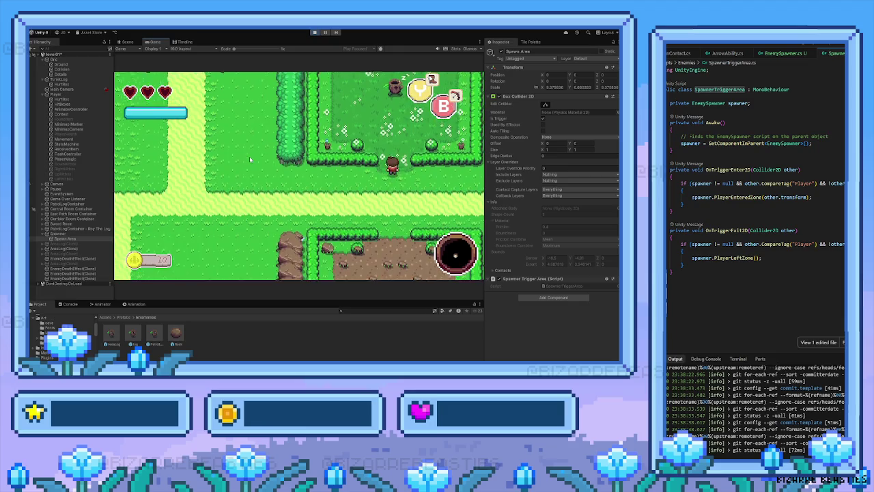
key("w")
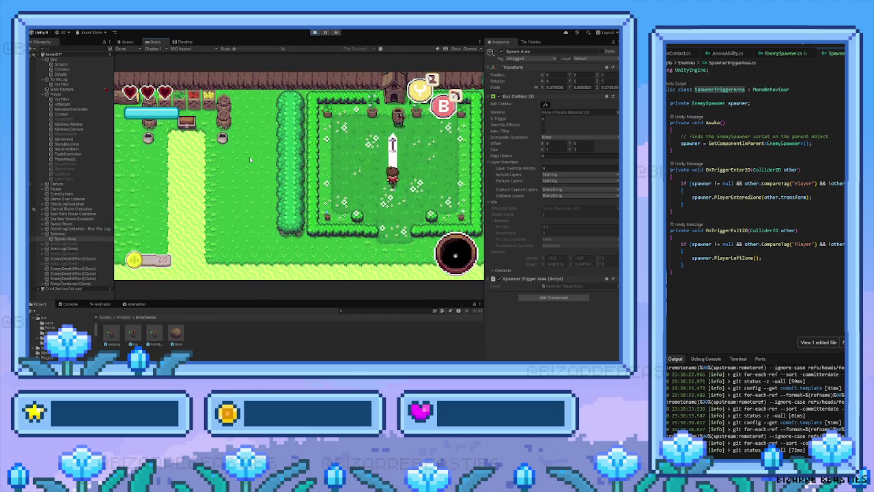
key("d")
key("w")
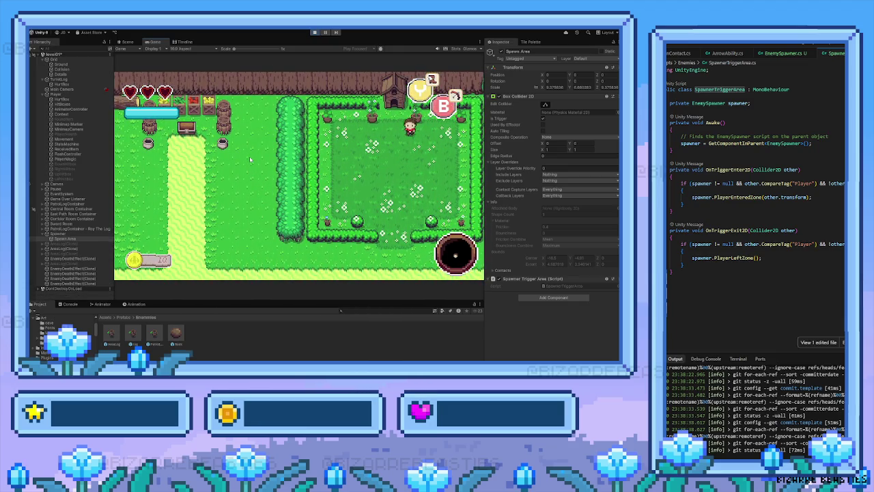
key("Escape")
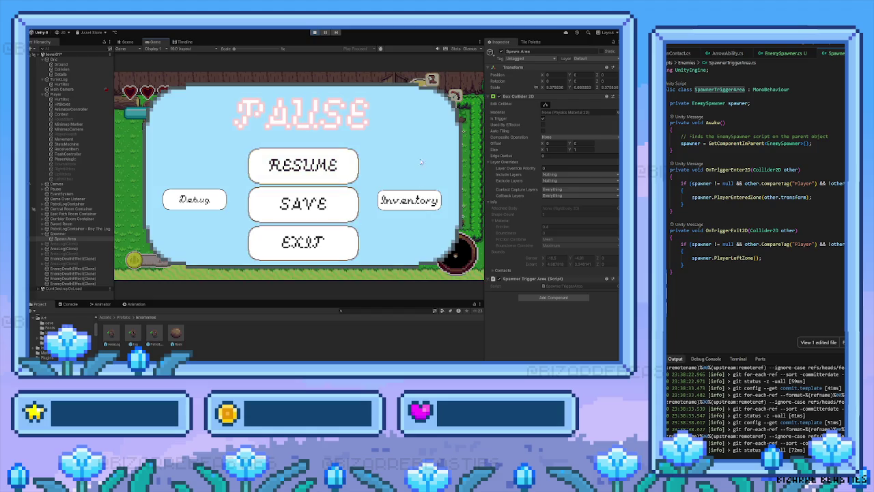
Step: Open the Inventory from the pause menu, go back to Pause, and resume play
left_click(408, 205)
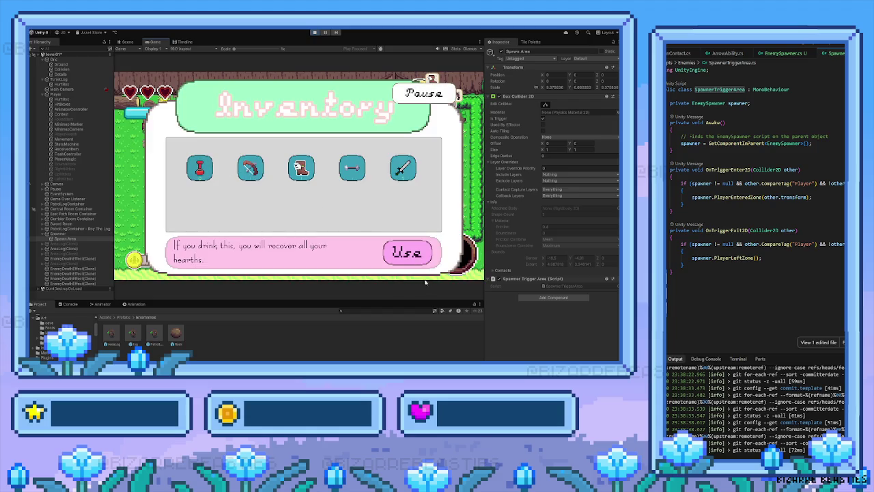
left_click(410, 96)
key("Escape")
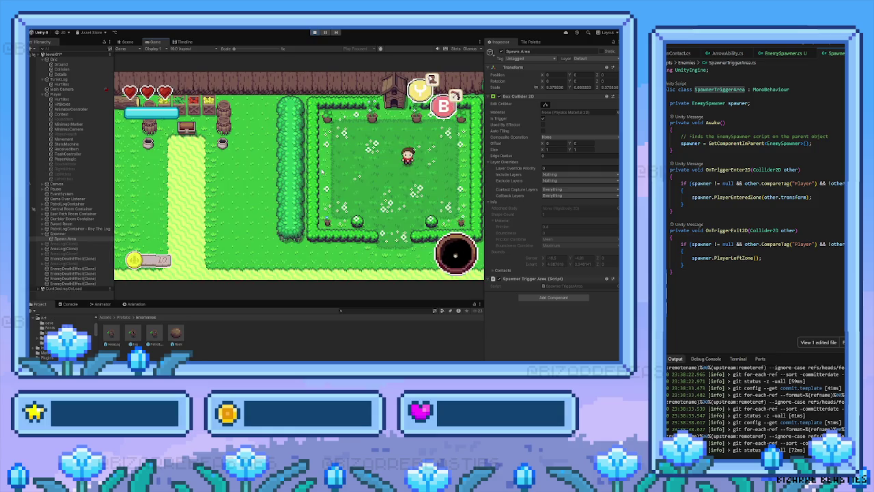
Step: Walk the player down and left out of the garden into the stump area
key("s")
key("a")
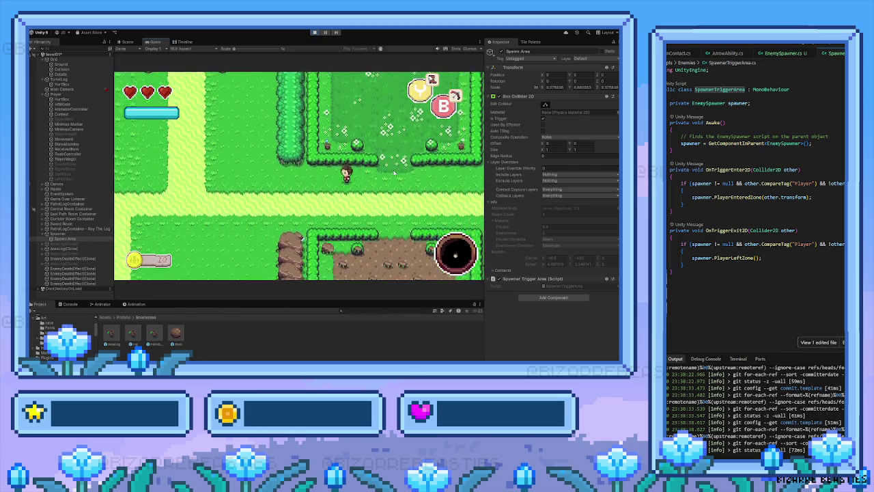
key("a")
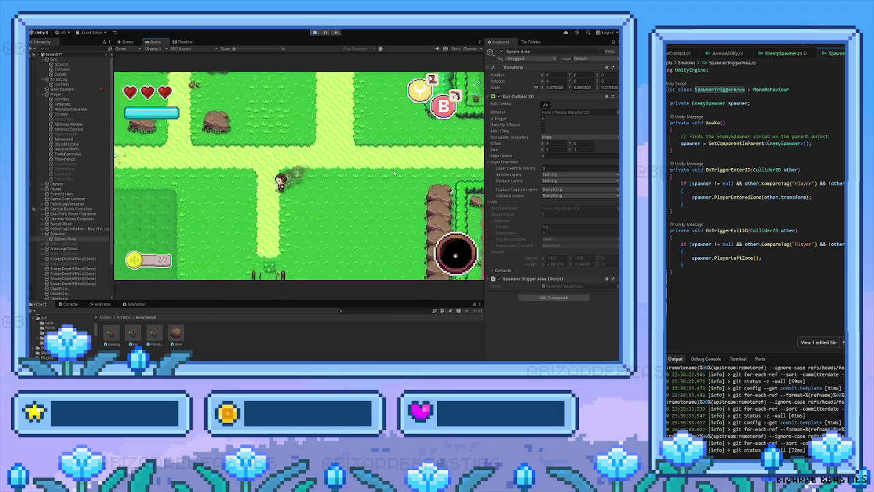
Step: Move the player up and right into the next area and attack the log enemy
key("w")
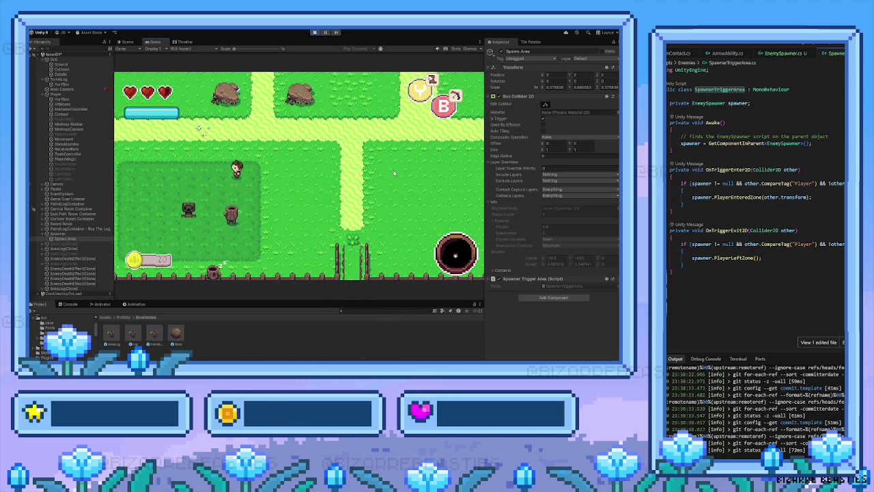
key("d")
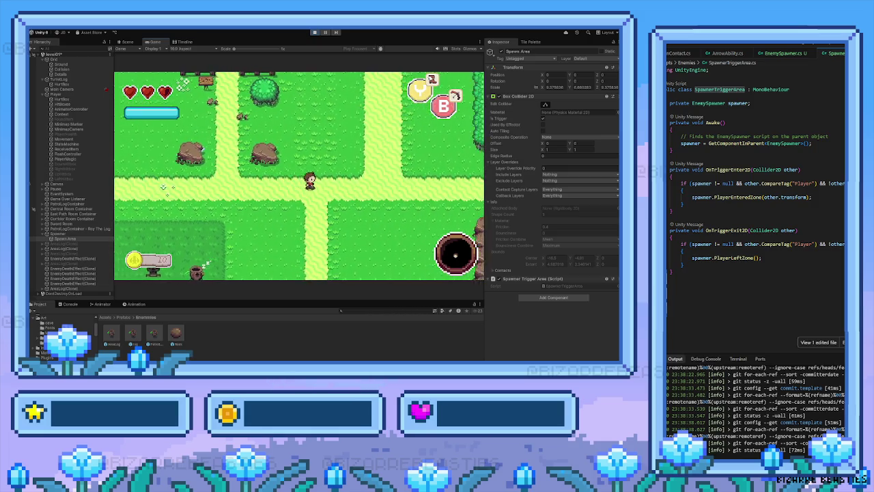
key("d")
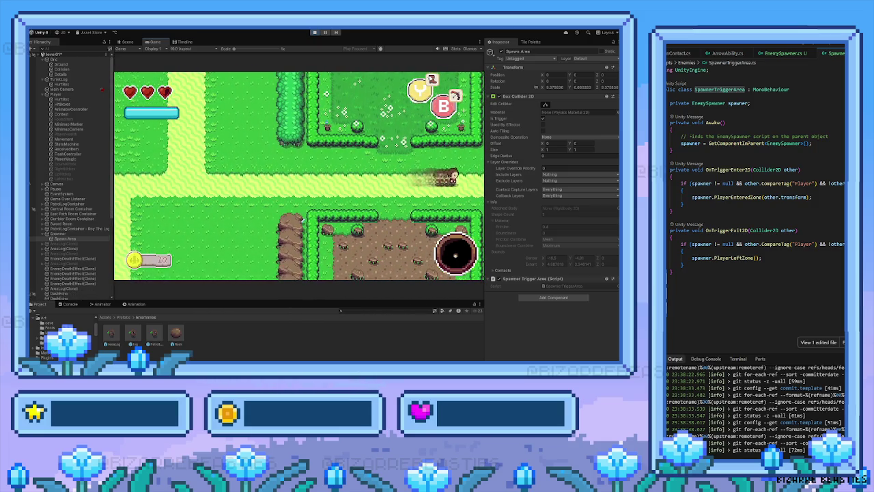
key("d")
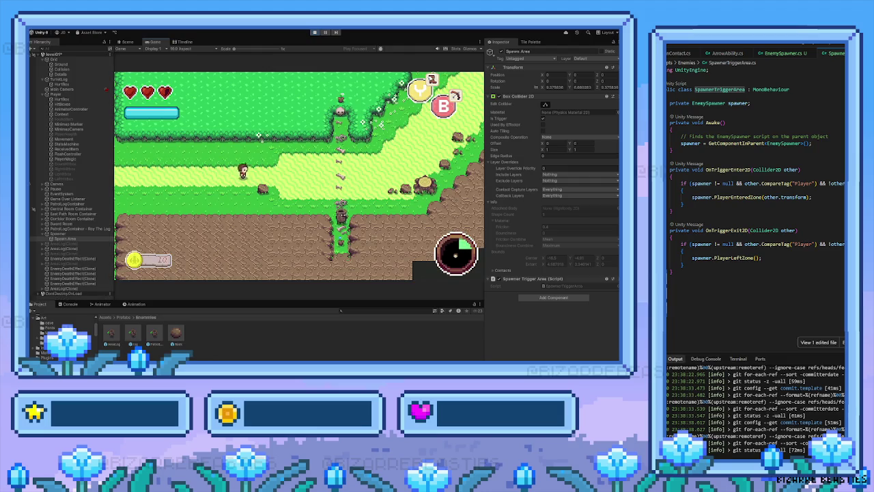
key("s")
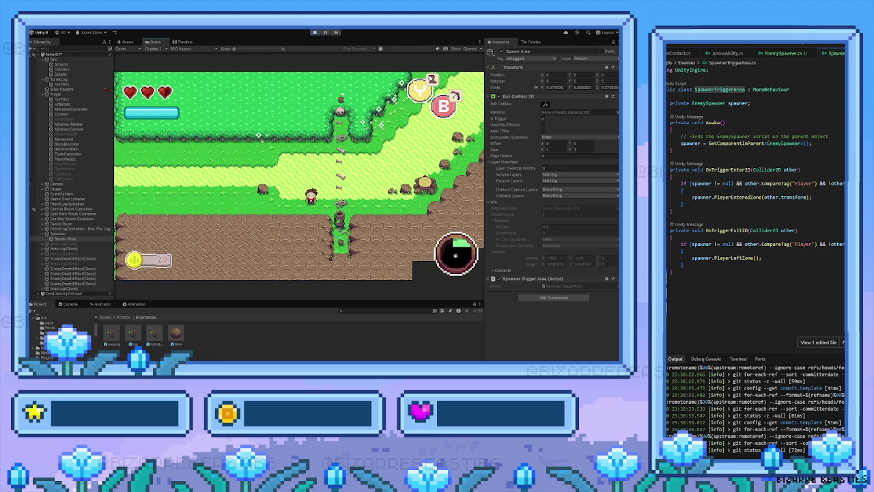
key("d")
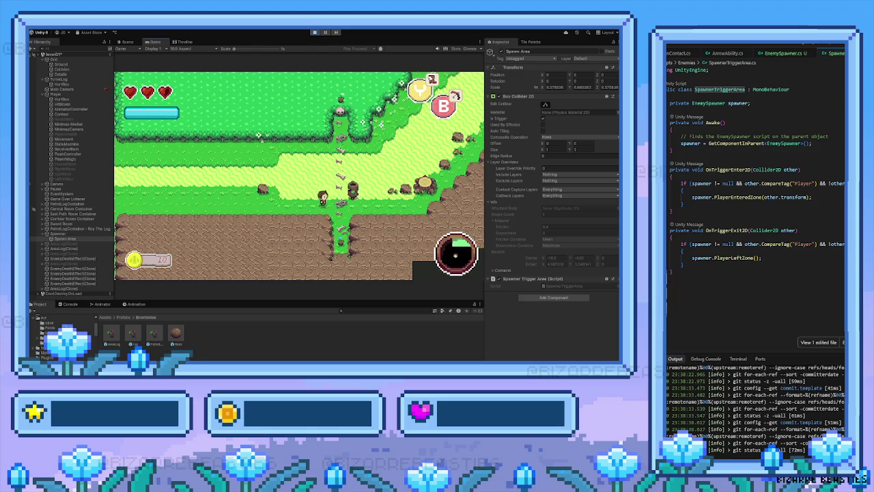
key("d")
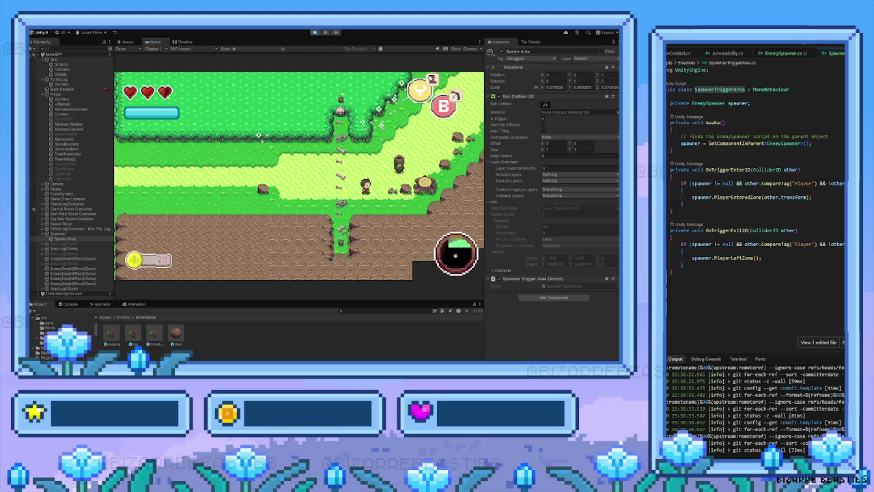
Step: Walk left into the grassy spawn room and evade the spawned logs chasing the player
key("a")
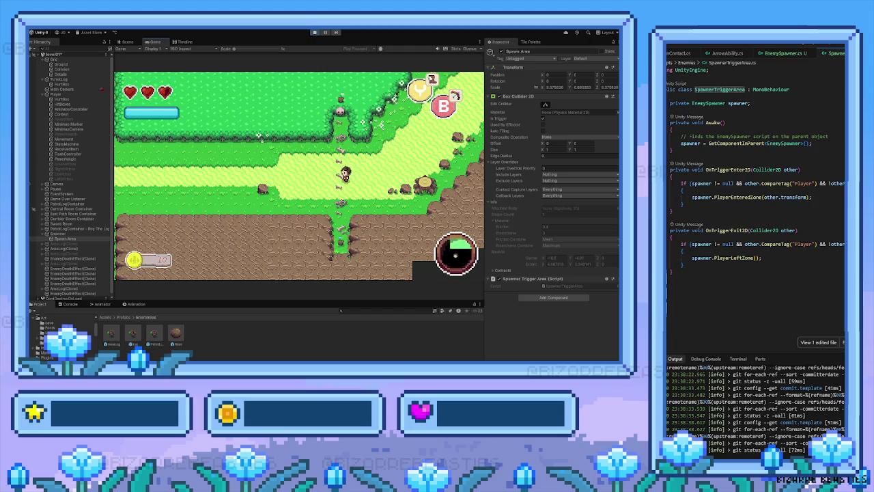
key("a")
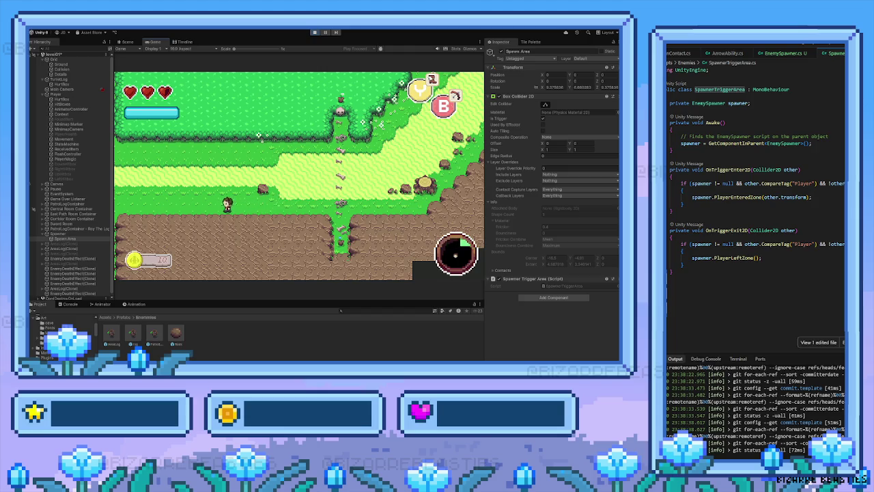
key("a")
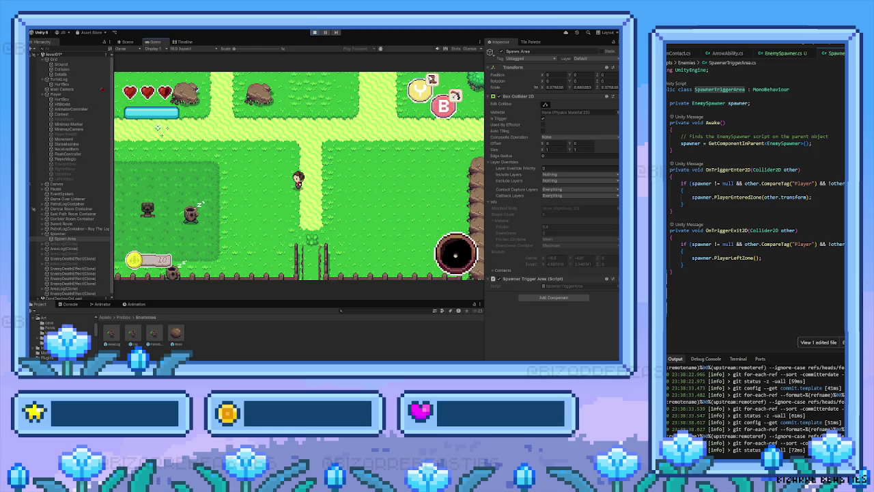
key("Left")
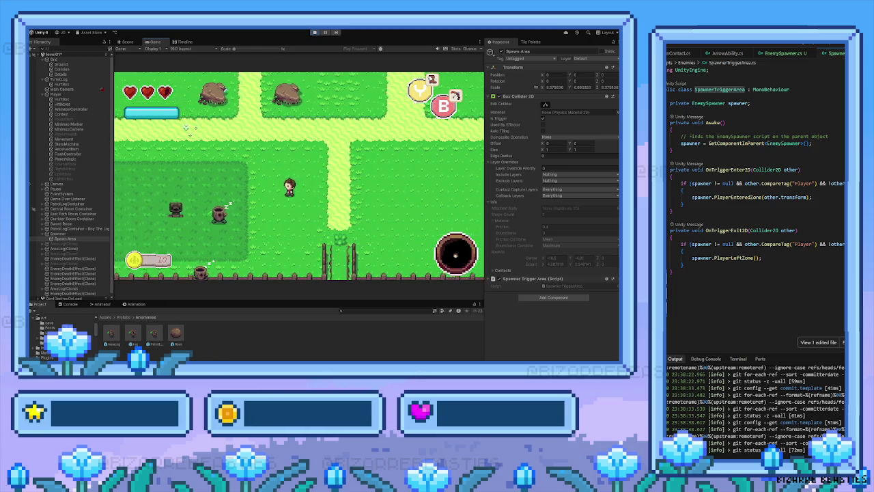
key("Right")
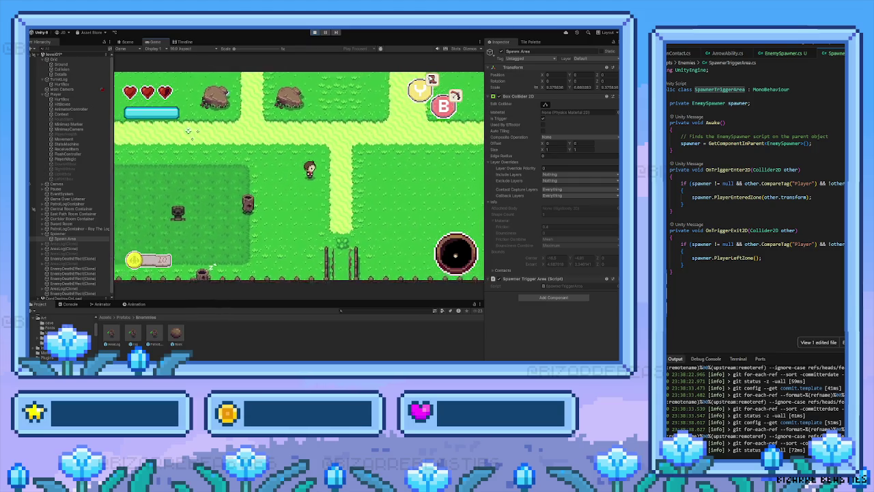
key("Up")
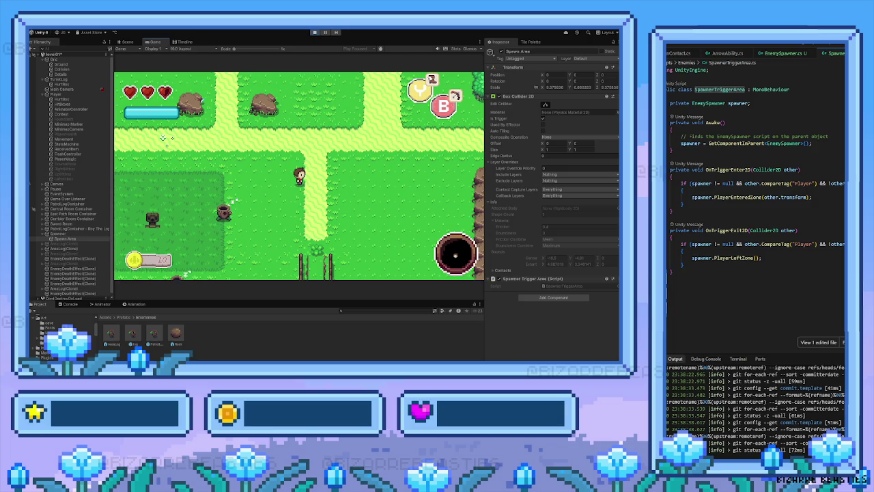
Step: Walk the player in the running game, then inspect a spawned log enemy clone in the Scene view
key("Down")
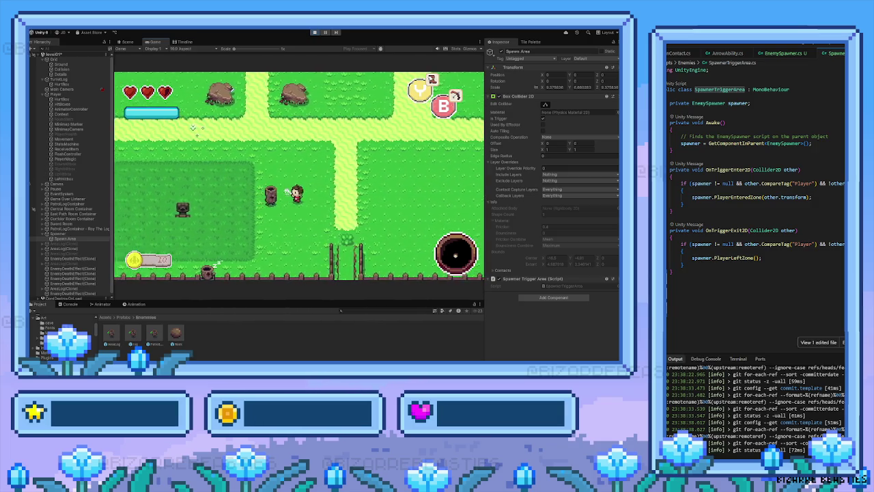
key("Right")
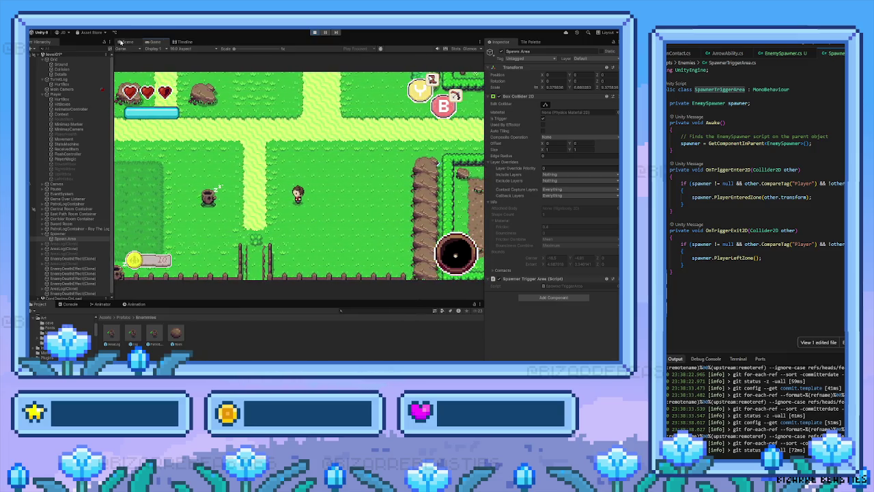
left_click(125, 41)
left_click(307, 221)
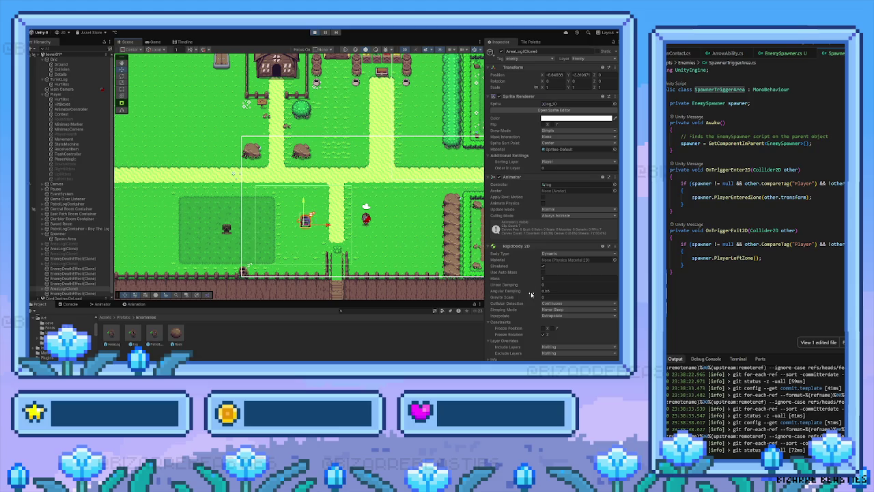
scroll(532, 295, "down", 5)
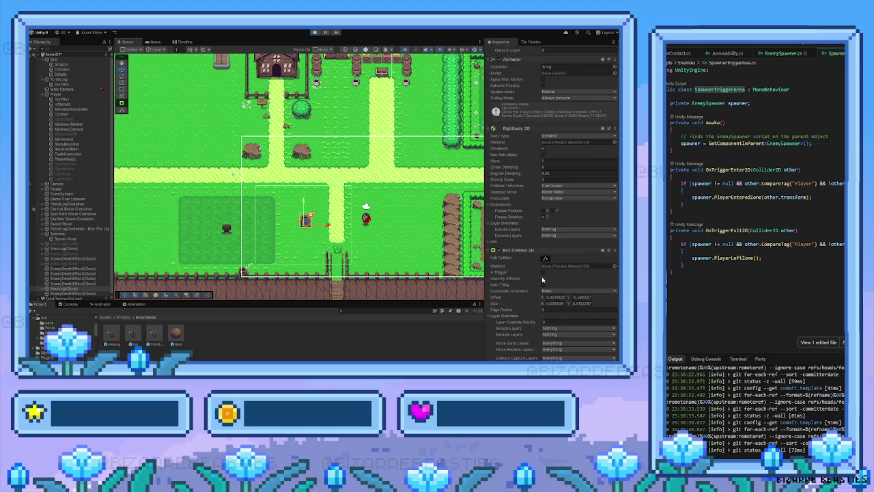
Step: Make the Collision tilemap's Composite Collider 2D a trigger by ticking Is Trigger
left_click(454, 253)
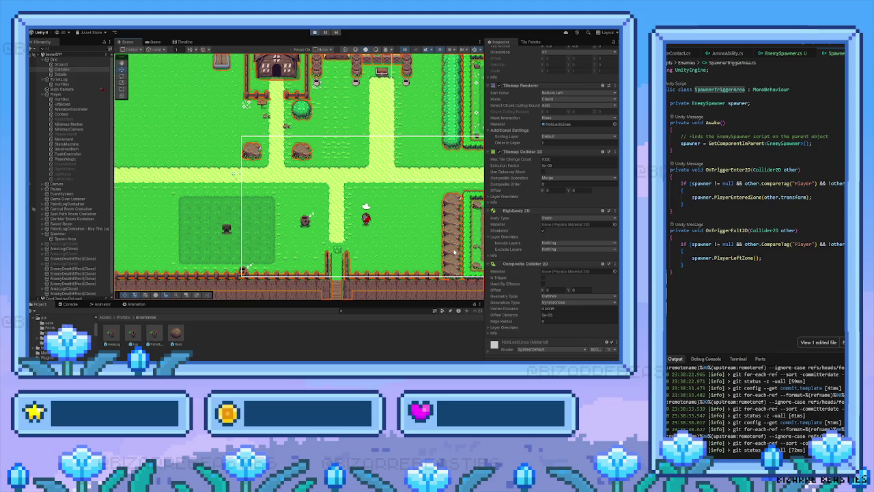
left_click(155, 42)
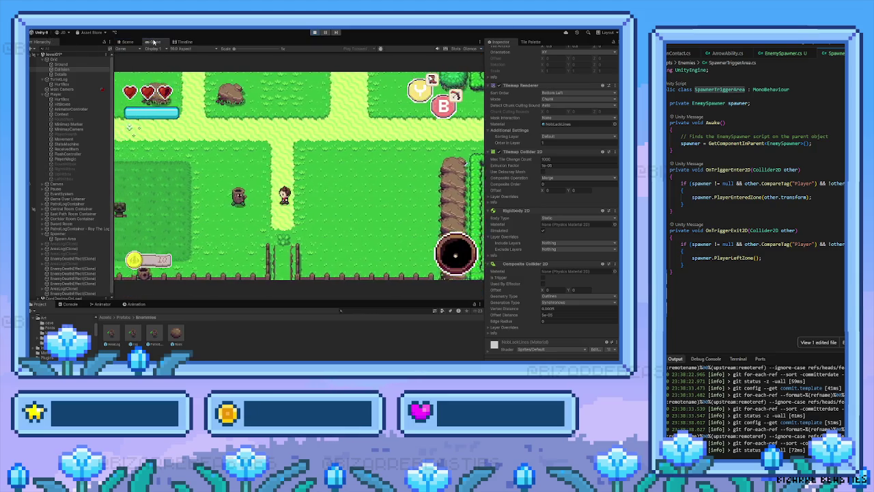
key("d")
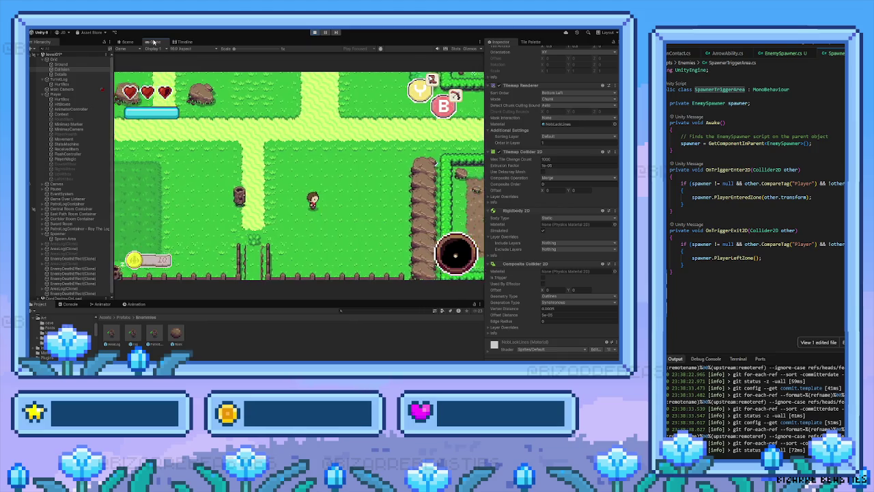
left_click(543, 278)
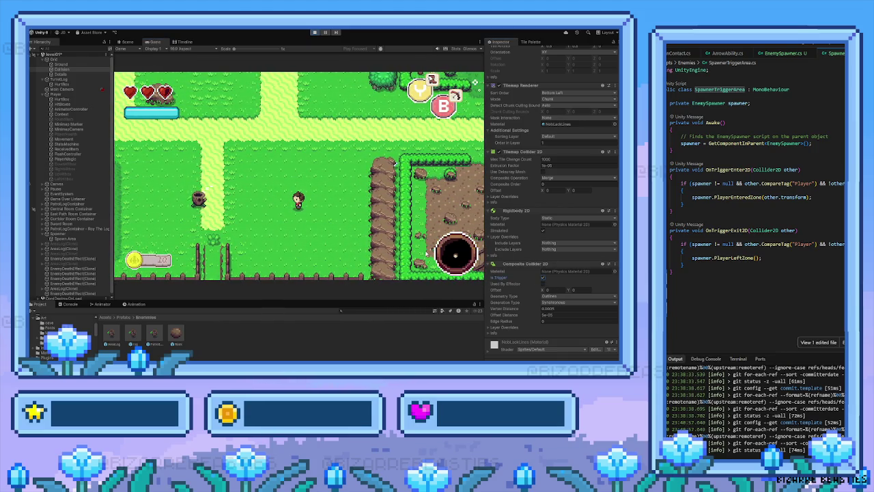
Step: Walk the player along the path, past the sleeping log enemies and toward the cliff, to test
key("a")
key("w")
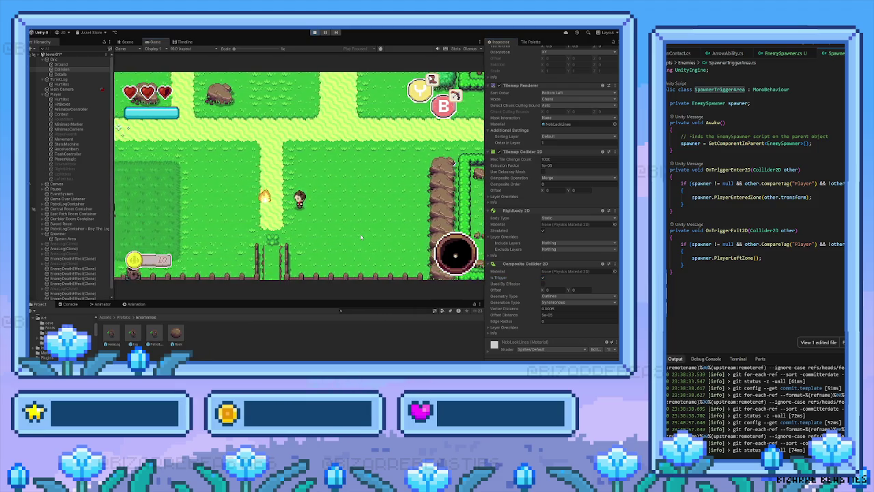
key("a")
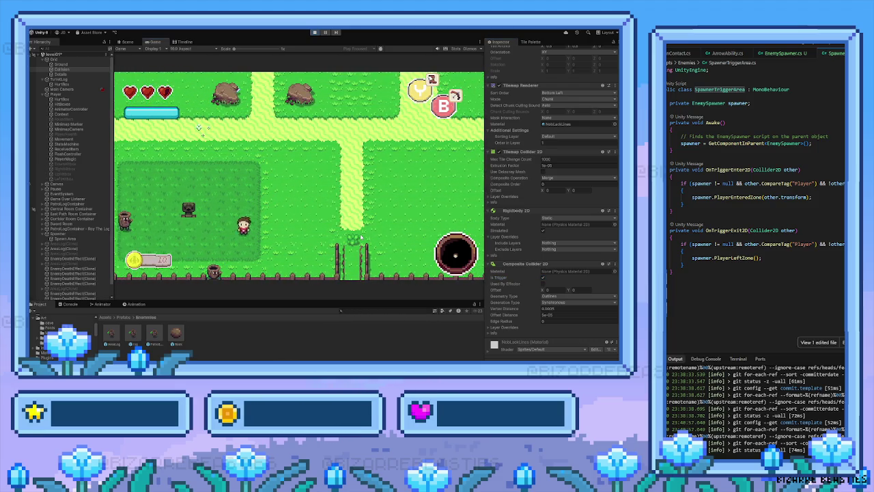
key("s")
key("d")
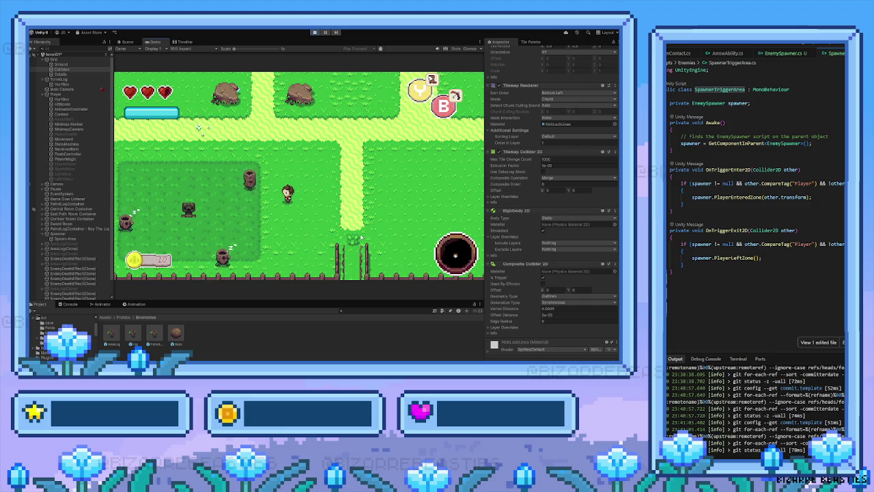
key("d")
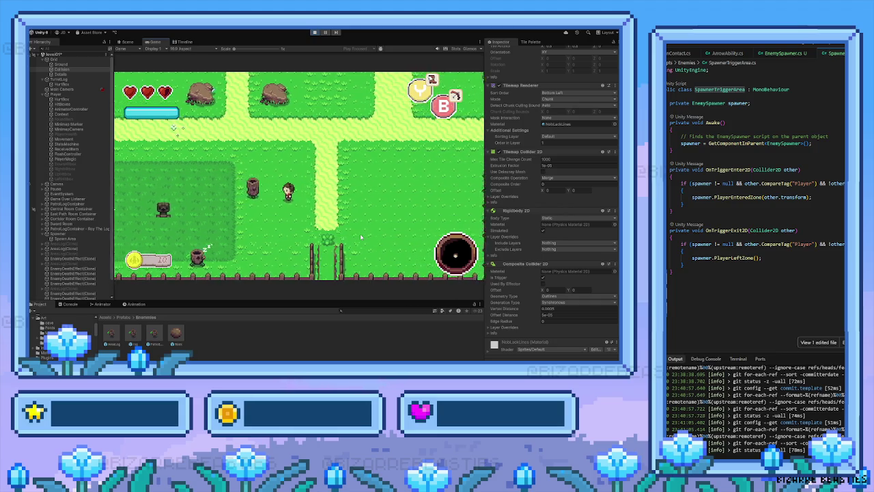
key("a")
key("d")
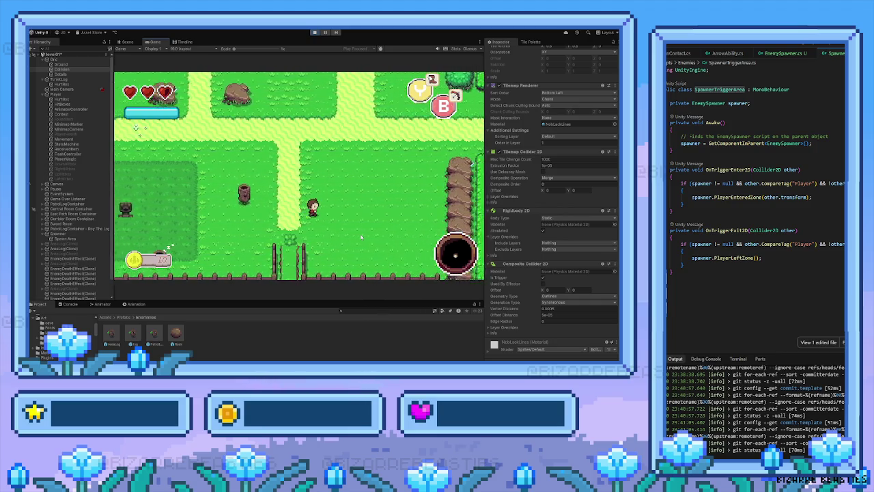
key("s")
left_click(127, 42)
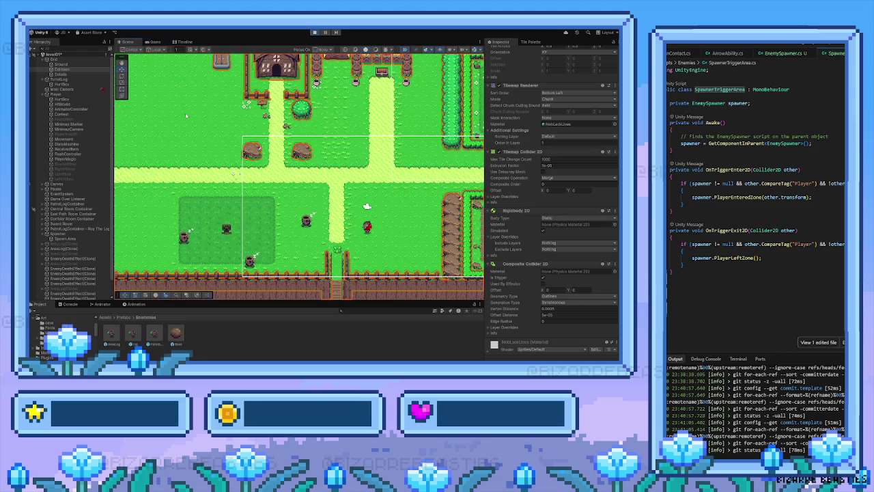
left_click(307, 220)
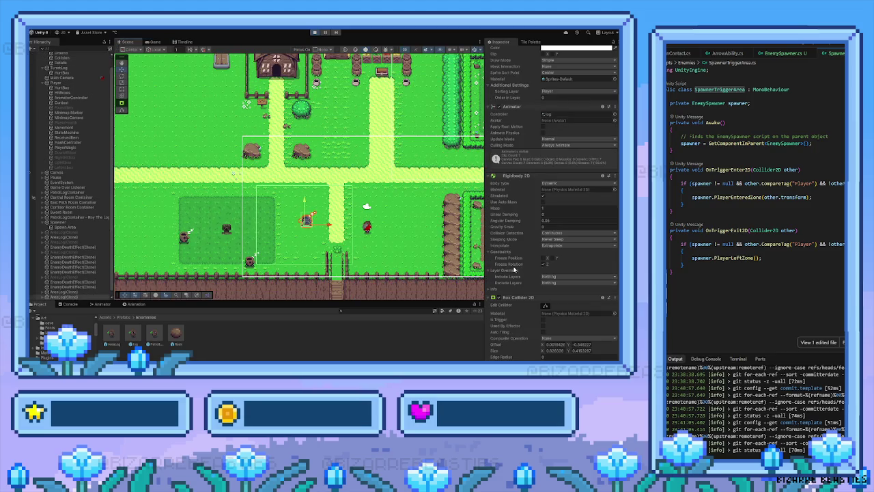
scroll(546, 288, "down", 6)
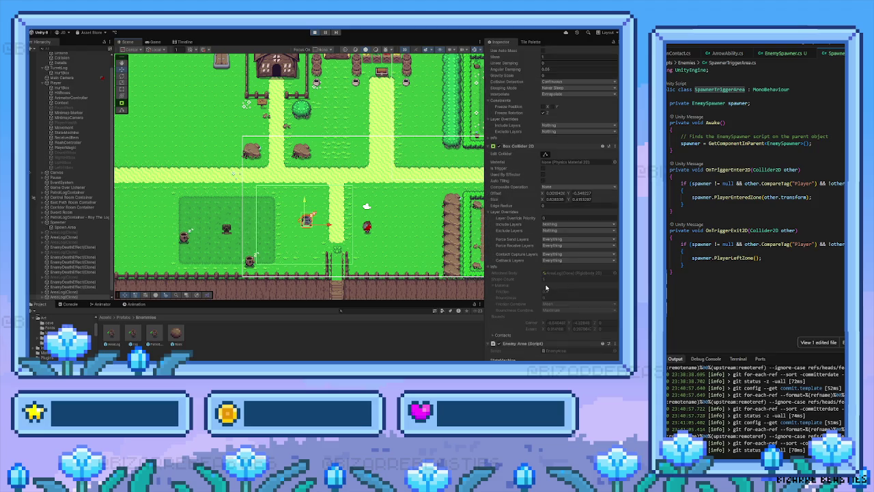
scroll(547, 288, "down", 2)
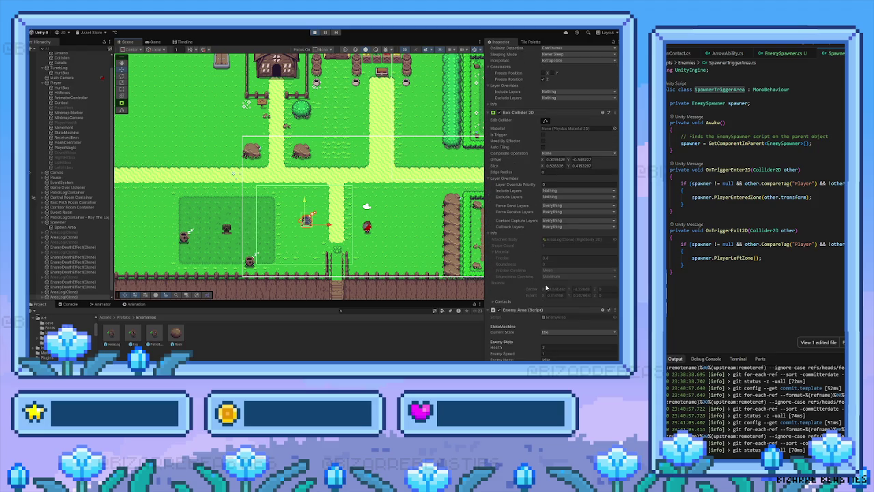
scroll(546, 288, "down", 2)
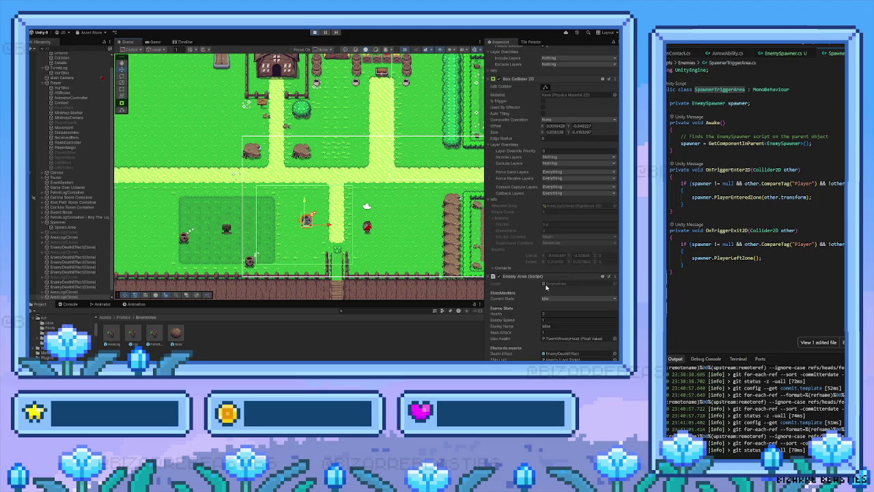
scroll(547, 288, "down", 6)
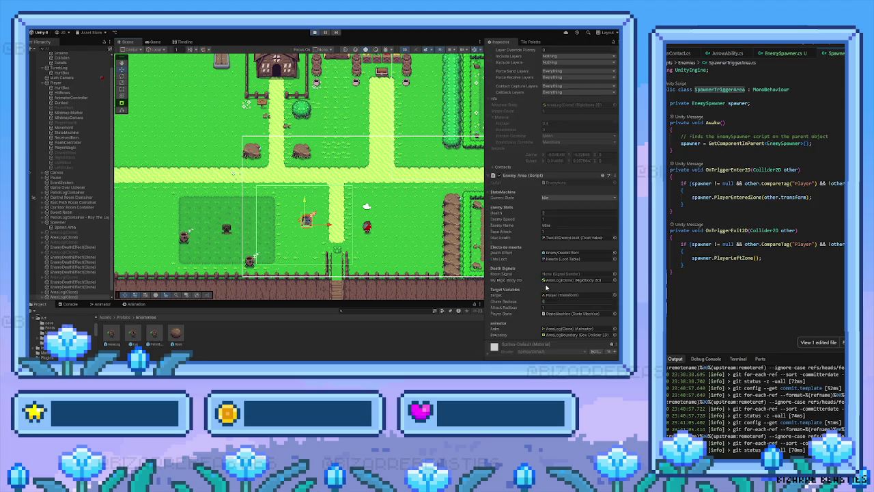
scroll(503, 307, "up", 15)
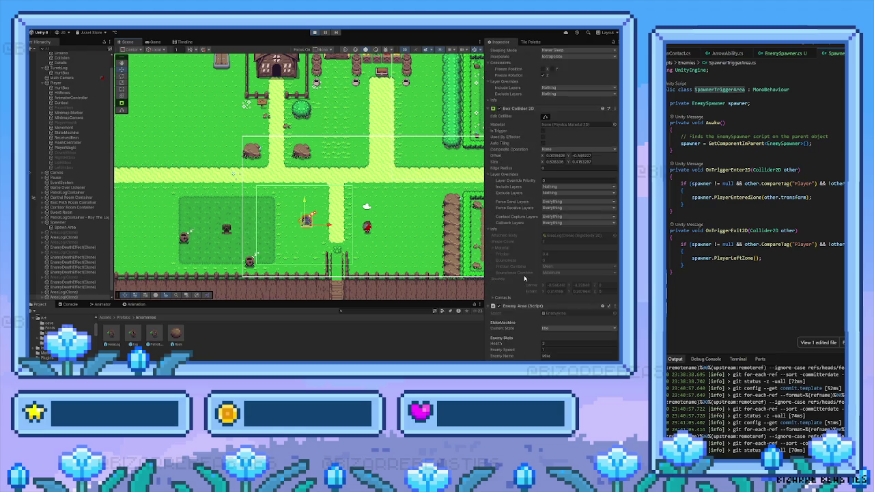
scroll(524, 275, "up", 5)
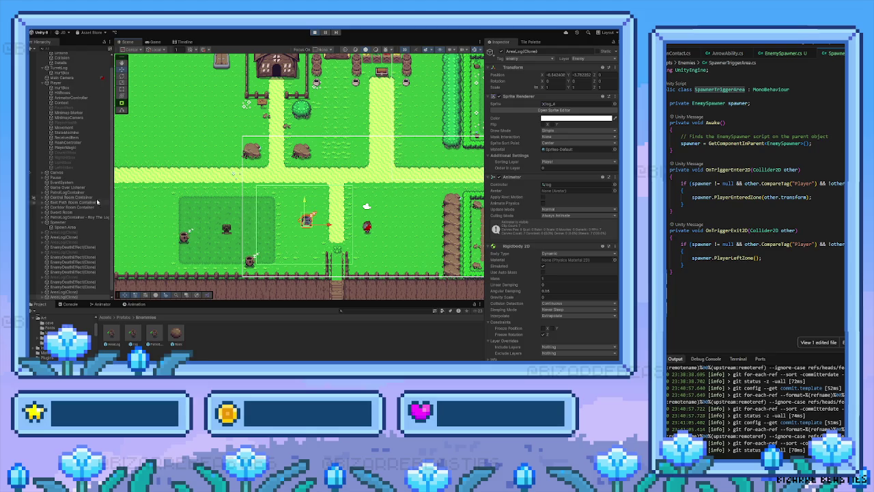
left_click(43, 293)
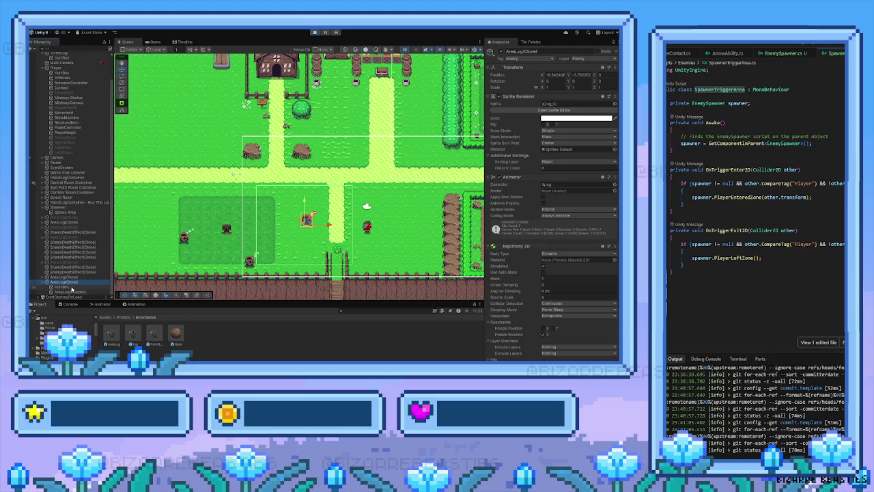
left_click(72, 288)
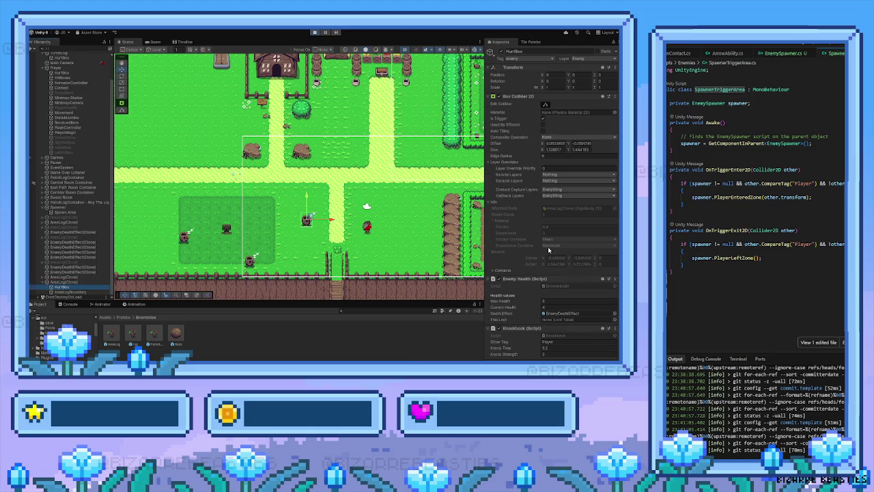
scroll(539, 253, "down", 3)
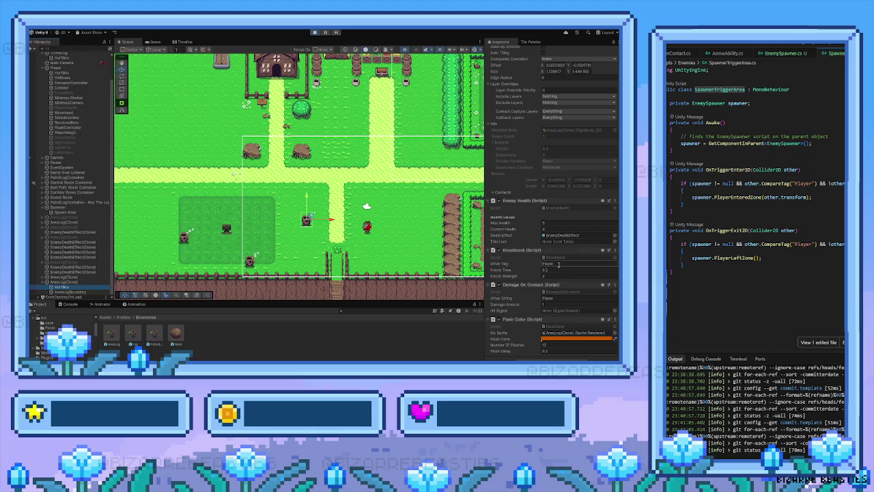
scroll(559, 264, "up", 5)
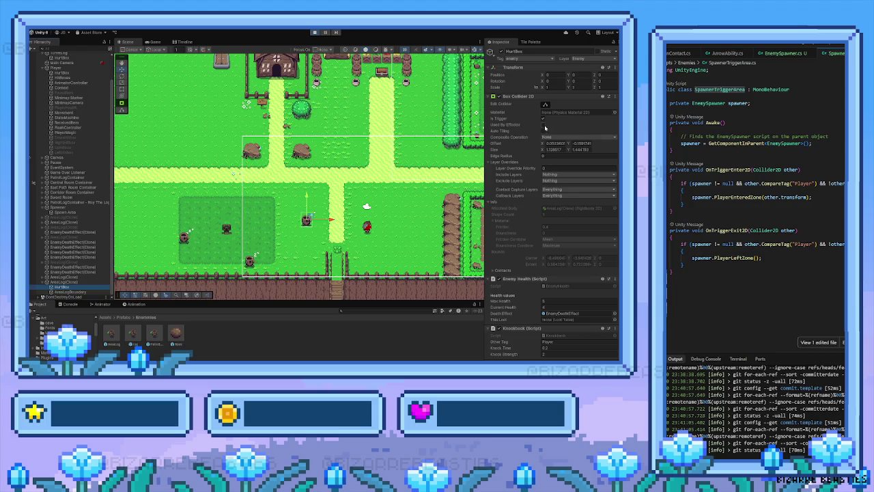
left_click(54, 162)
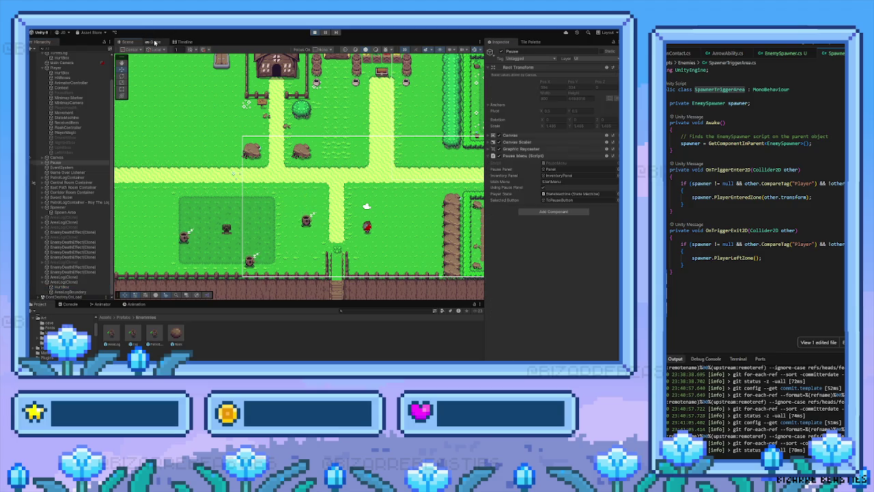
Step: Walk the player up, left toward the enemies, and back right in the running game
key("w")
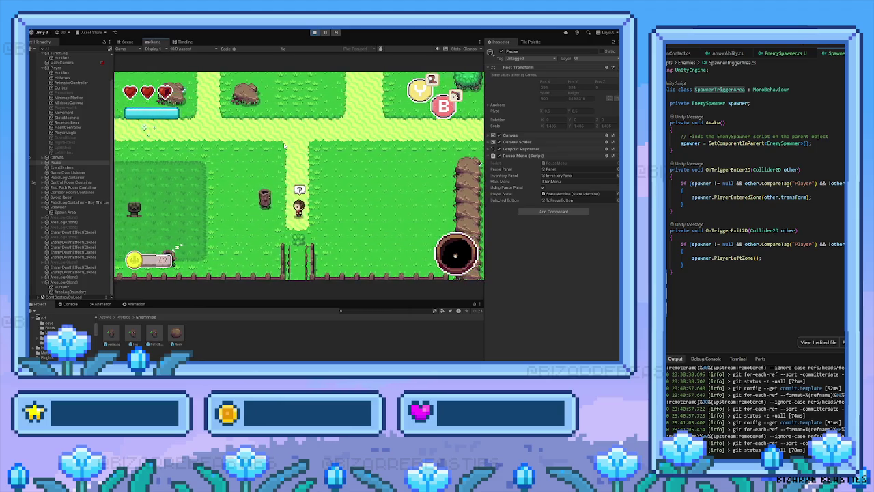
key("a")
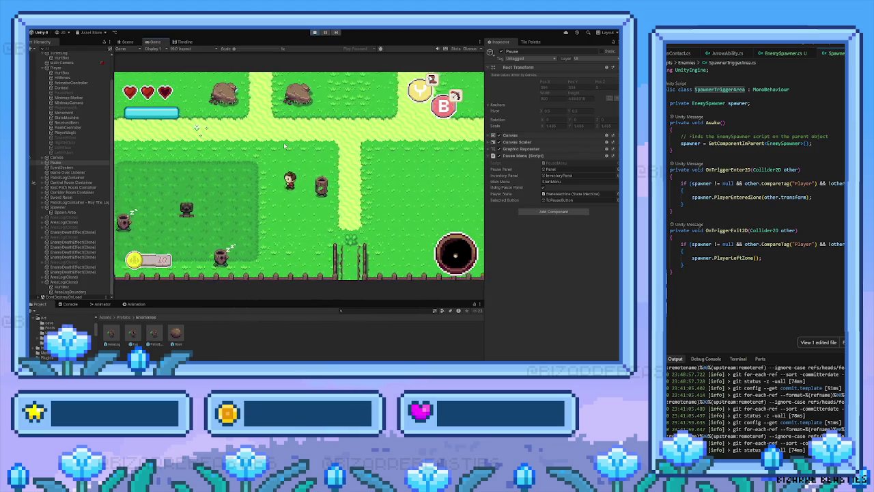
key("d")
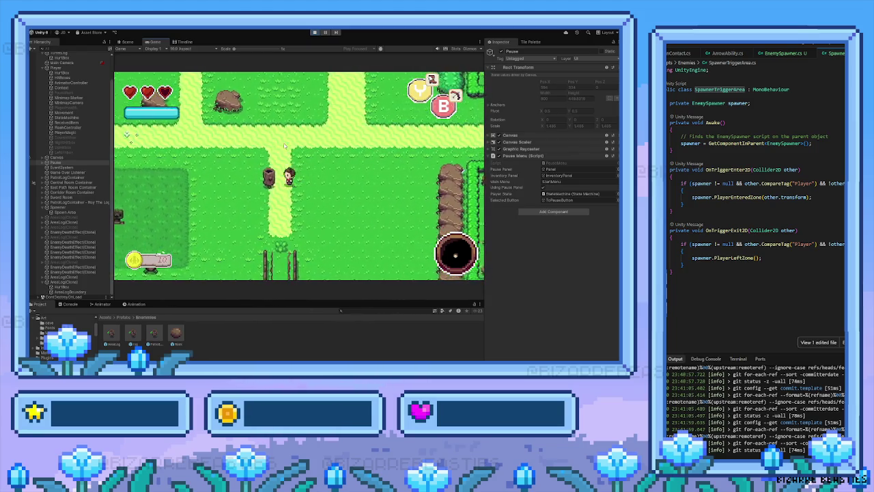
key("d")
key("w")
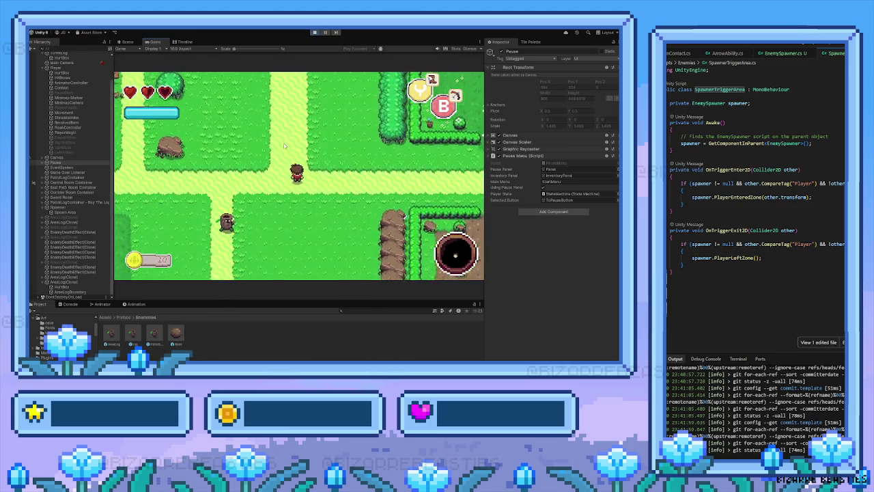
key("d")
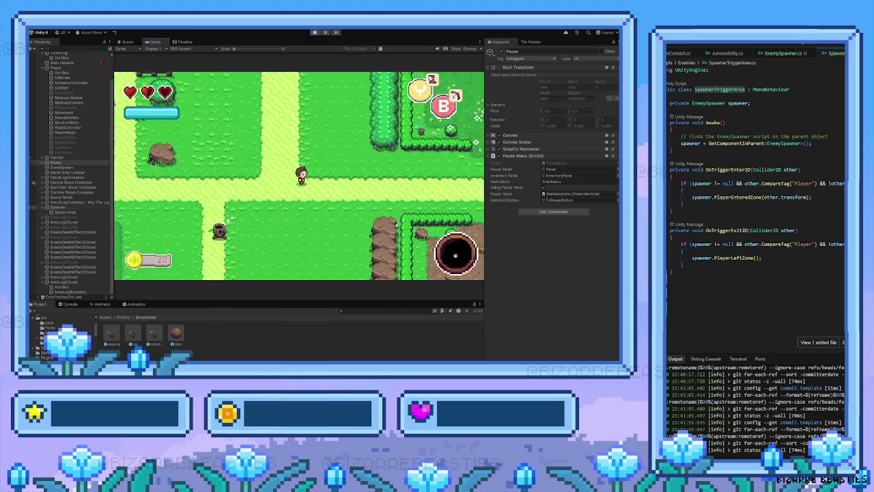
Step: Confirm the player's LeftHitbox Other String value, then stop play mode and return to the Scene view
left_click(88, 151)
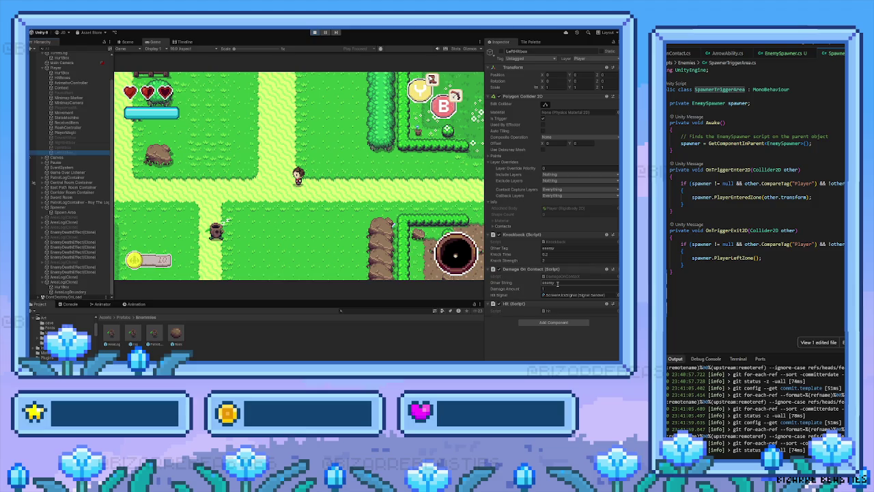
left_click(548, 282)
key("Return")
left_click(314, 32)
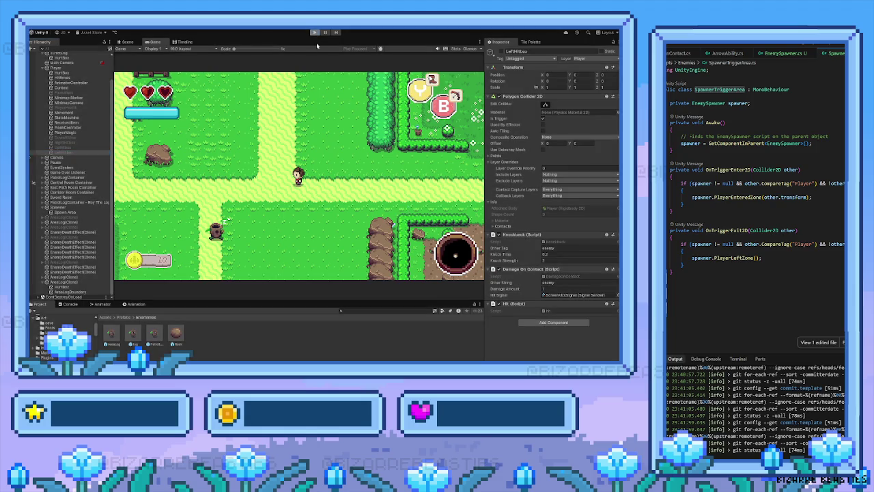
left_click(127, 42)
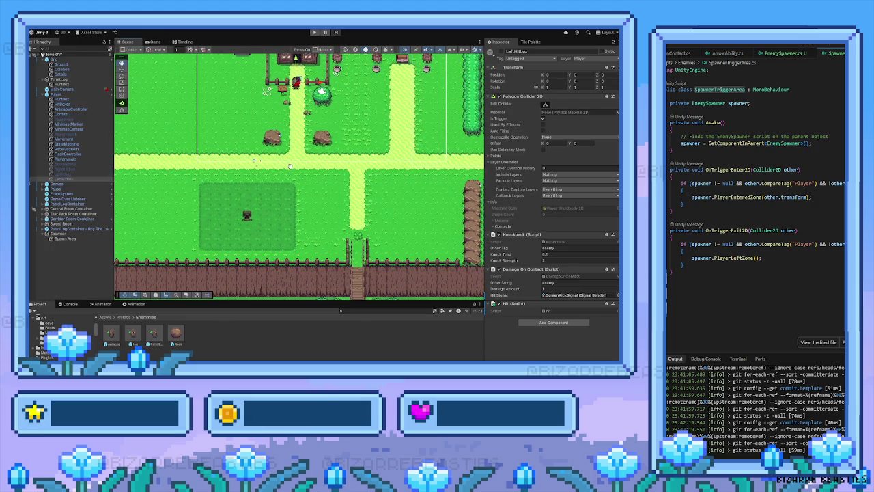
Step: Select the Spawner and review the log prefab's Log script, Box Collider 2D and Knockback components
left_click(248, 216)
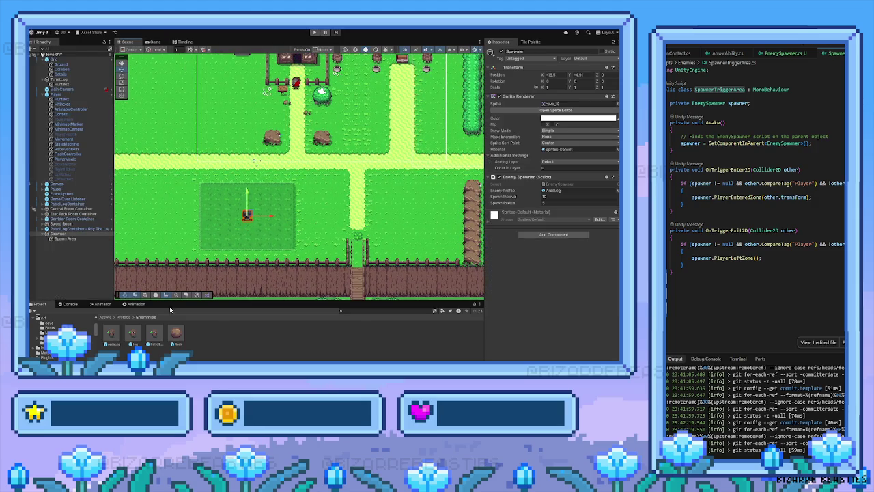
left_click(132, 334)
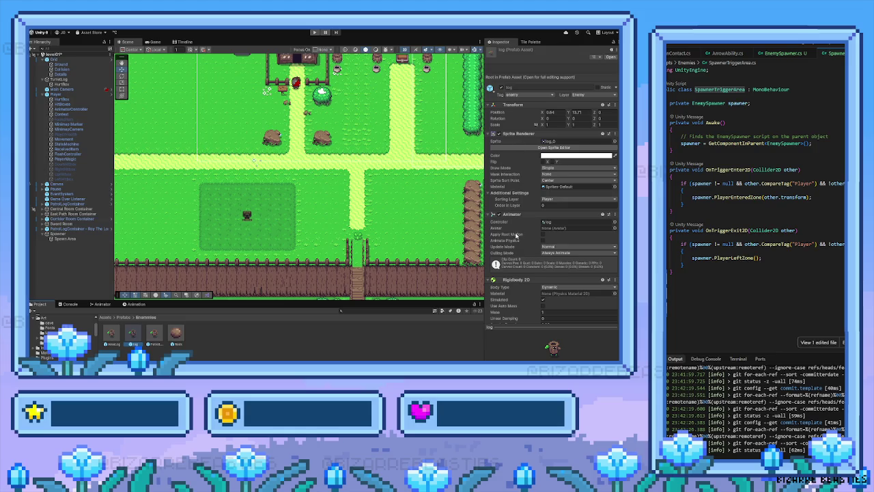
scroll(517, 235, "down", 5)
scroll(518, 235, "down", 8)
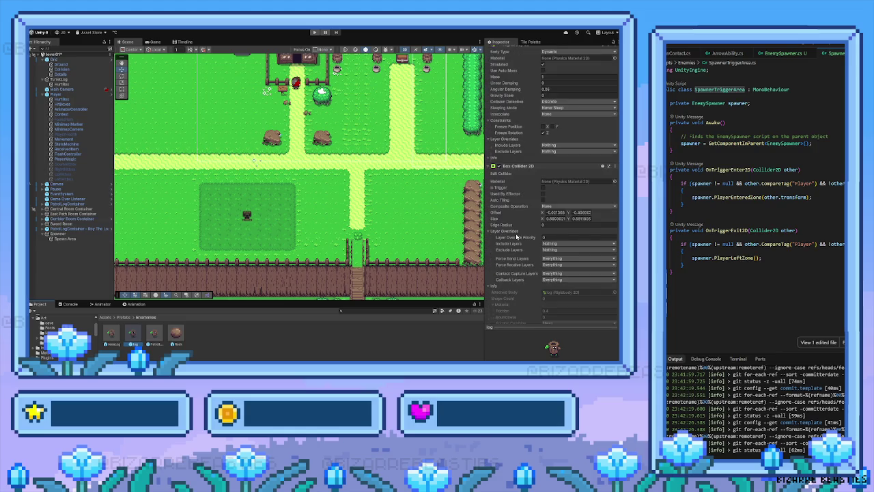
scroll(519, 236, "down", 3)
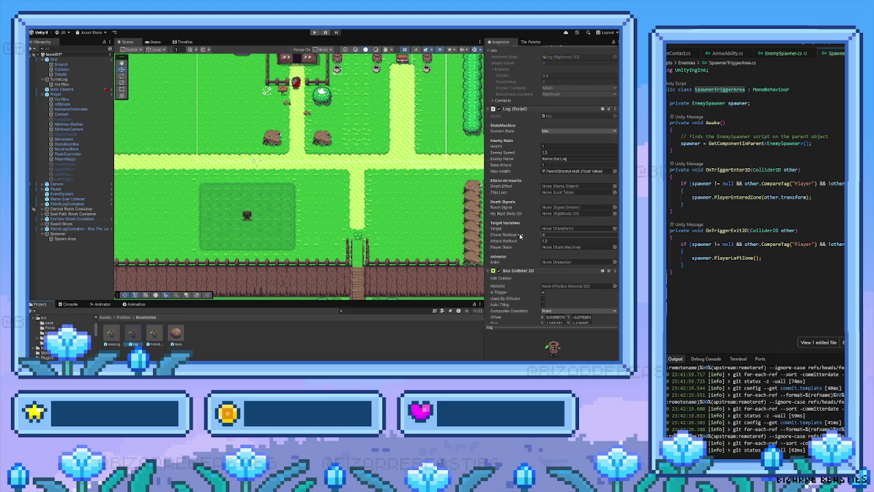
scroll(518, 236, "down", 4)
scroll(520, 232, "down", 2)
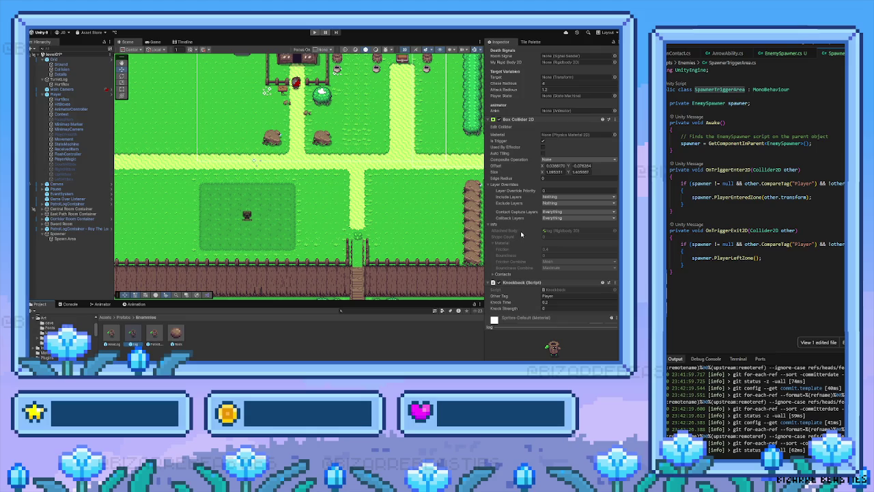
scroll(518, 225, "up", 5)
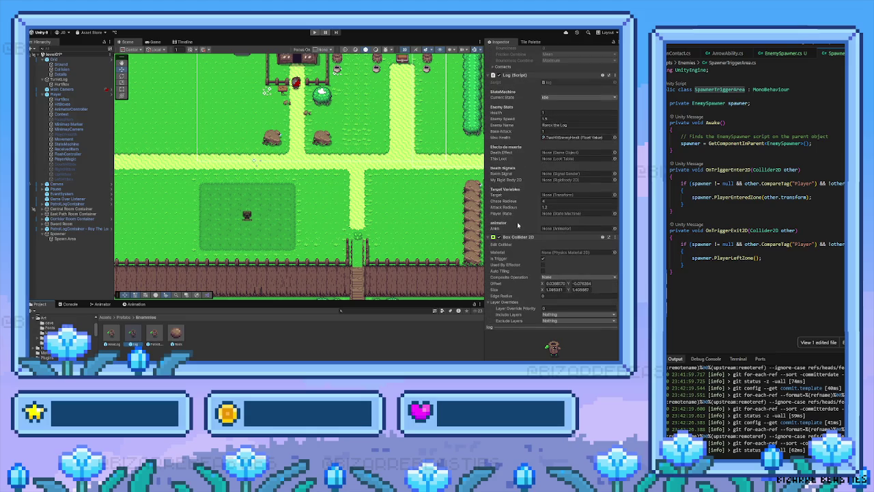
scroll(526, 224, "up", 1)
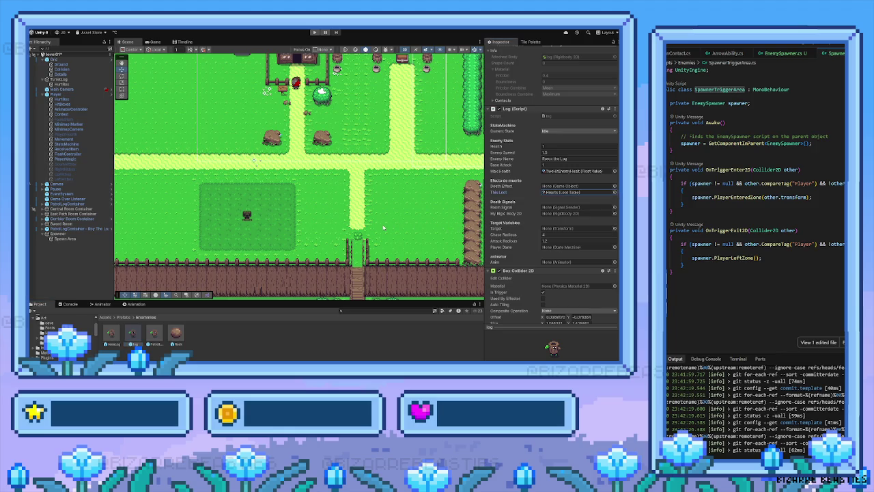
scroll(540, 229, "down", 5)
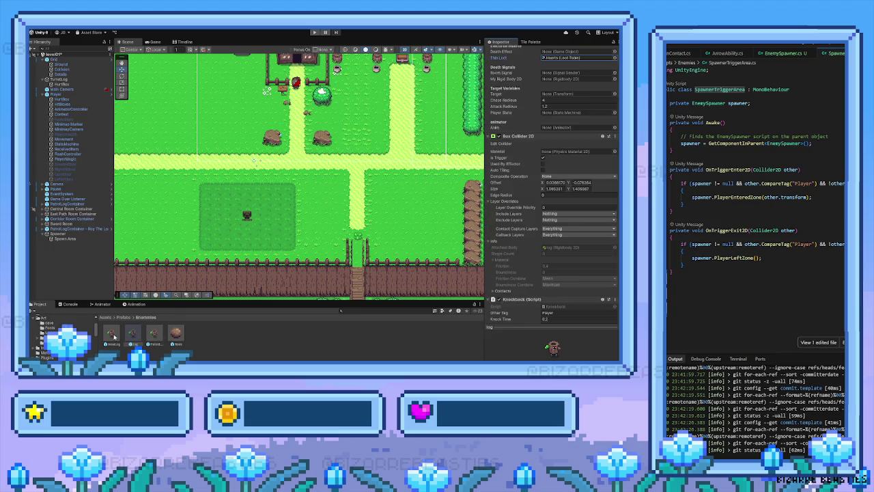
Step: Set the AreaLog prefab's Enemy Speed to 2 in Enemy Area (Script)
left_click(112, 334)
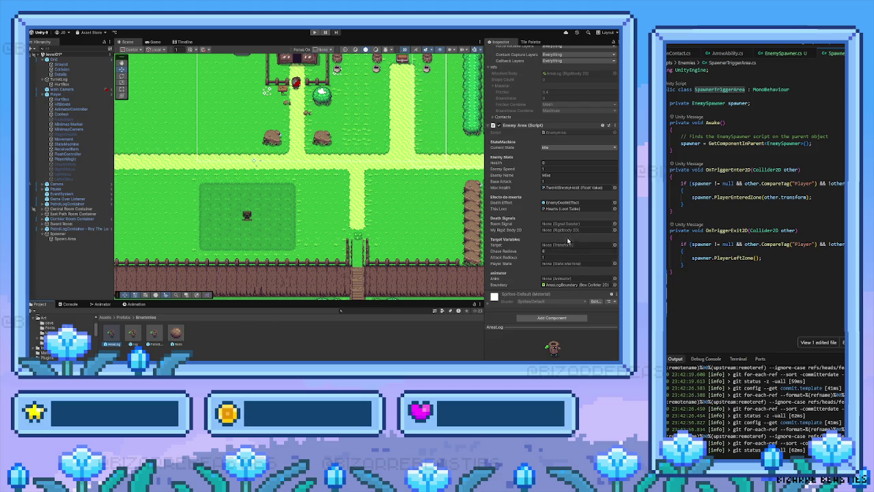
scroll(561, 235, "down", 1)
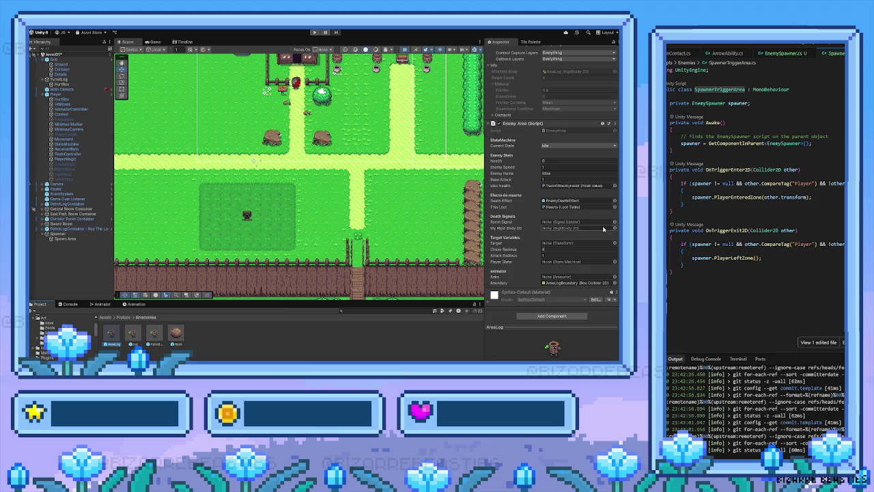
scroll(576, 238, "up", 5)
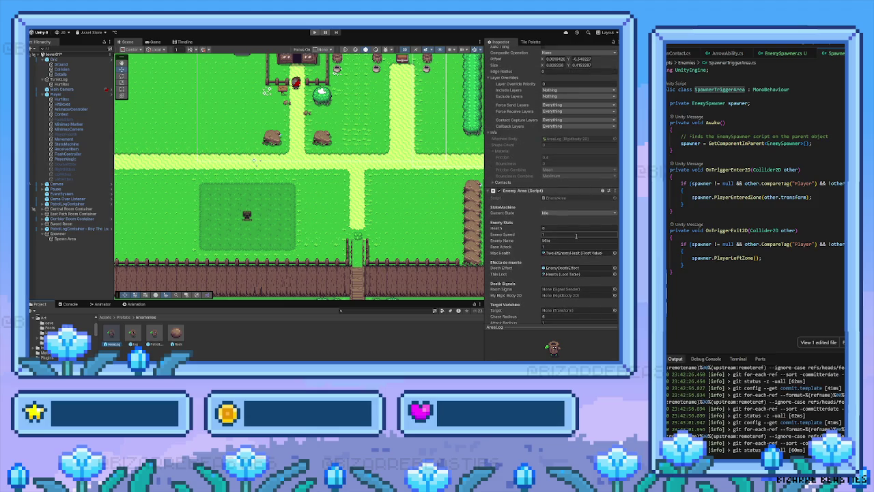
scroll(576, 236, "down", 5)
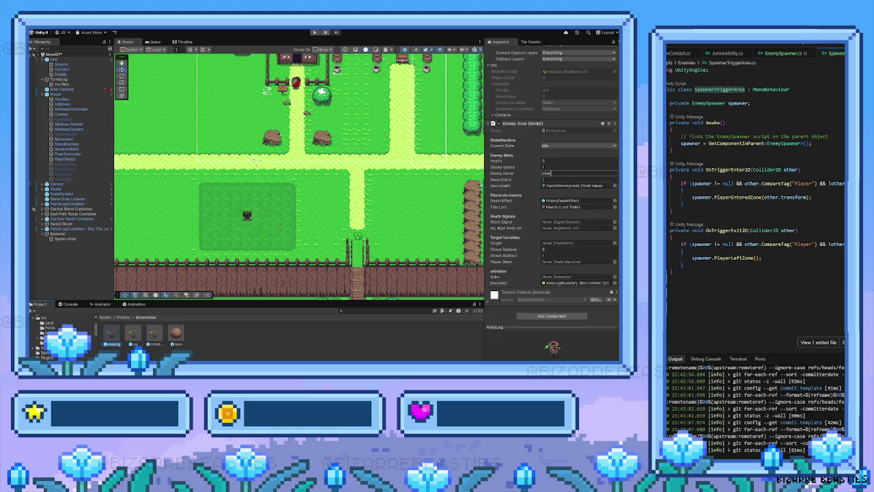
left_click(550, 168)
type("2")
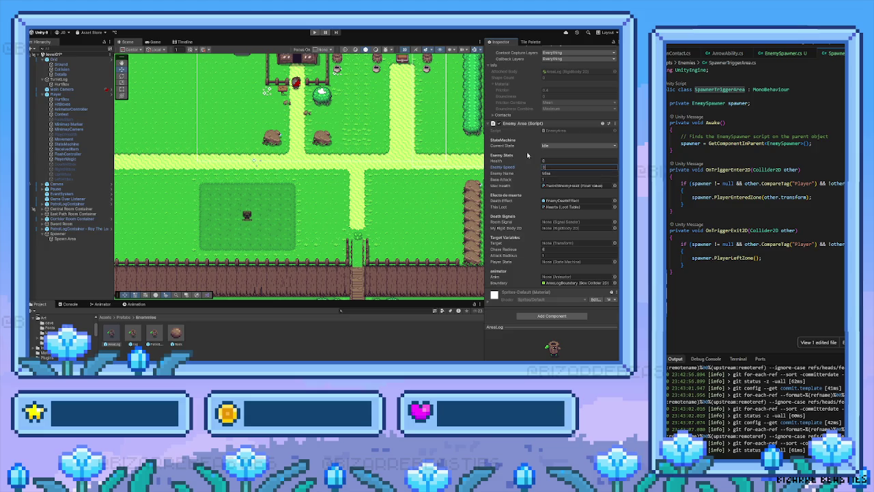
Step: Scroll the Inspector back up and select the SpawnerTriggerArea class name in the script
scroll(536, 194, "up", 5)
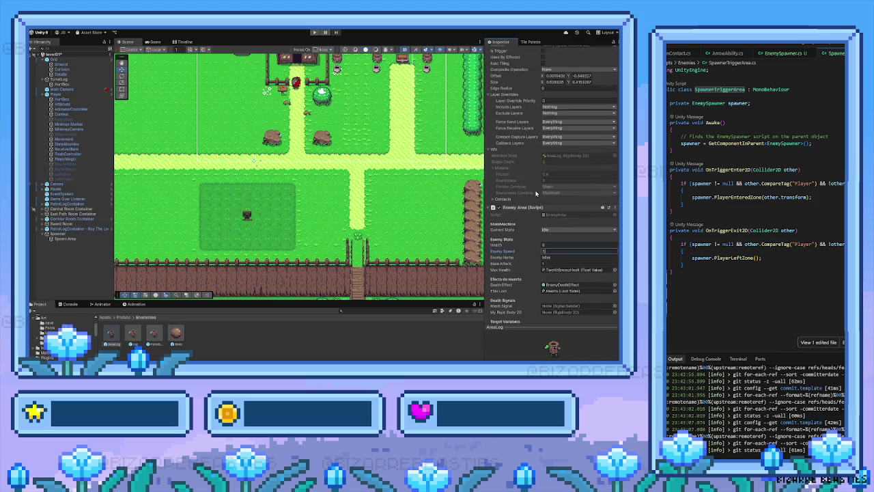
scroll(536, 193, "up", 6)
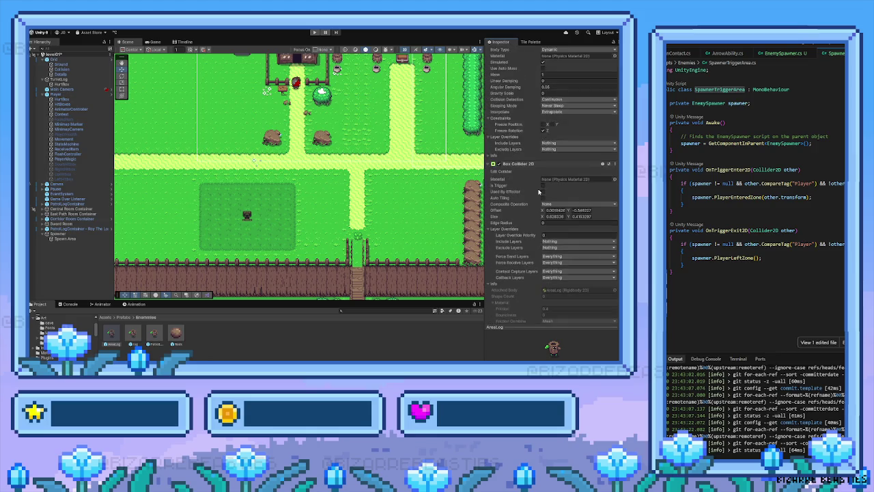
scroll(539, 192, "up", 10)
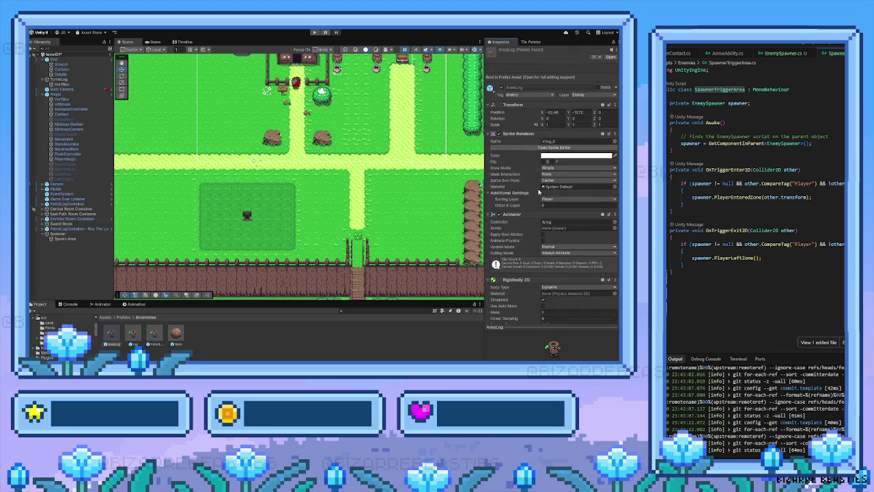
double_click(720, 90)
left_click(248, 214)
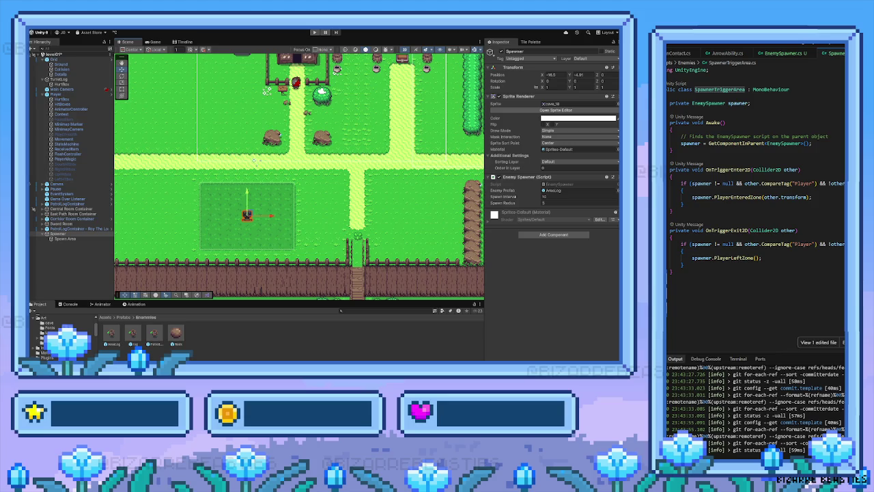
mouse_move(284, 171)
left_mouse_down()
mouse_move(184, 217)
mouse_move(158, 257)
left_mouse_up()
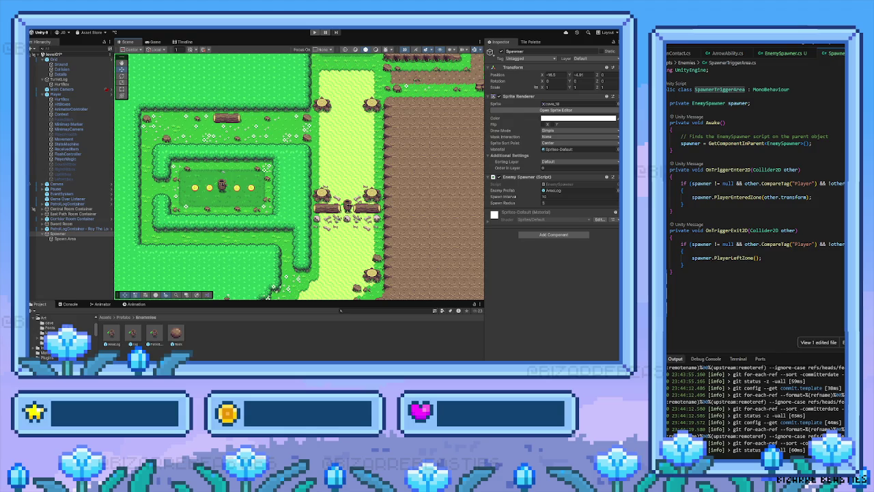
mouse_move(361, 205)
left_mouse_down()
mouse_move(249, 237)
mouse_move(335, 163)
mouse_move(229, 205)
mouse_move(263, 191)
mouse_move(291, 291)
left_mouse_up()
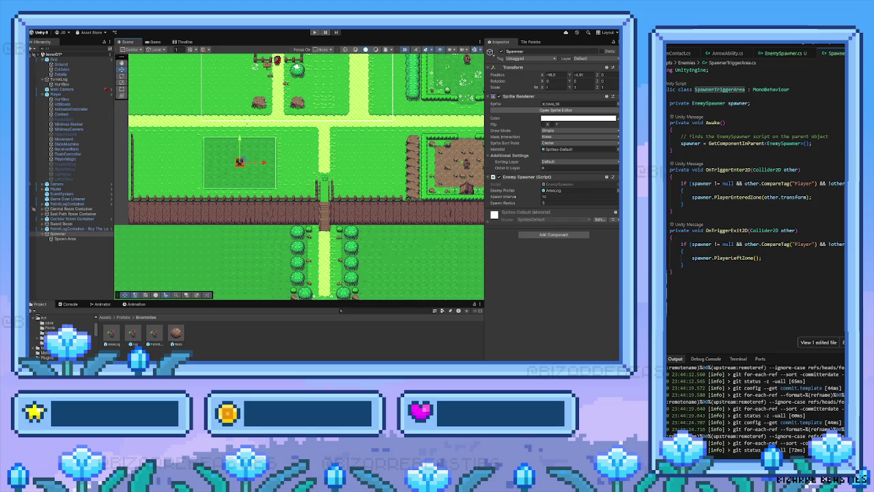
left_click(819, 258)
left_click_drag(246, 158, 251, 182)
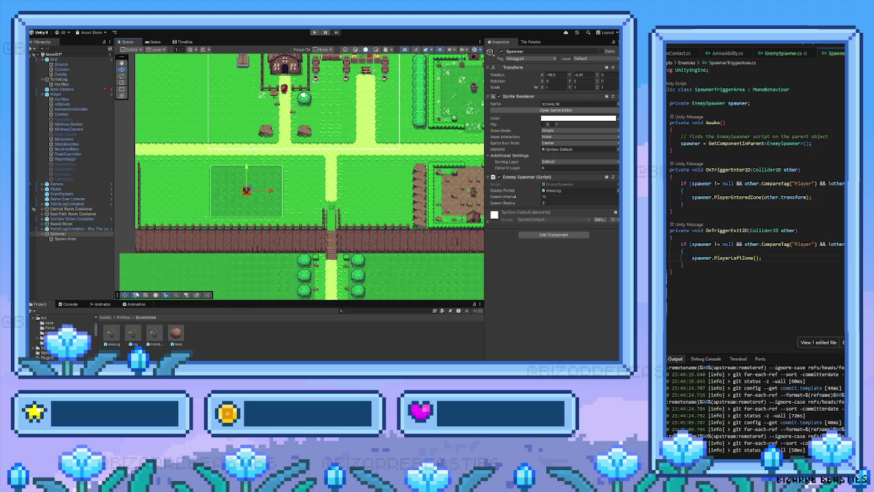
scroll(148, 251, "down", 5)
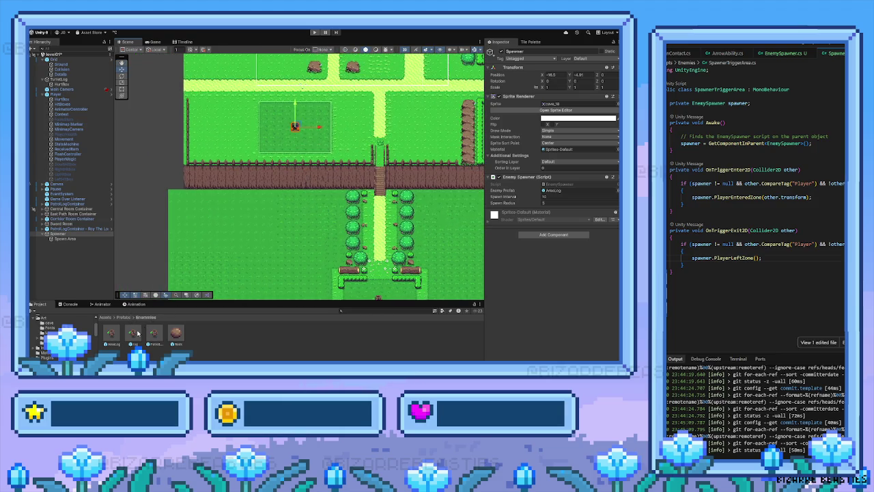
Step: Place a log enemy below the fence and select the PatrolLog's HurtBox in the Hierarchy
mouse_move(136, 333)
left_mouse_down()
mouse_move(184, 301)
mouse_move(237, 222)
left_mouse_up()
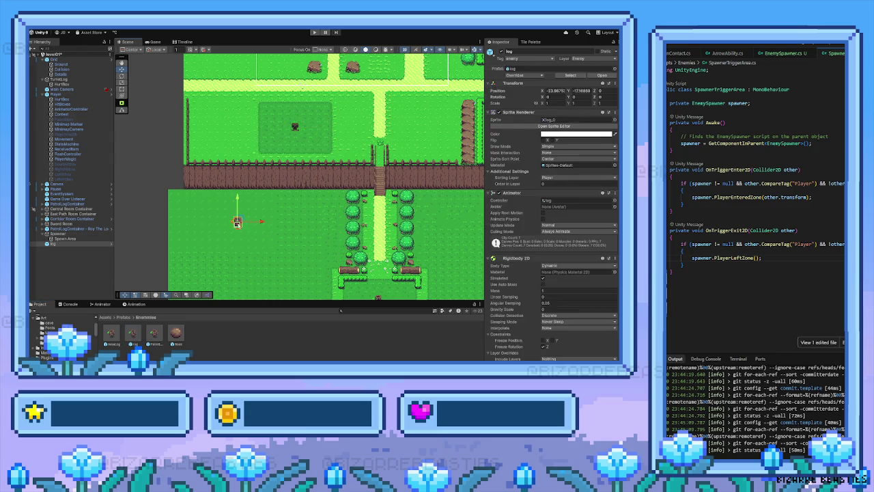
scroll(253, 245, "up", 5)
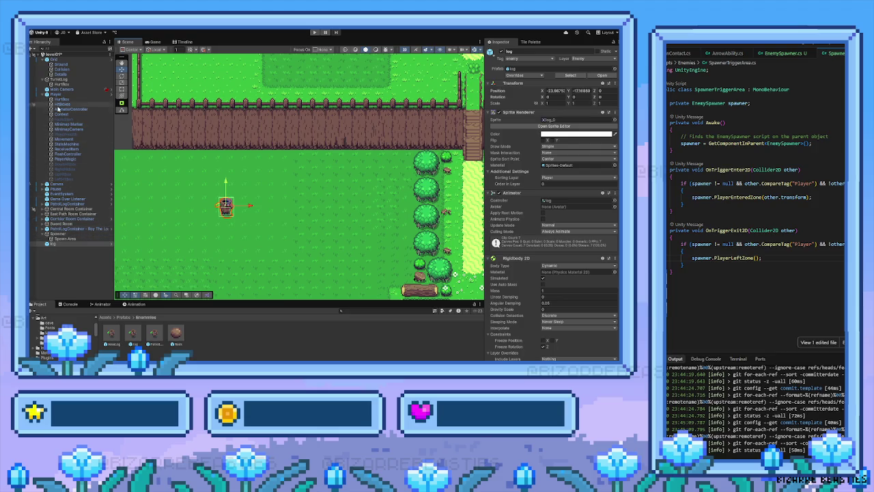
left_click(43, 94)
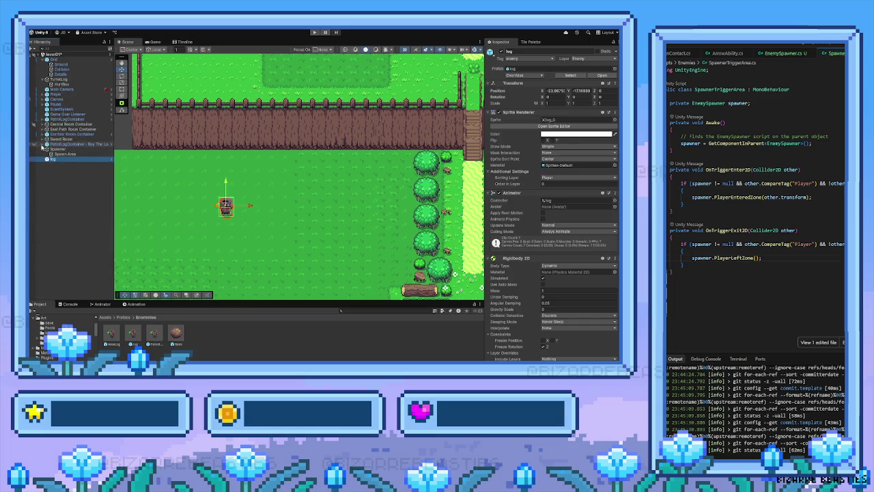
left_click(42, 144)
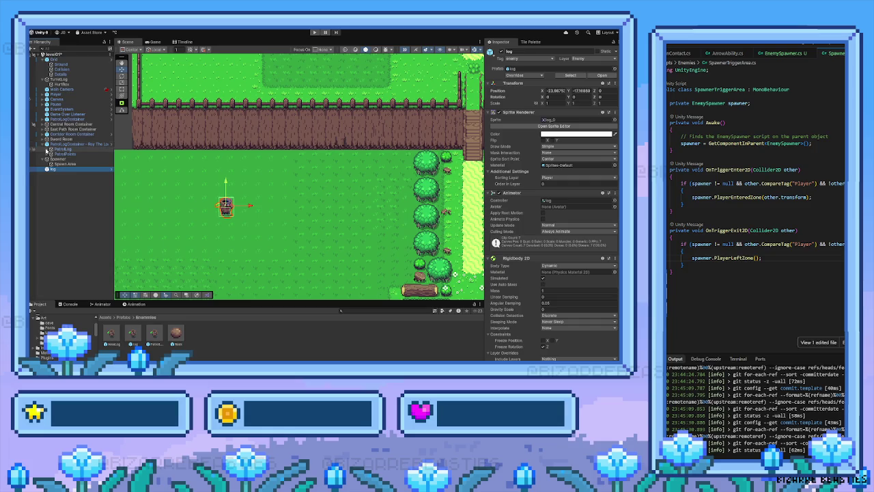
left_click(46, 149)
left_click(63, 153)
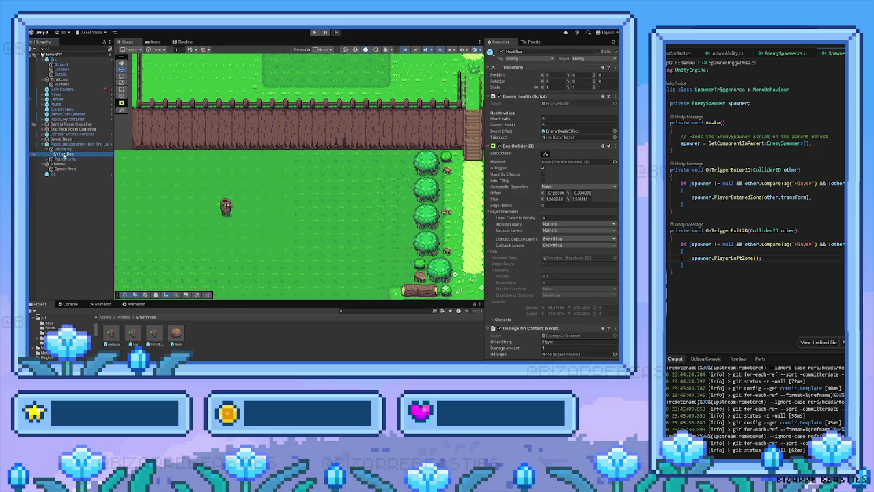
Step: Duplicate the HurtBox, move the copy to the scene's top level, and position it by the new log
key("ctrl+d")
left_click_drag(62, 158, 56, 181)
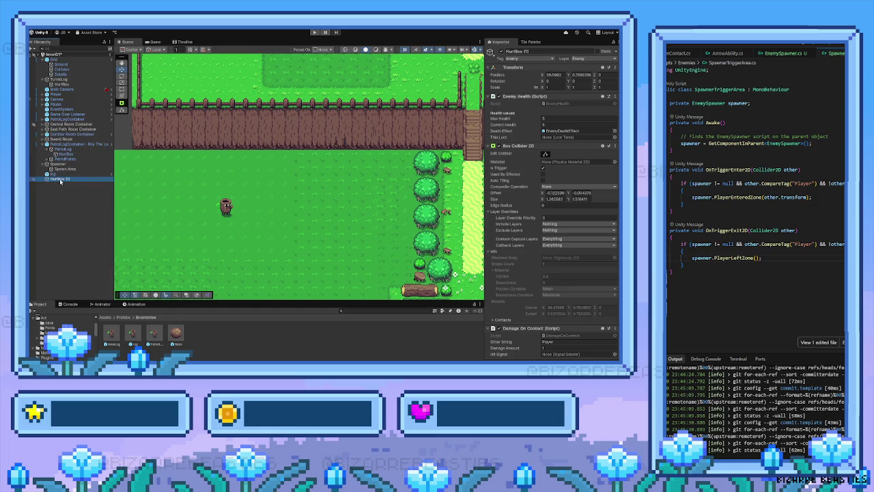
scroll(213, 203, "down", 6)
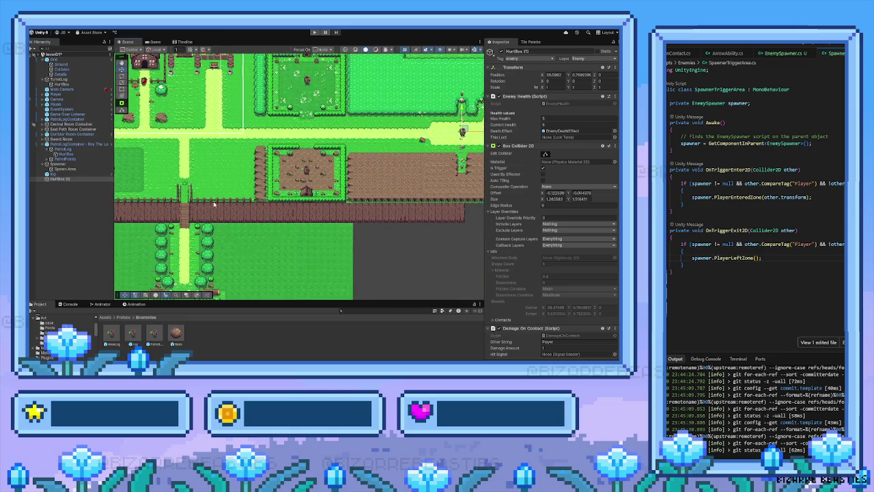
key("f")
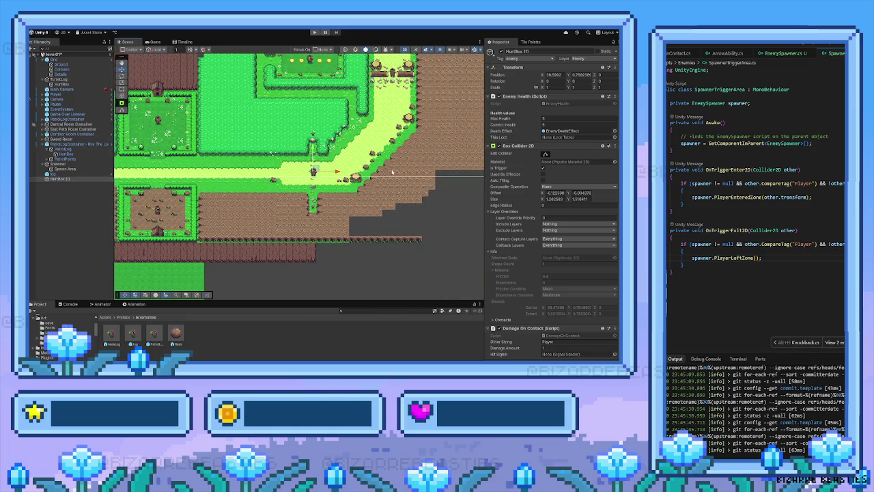
mouse_move(335, 171)
left_mouse_down()
mouse_move(150, 241)
mouse_move(137, 212)
mouse_move(269, 201)
mouse_move(202, 203)
left_mouse_up()
scroll(244, 196, "up", 3)
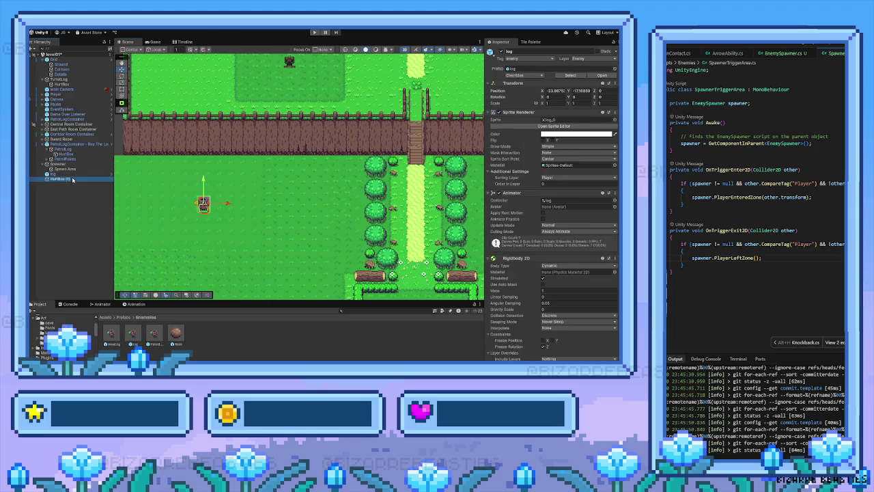
left_click_drag(203, 194, 205, 186)
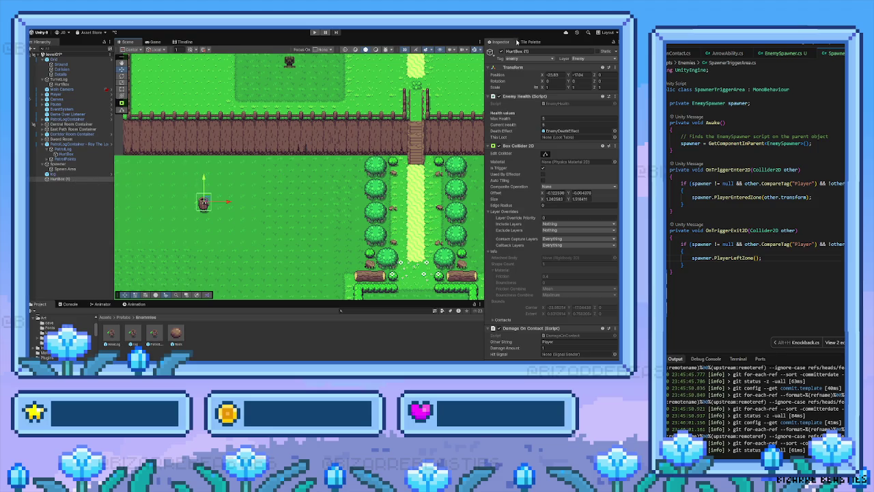
Step: Rename the copy to HurtBox and drag the log enemy up near the tree stumps (-18, 4.5)
left_click(517, 51)
type("Hu")
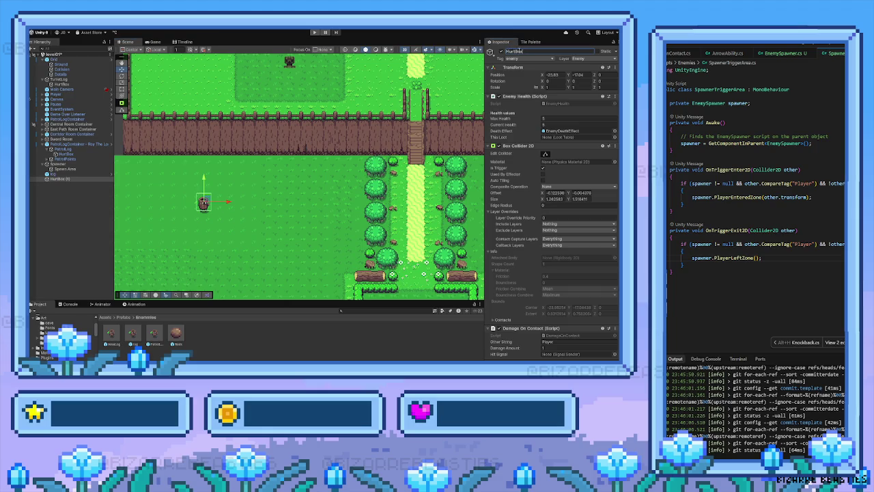
left_click(97, 173)
mouse_move(204, 202)
left_mouse_down()
mouse_move(236, 91)
mouse_move(220, 262)
mouse_move(248, 87)
mouse_move(235, 113)
left_mouse_up()
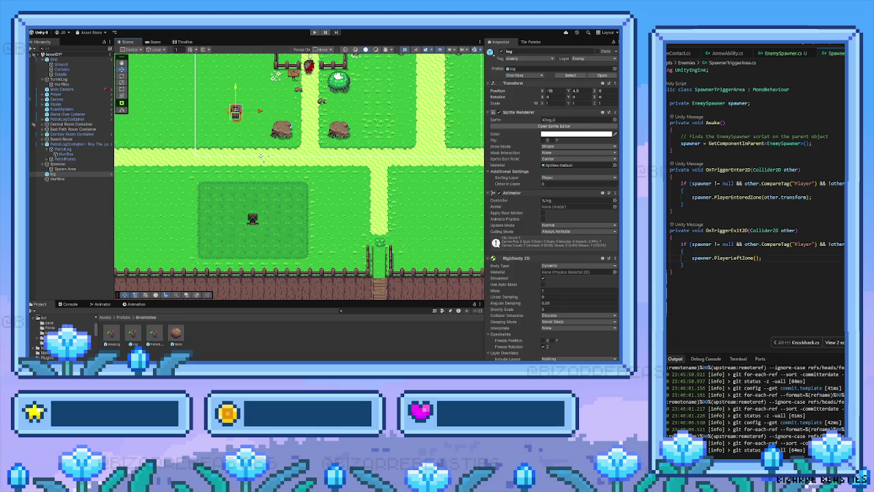
key("ctrl+p")
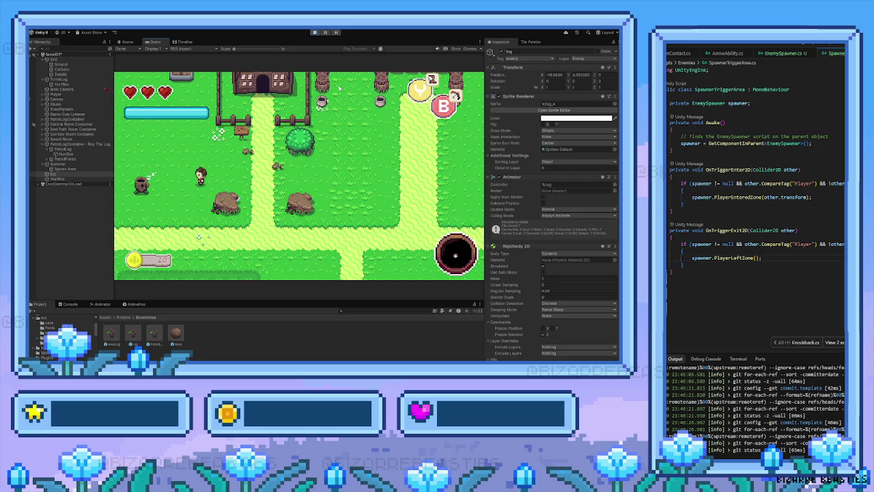
left_click(314, 32)
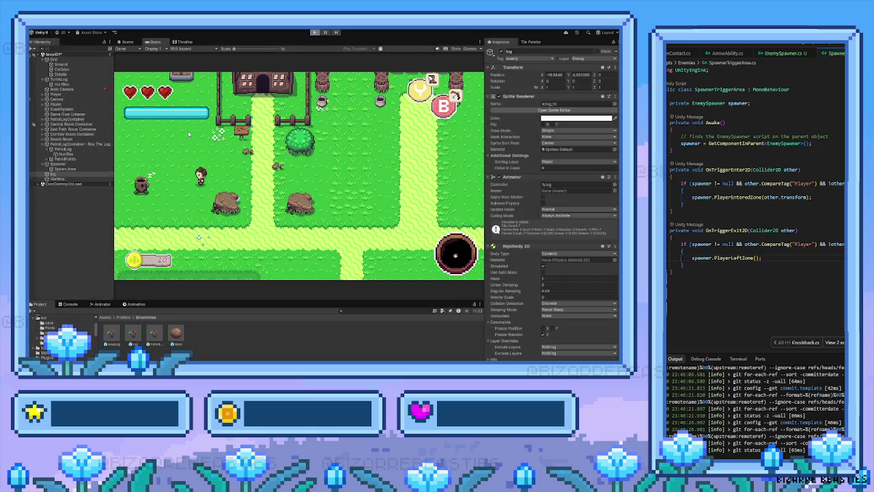
mouse_move(207, 195)
left_mouse_down()
mouse_move(221, 196)
mouse_move(233, 172)
mouse_move(157, 265)
left_mouse_up()
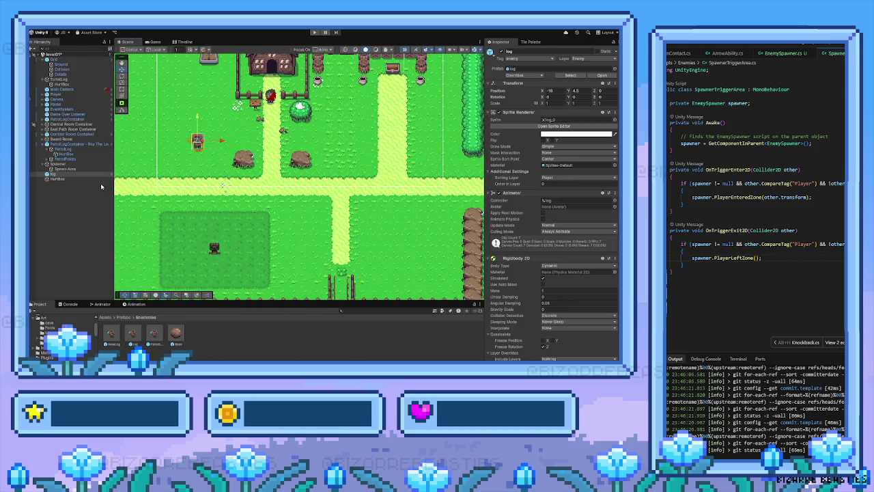
scroll(536, 257, "down", 10)
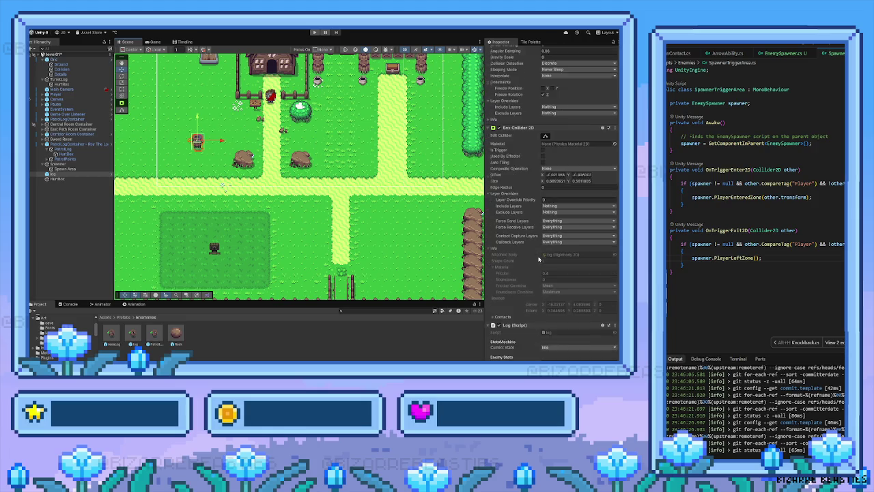
scroll(537, 257, "down", 2)
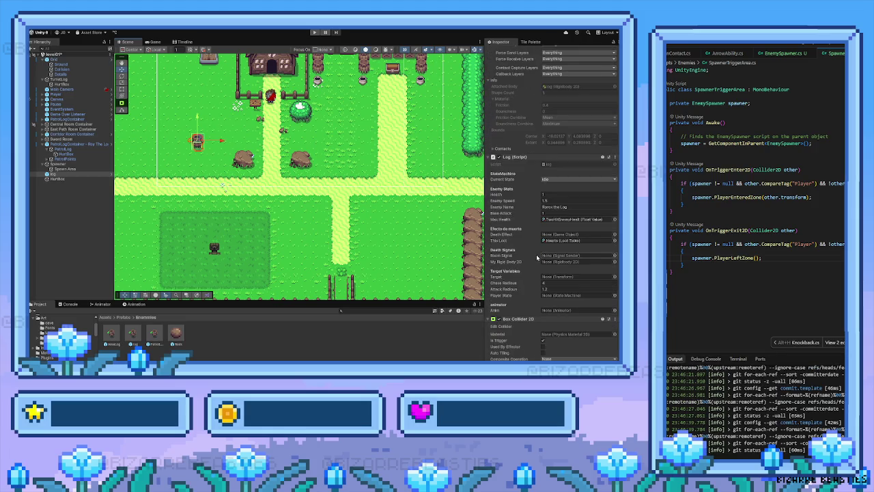
scroll(537, 258, "down", 1)
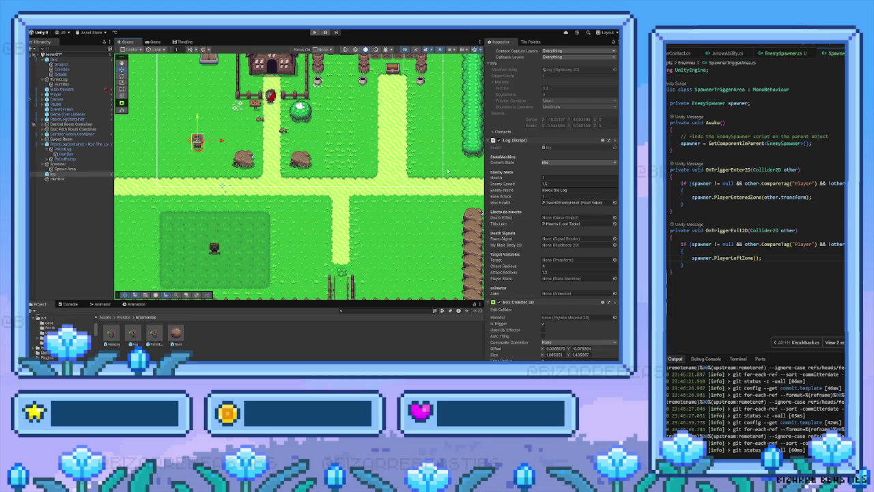
Step: Run the game, check the Log (Script) values, then stop and restart play mode for a fresh test
left_click(314, 32)
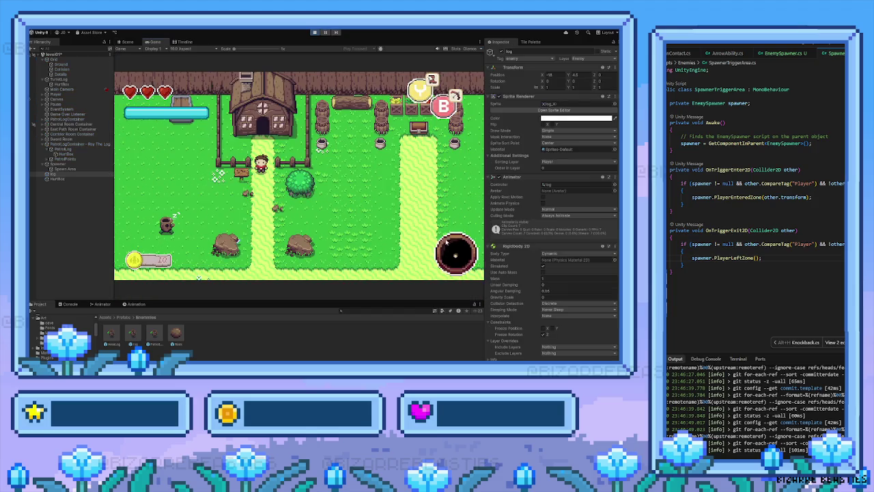
scroll(500, 278, "down", 10)
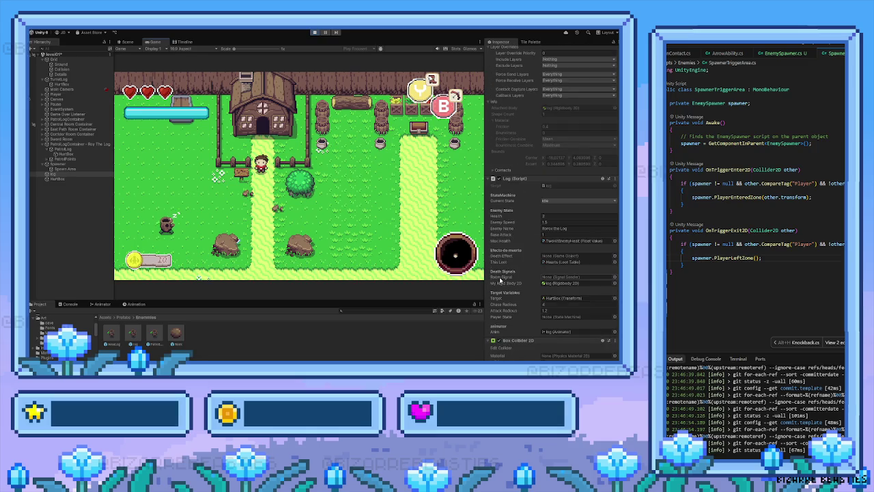
scroll(501, 278, "down", 1)
scroll(501, 279, "down", 1)
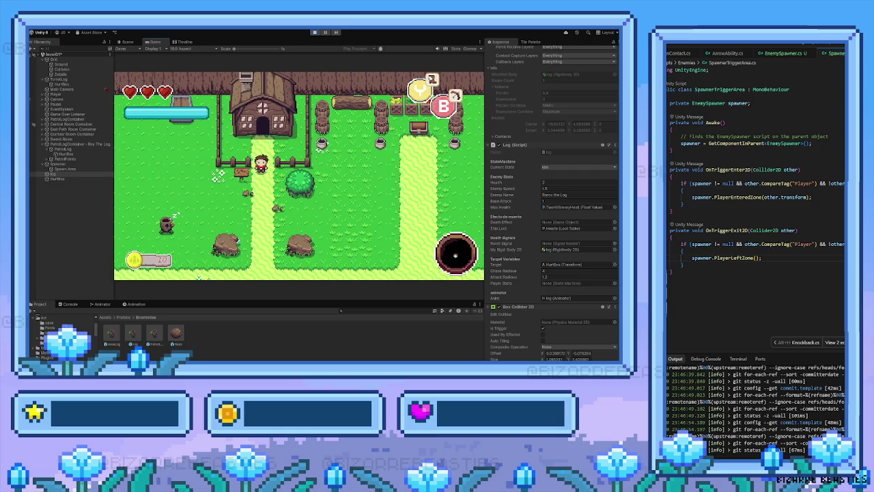
left_click(762, 258)
left_click(315, 32)
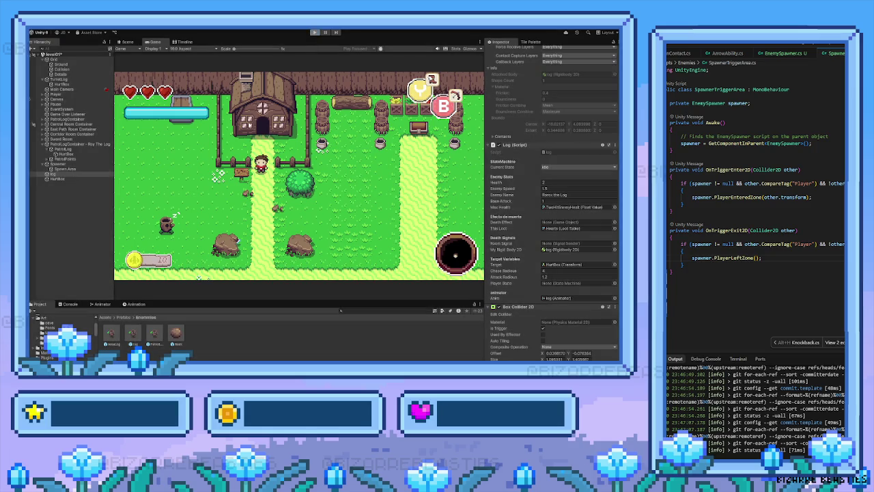
left_click(314, 32)
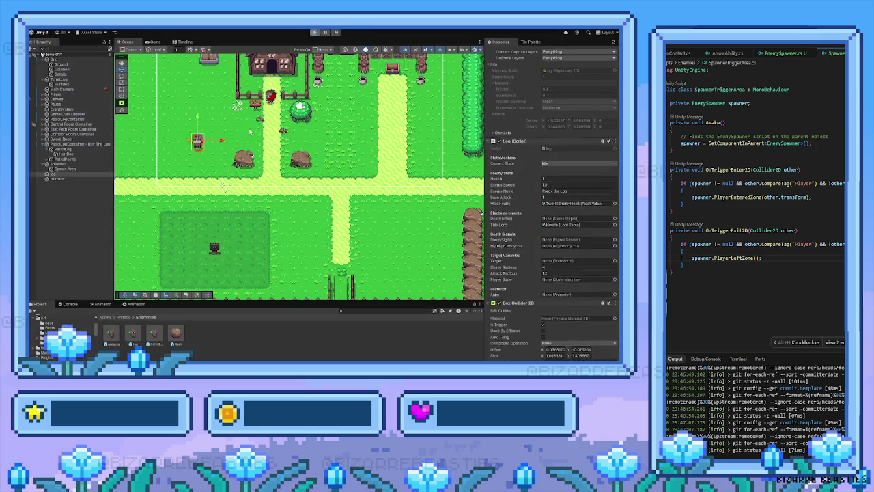
left_click(314, 33)
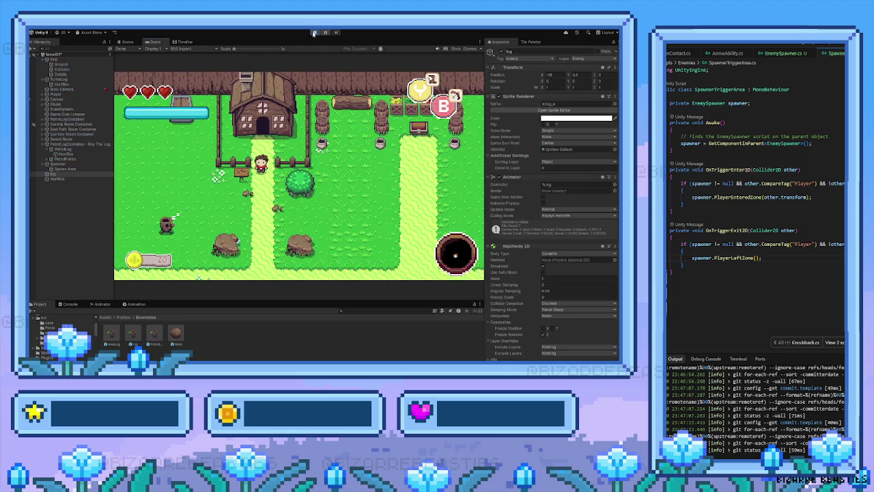
Step: Walk the player south toward the fence and attack to defeat the first log enemy
key("s")
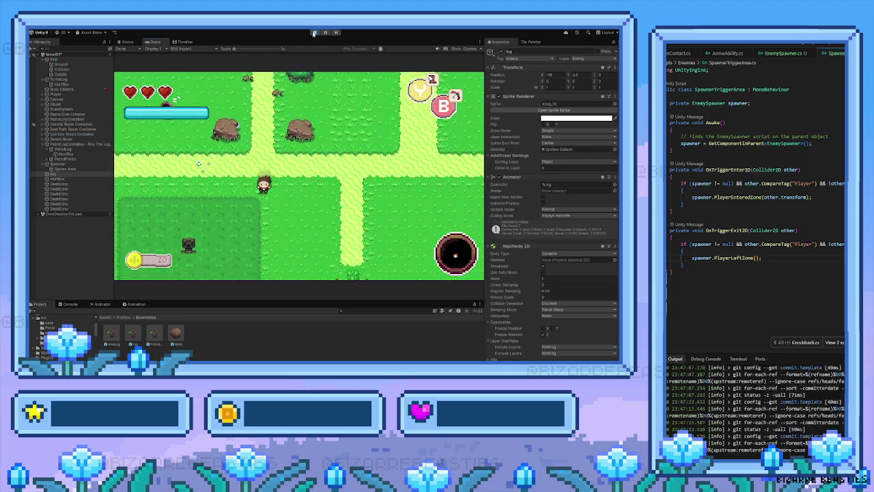
key("s")
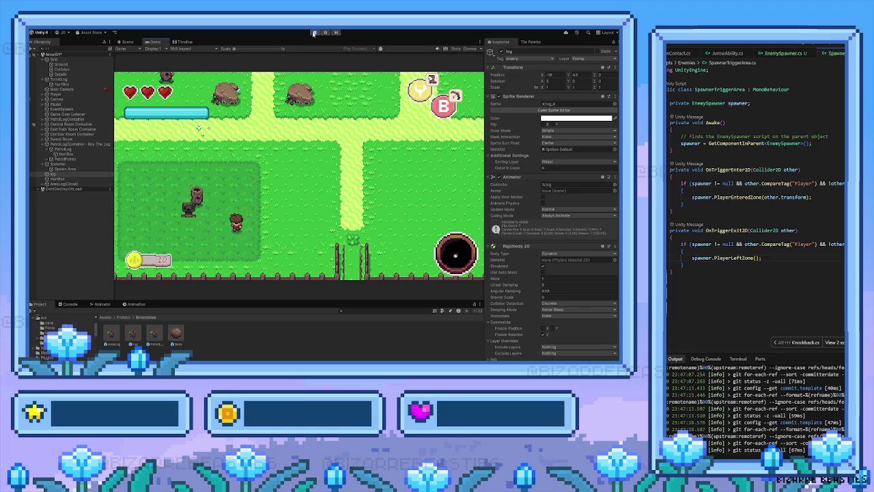
key("d")
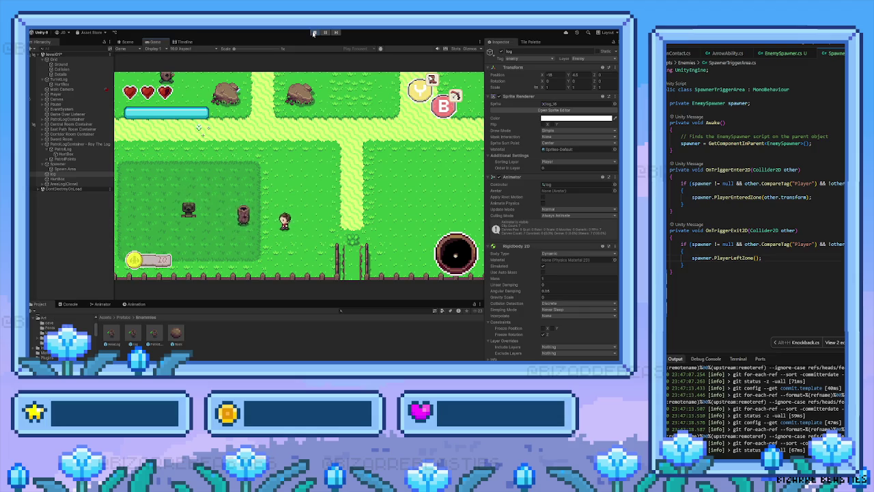
key("a")
key("space")
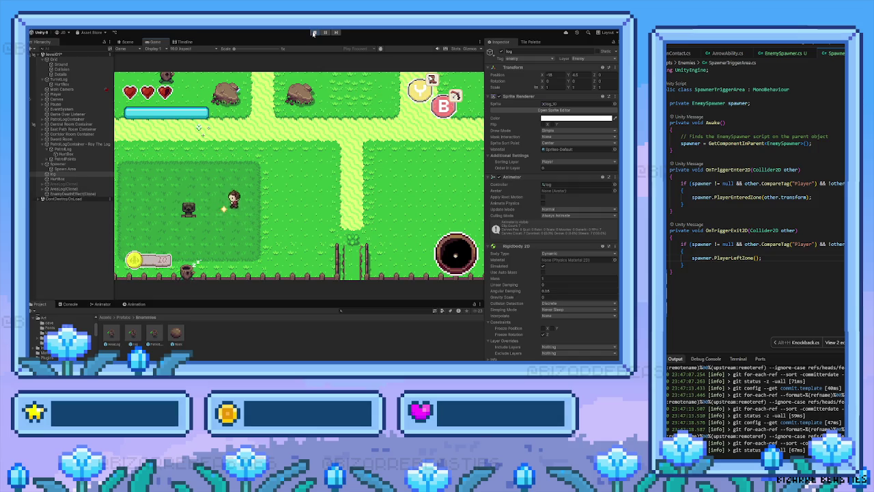
Step: Roam the grassy area to trigger new log spawns, then defeat another log enemy
key("a")
key("w")
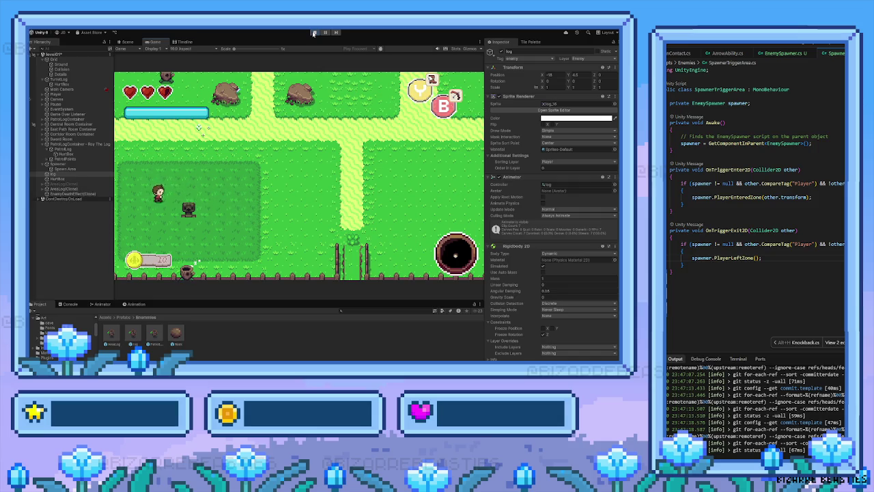
key("d")
key("d")
key("w")
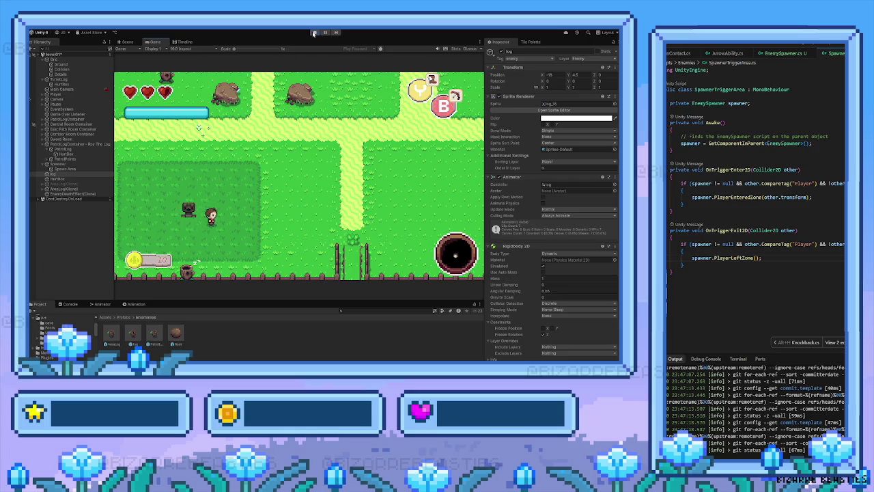
key("d")
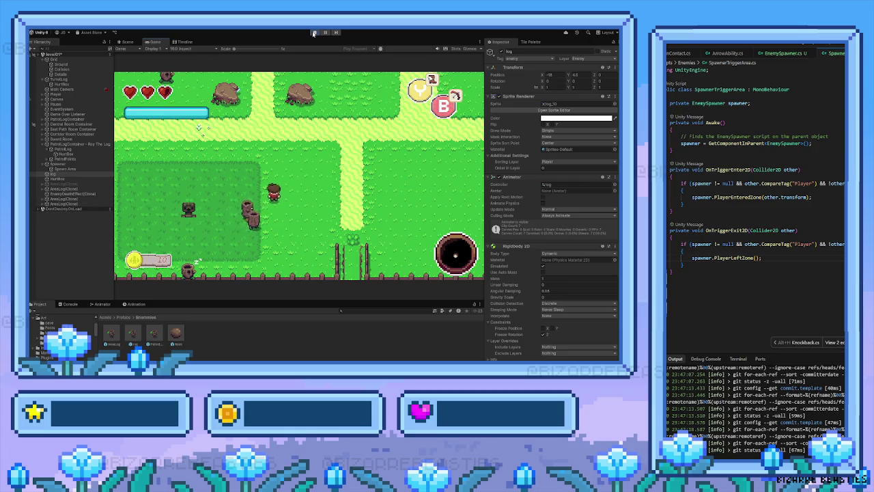
key("d")
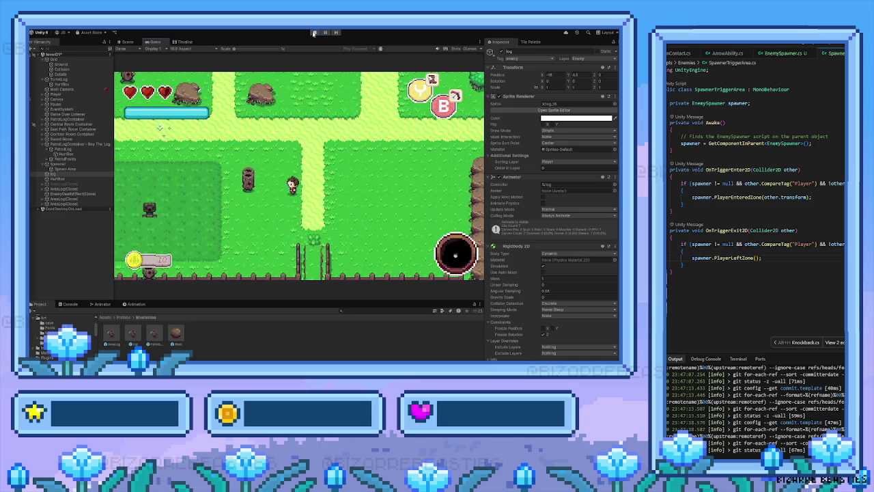
key("a")
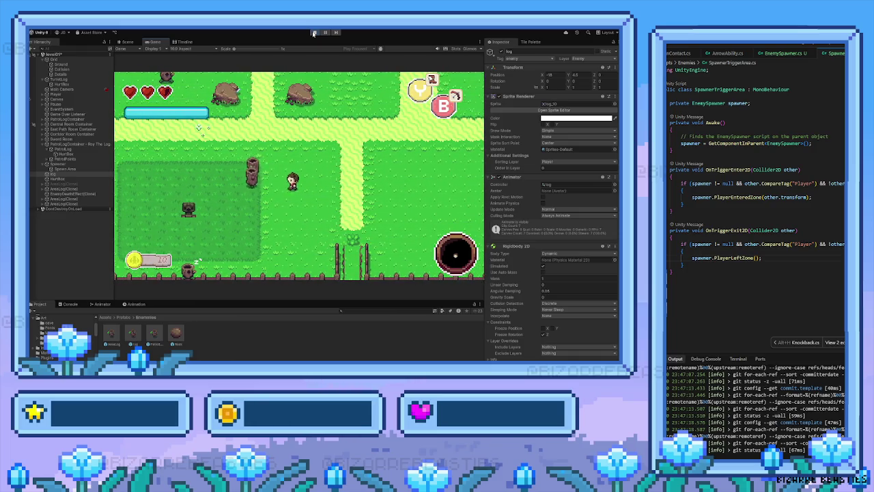
key("w")
key("d")
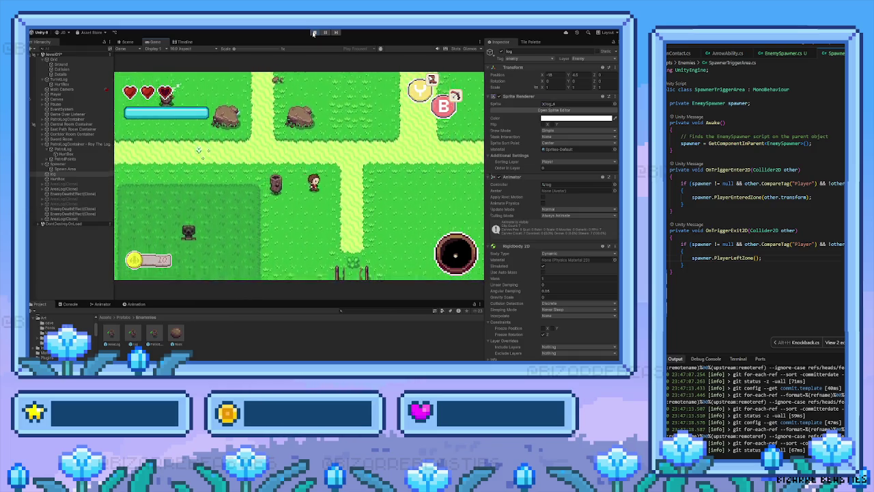
key("s")
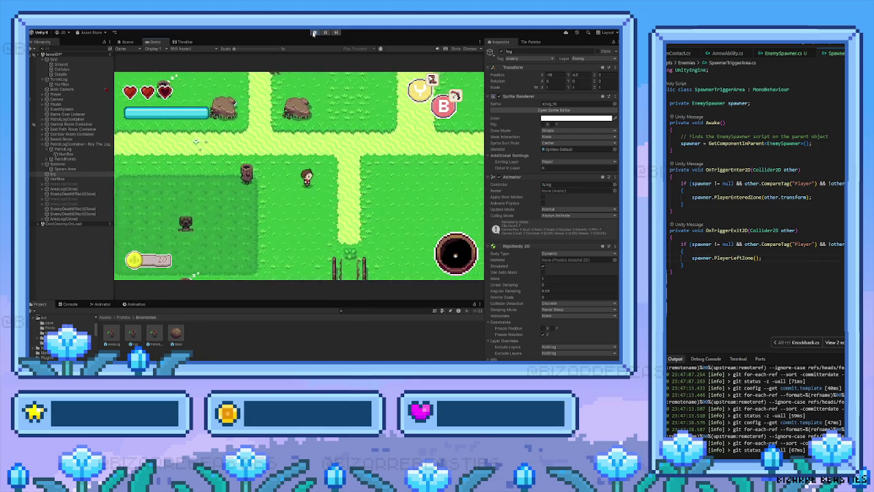
key("a")
key("space")
Step: Walk the player back up around the house, then stop play mode with Ctrl+P
key("w")
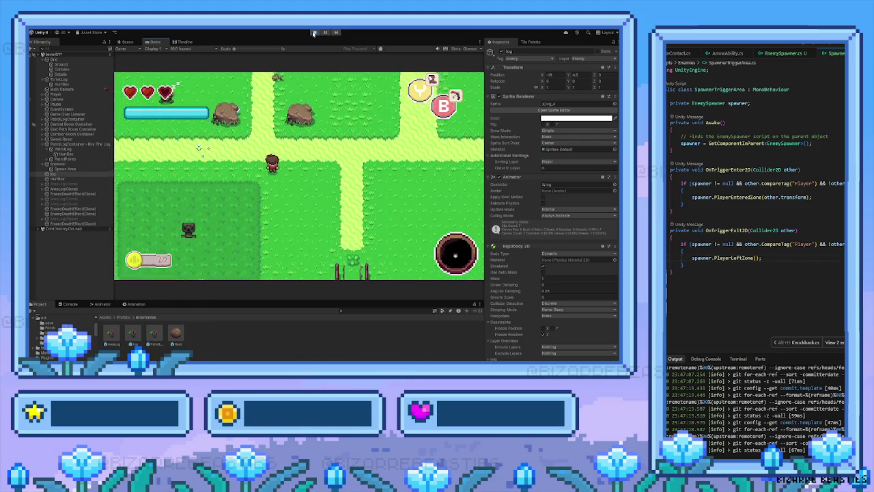
key("w")
key("a")
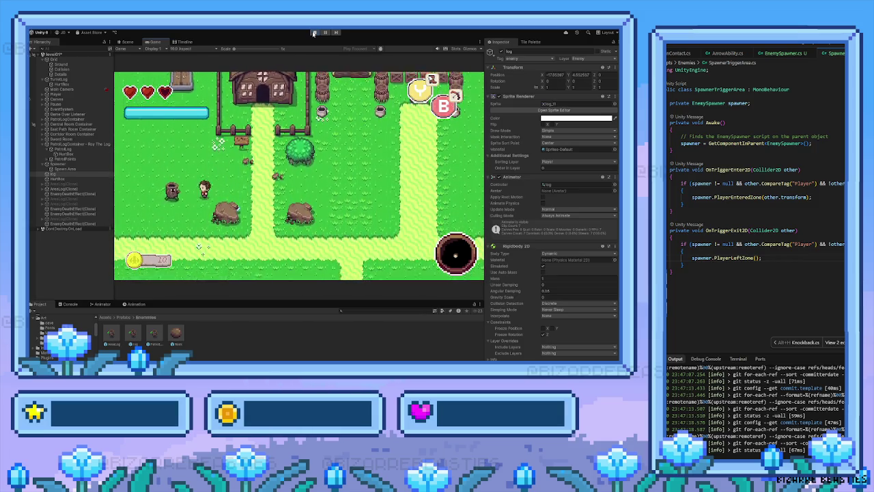
key("s")
key("a")
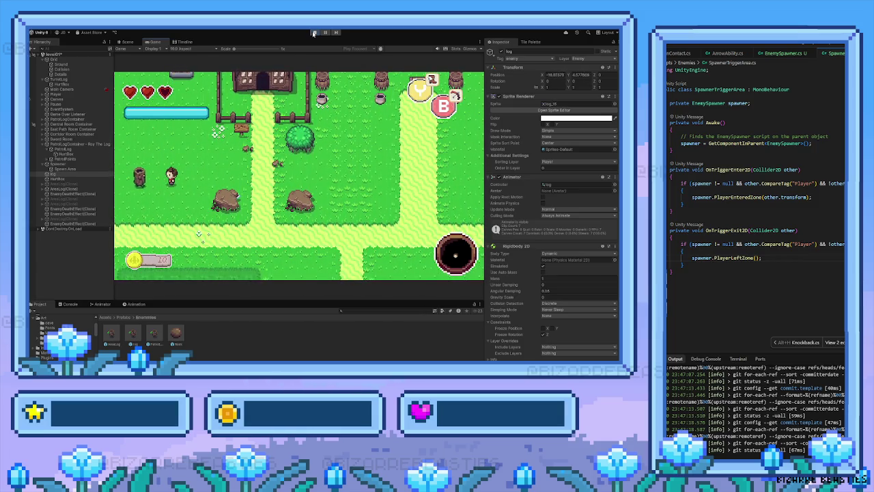
key("d")
key("w")
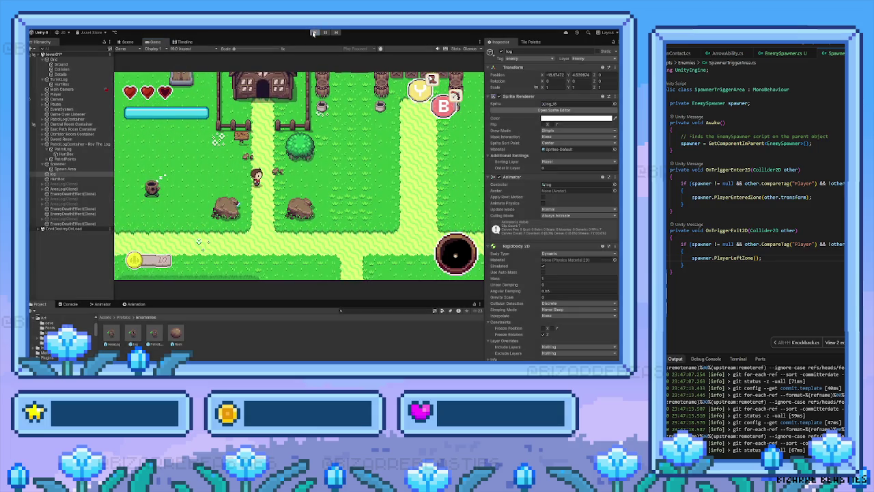
key("ctrl+p")
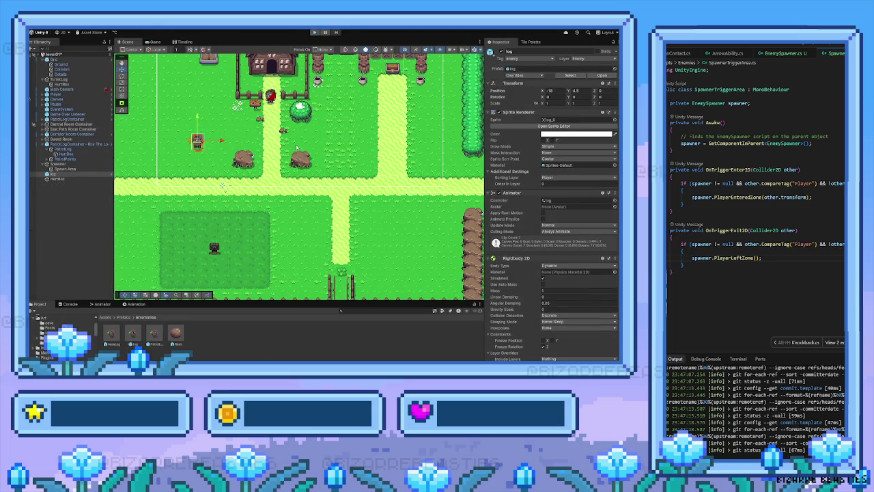
Step: Check the log's HurtBox child (Enemy Health, Box Collider 2D, Damage On Contact) and start play mode
left_click(754, 257)
scroll(243, 204, "up", 3)
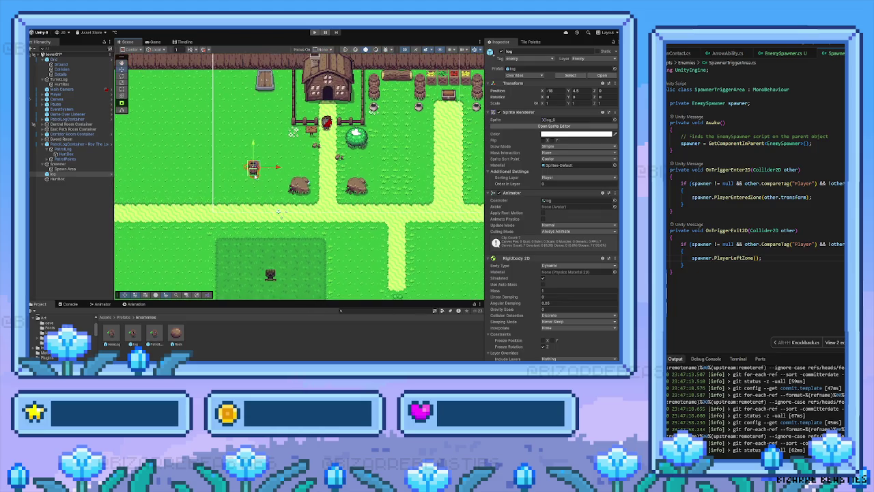
left_click_drag(238, 151, 198, 171)
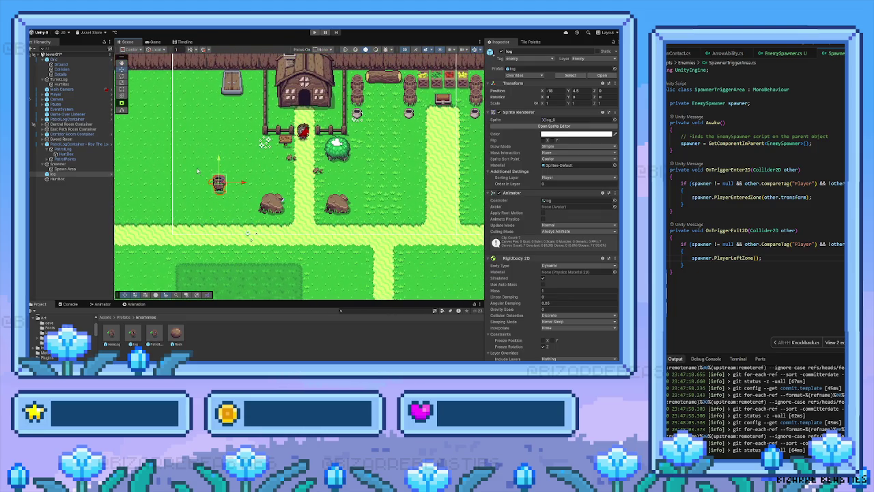
left_click(60, 179)
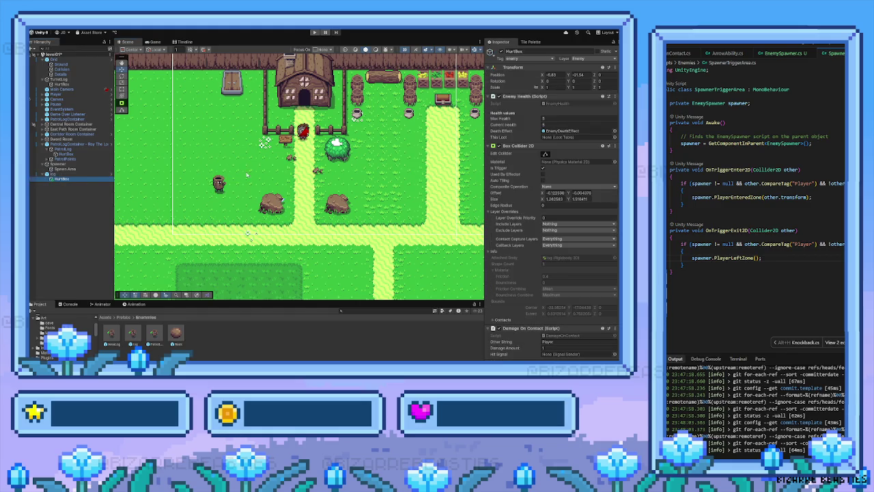
left_click(315, 33)
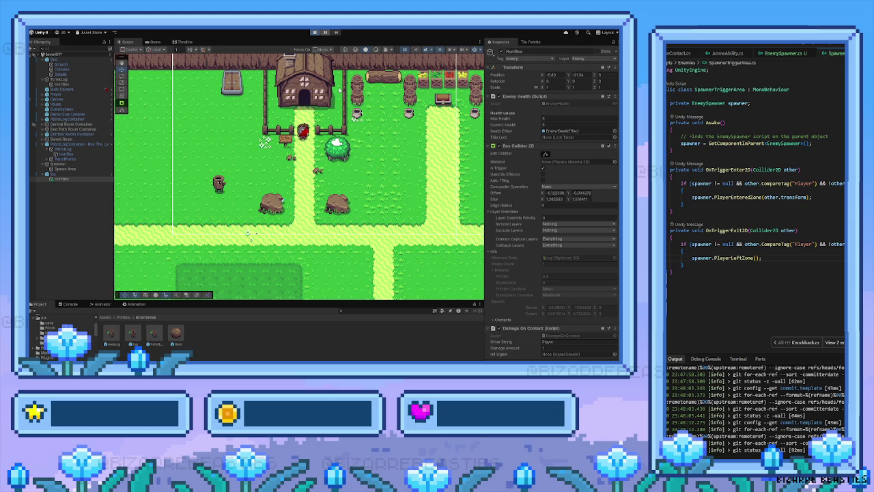
Step: Walk the player around the log enemy and up toward the house, then stop with Ctrl+P
key("s")
key("a")
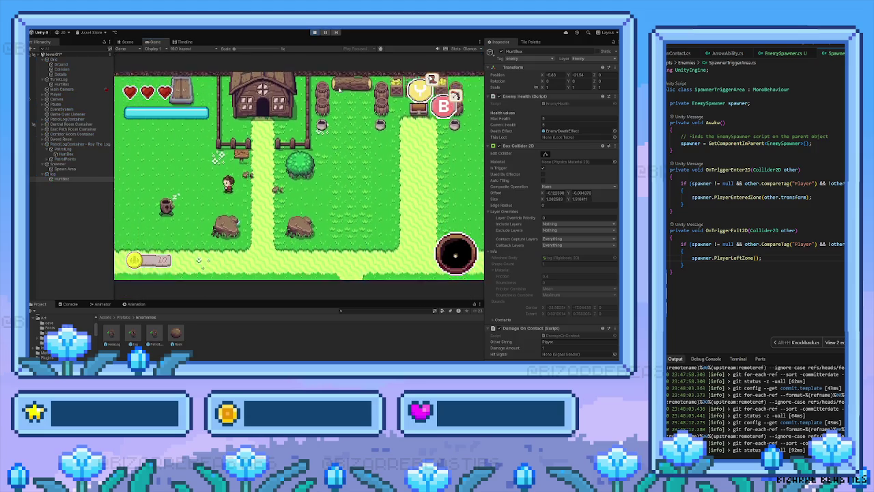
key("a")
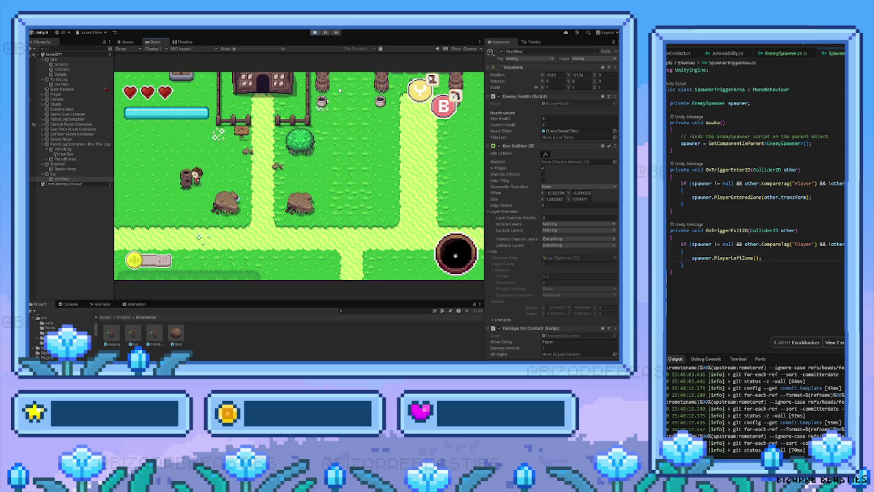
key("s")
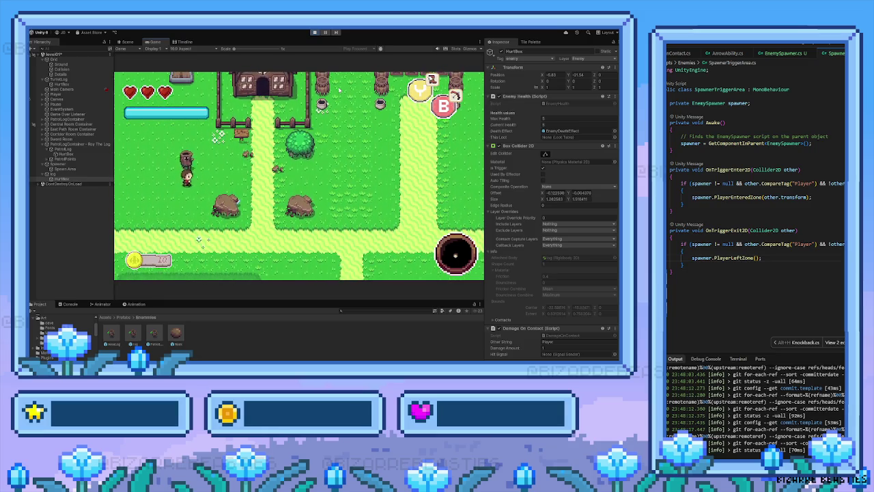
key("w")
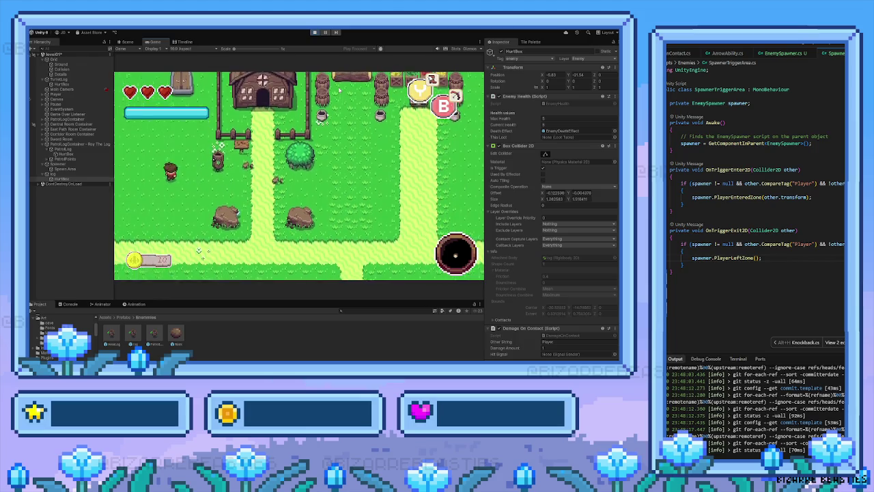
key("d")
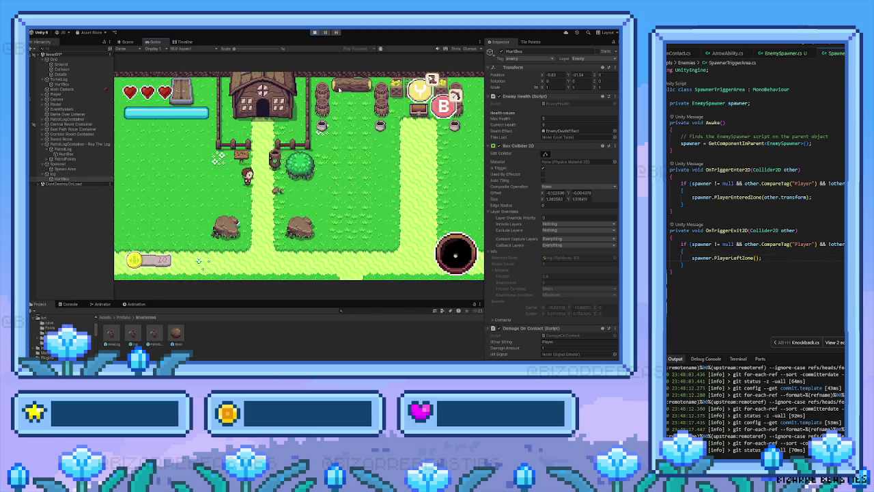
key("w")
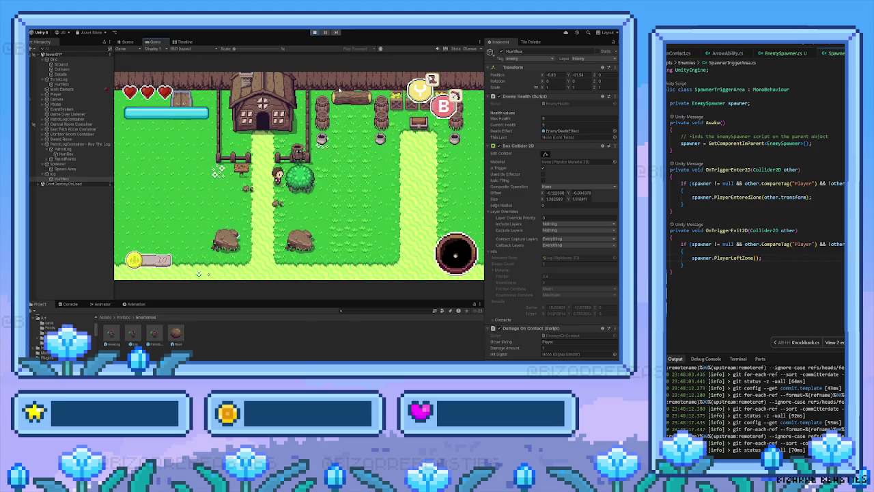
key("s")
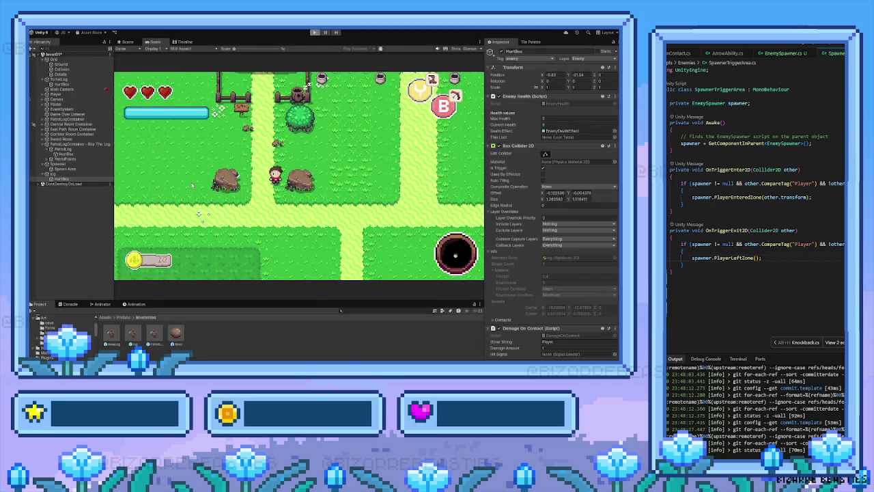
key("ctrl+p")
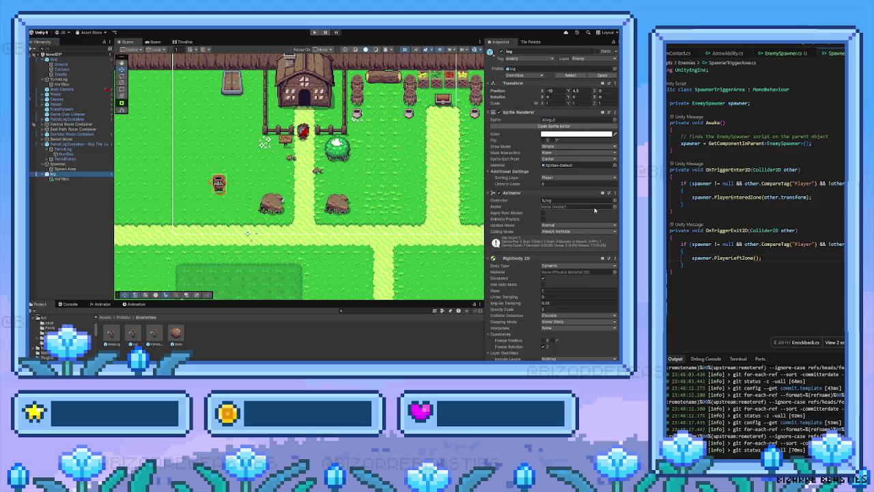
Step: Set the log's Rigidbody 2D Collision Detection to Continuous and collapse Layer Overrides
scroll(559, 274, "down", 1)
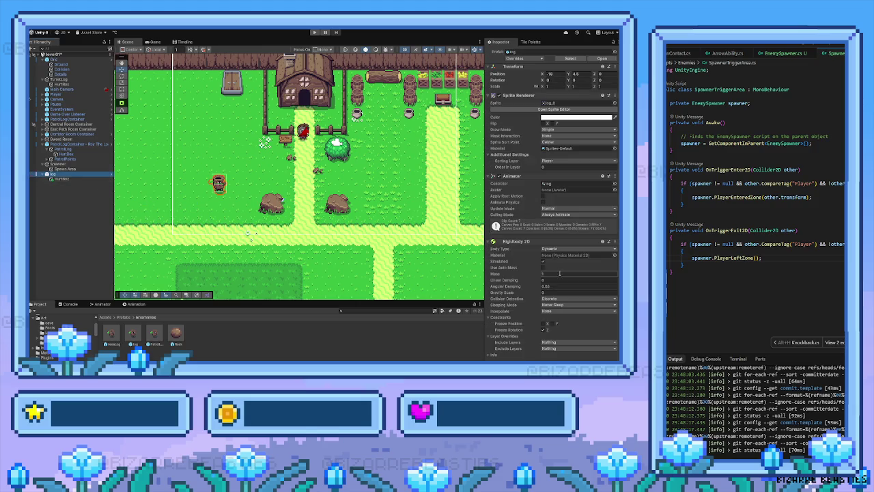
left_click(560, 299)
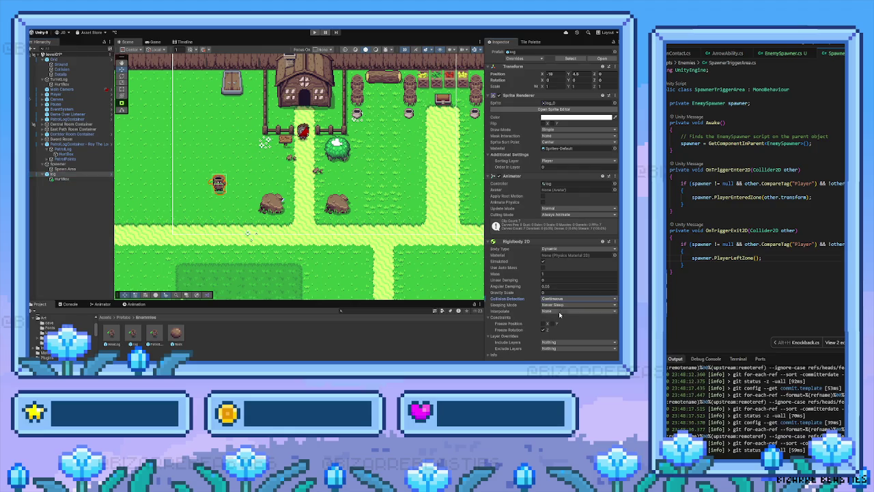
left_click(560, 309)
left_click(563, 335)
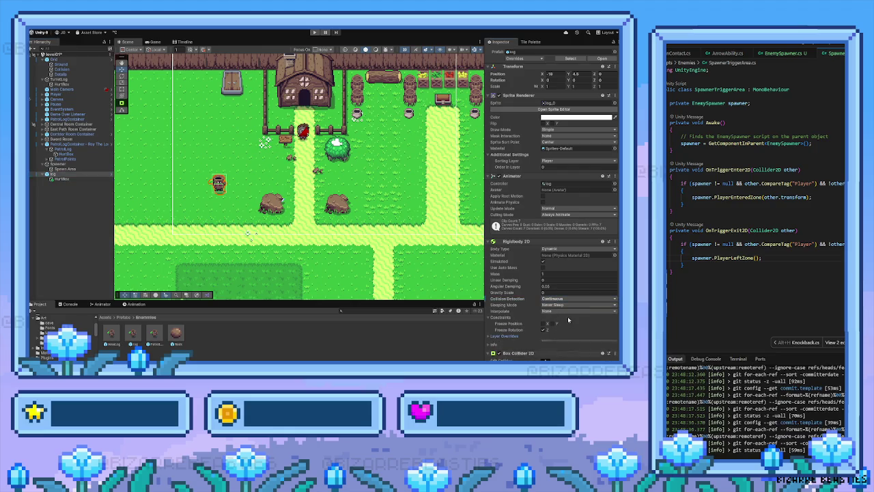
Step: Review the log's colliders and Log script settings (Enemy Speed 1.5, Hearts loot)
scroll(560, 324, "down", 5)
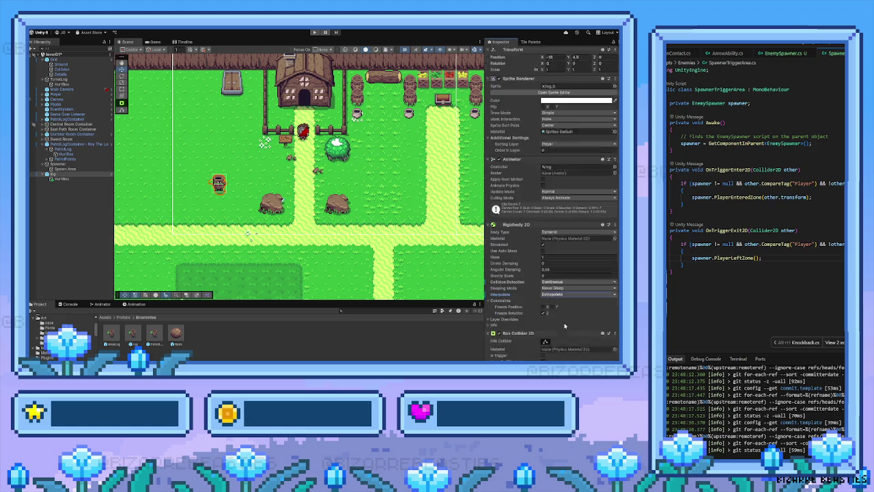
scroll(561, 316, "down", 10)
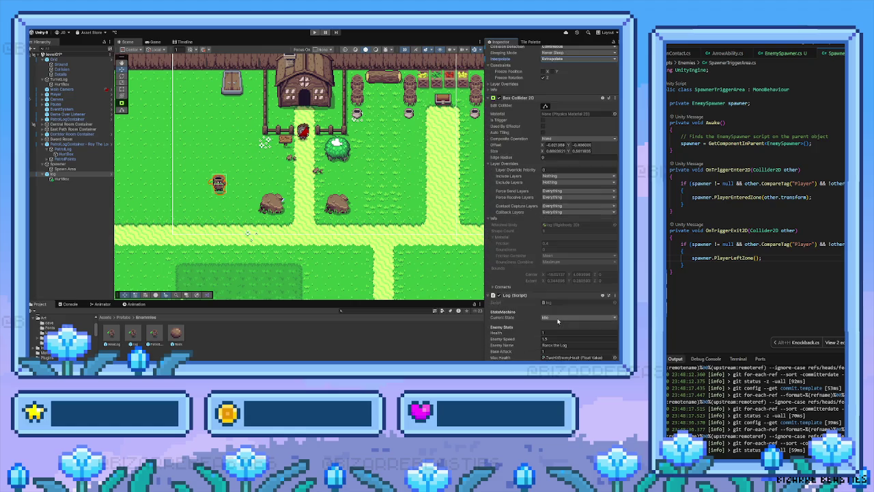
scroll(558, 321, "down", 3)
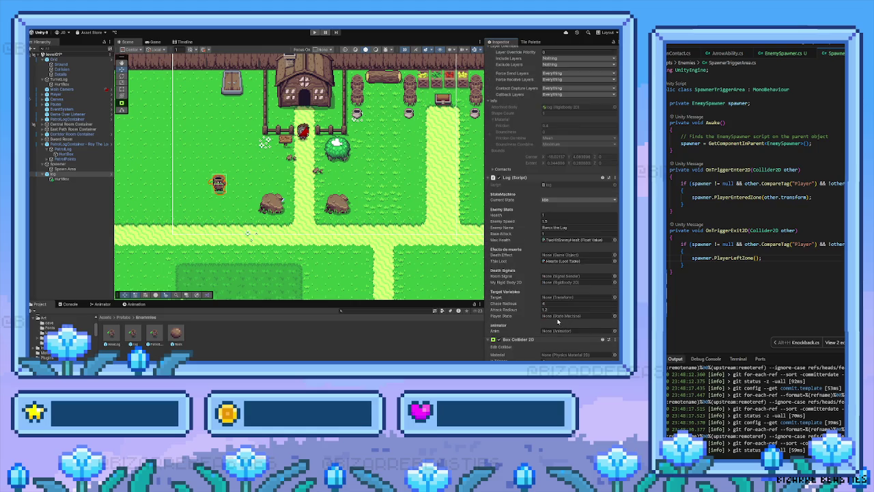
scroll(558, 321, "down", 8)
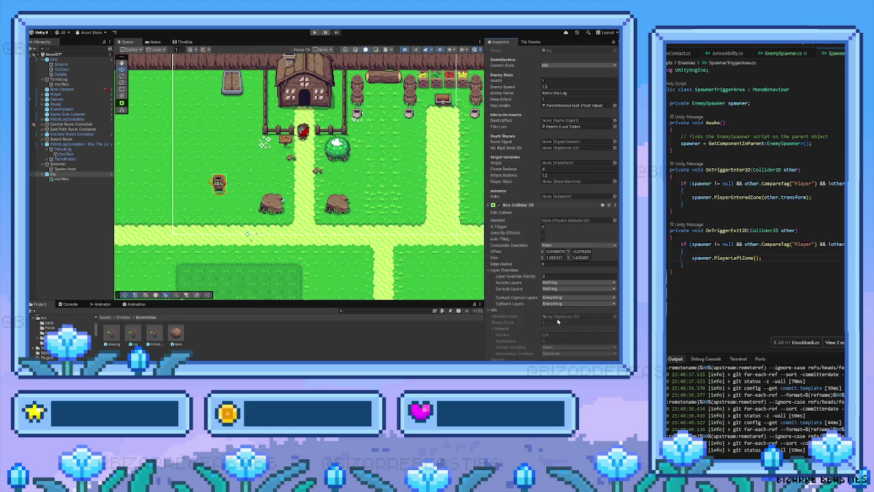
scroll(558, 321, "down", 18)
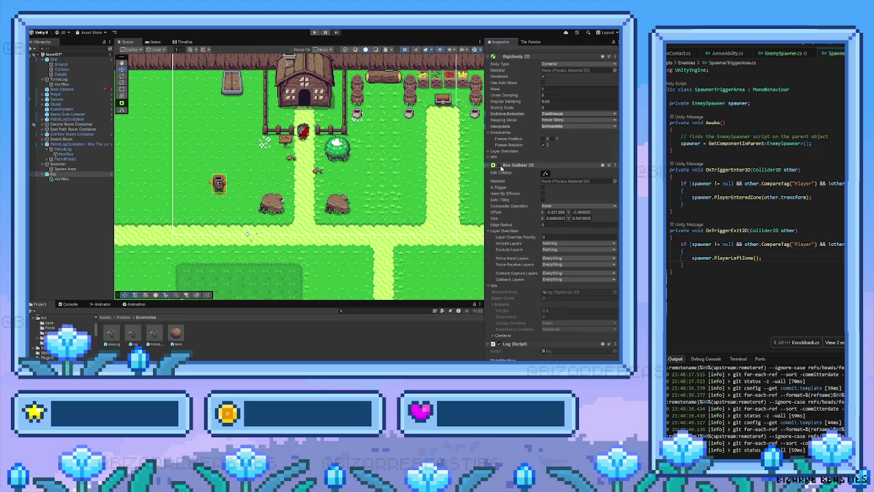
scroll(501, 168, "down", 10)
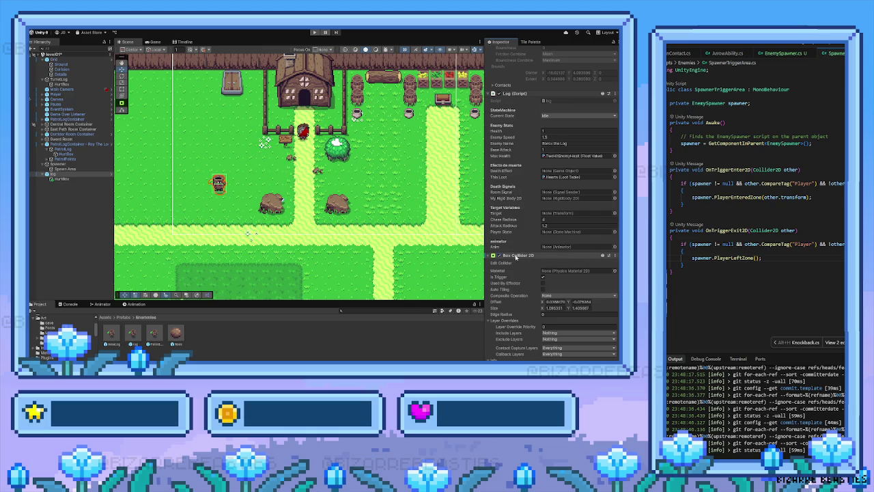
scroll(361, 205, "down", 2)
Step: Select Larry The Log in the hedged garden and review its Rigidbody 2D and Box Collider 2D settings
key("Right")
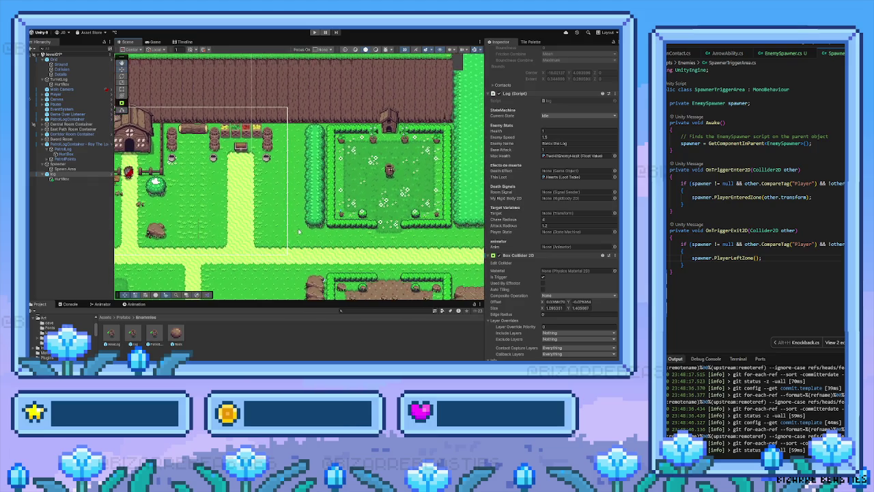
left_click(274, 192)
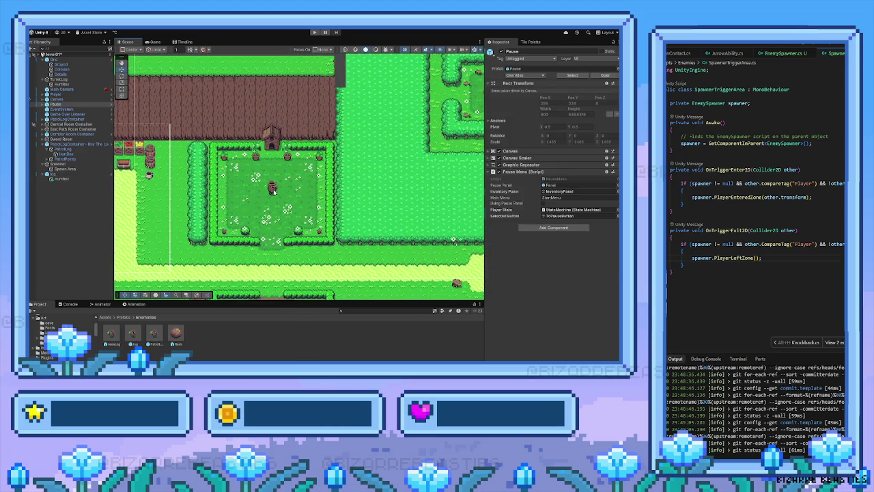
left_click(274, 192)
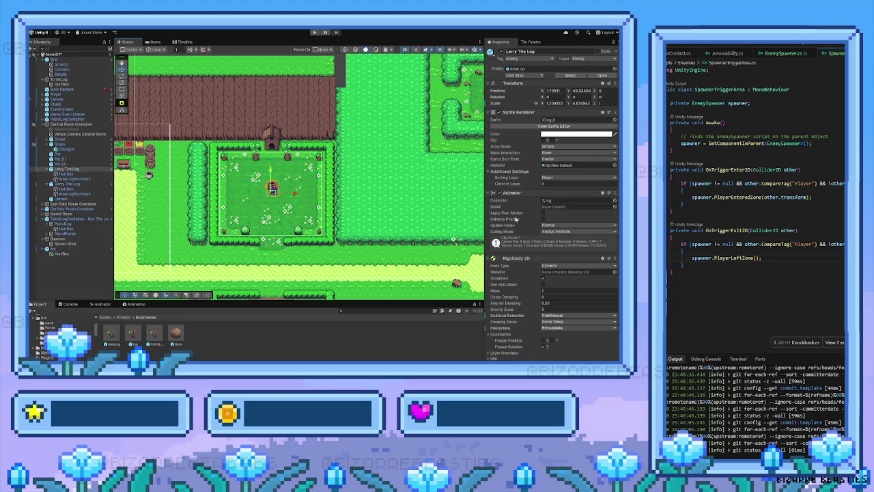
scroll(517, 194, "down", 10)
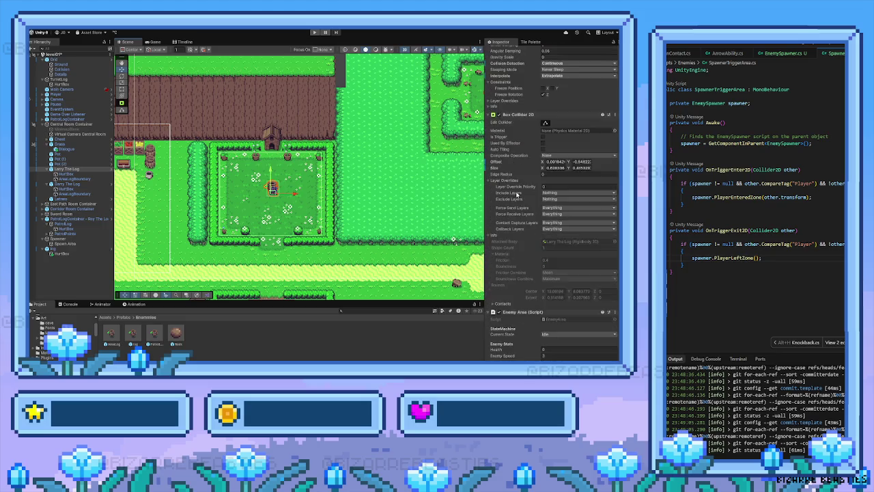
scroll(517, 194, "up", 1)
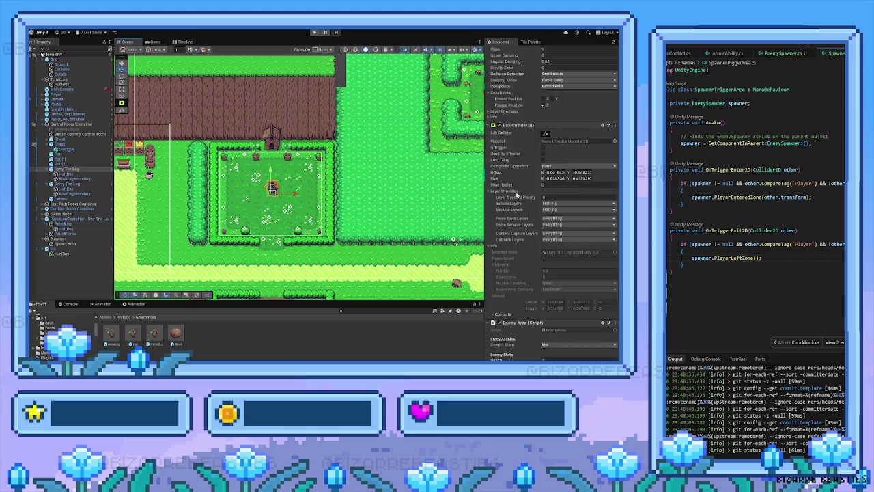
scroll(517, 194, "up", 3)
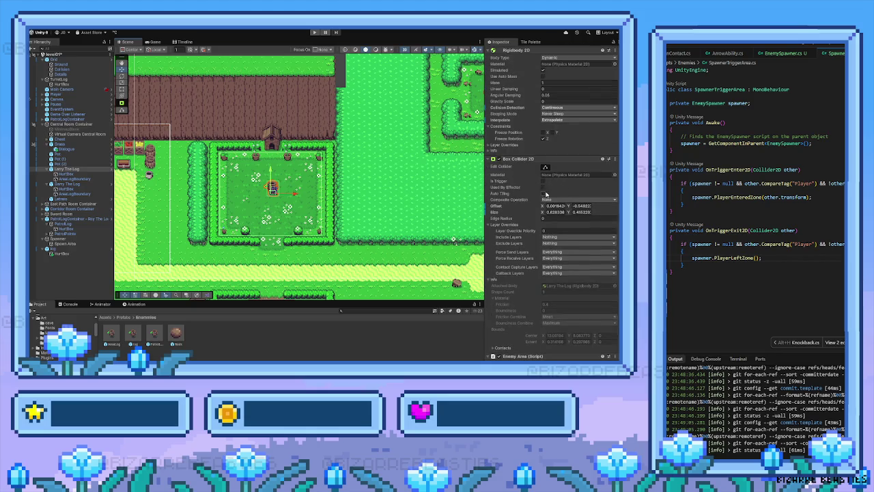
scroll(514, 143, "up", 15)
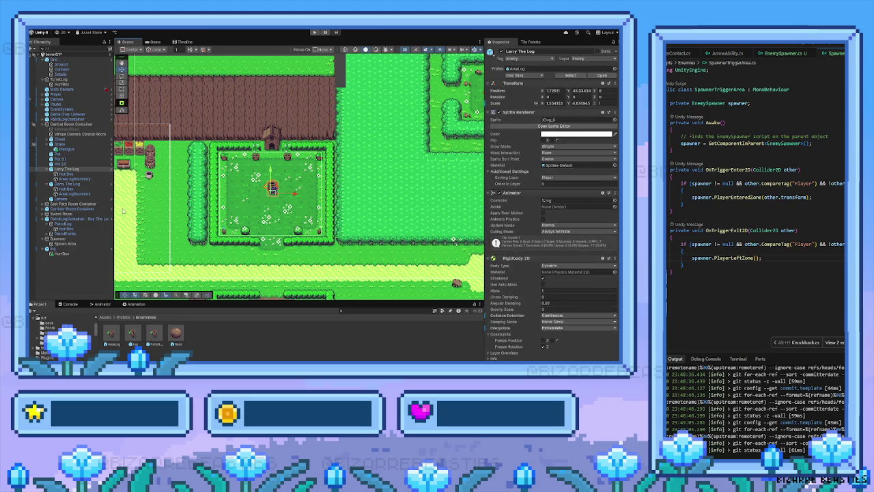
Step: Select the log enemy near the house and inspect its components and HurtBox child
key("f")
left_click(206, 178)
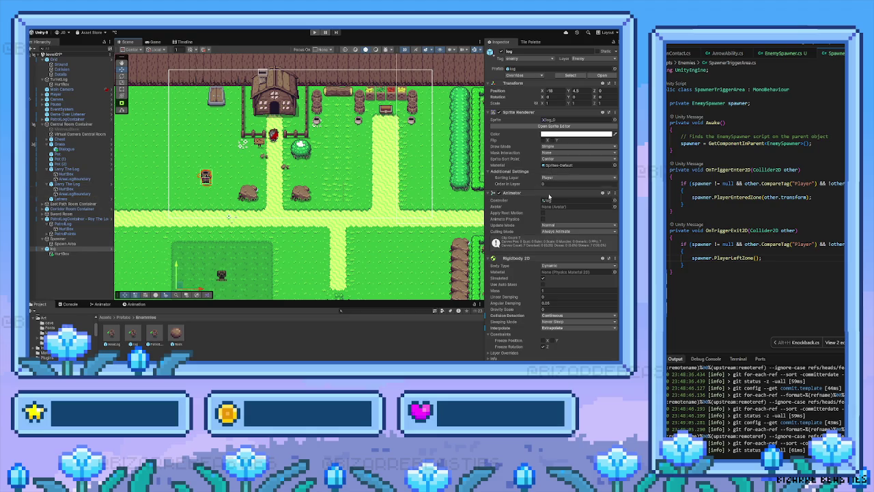
scroll(544, 222, "down", 2)
scroll(543, 222, "down", 10)
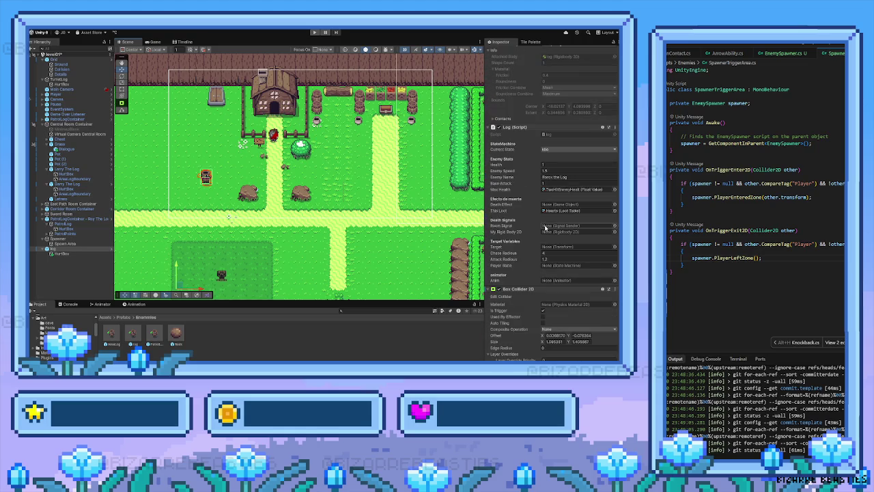
scroll(560, 287, "down", 1)
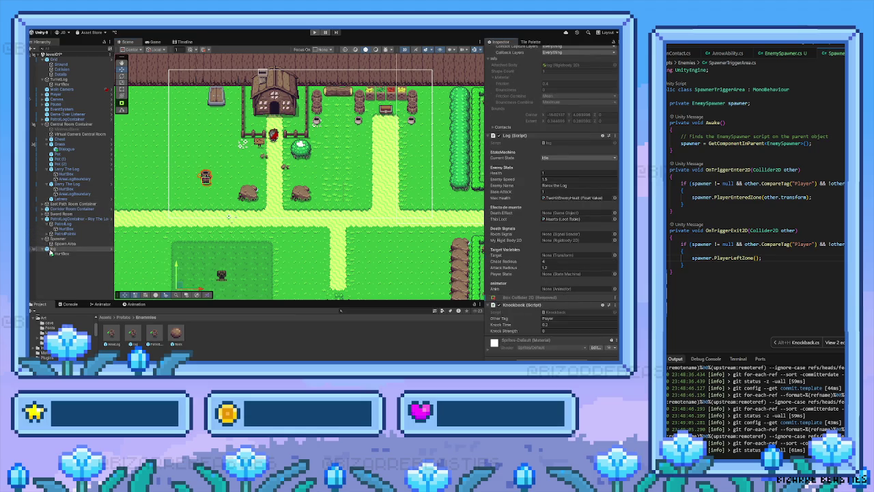
left_click(58, 251)
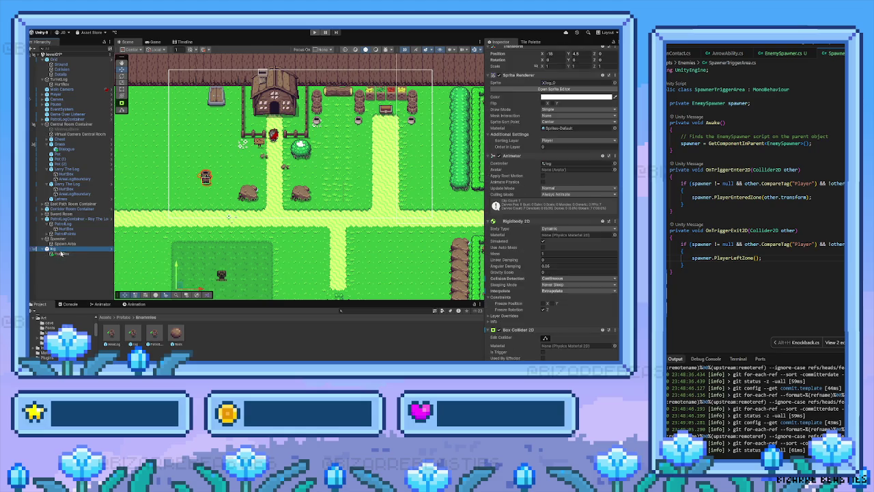
scroll(568, 237, "up", 3)
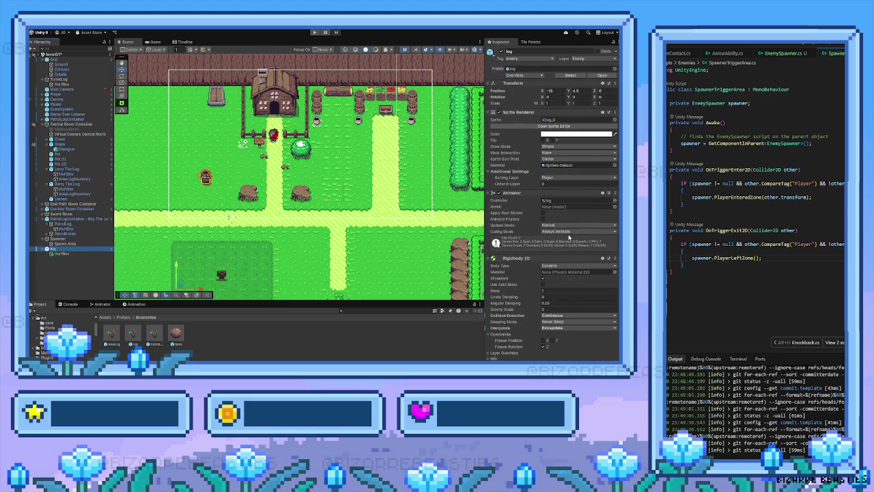
scroll(560, 242, "down", 5)
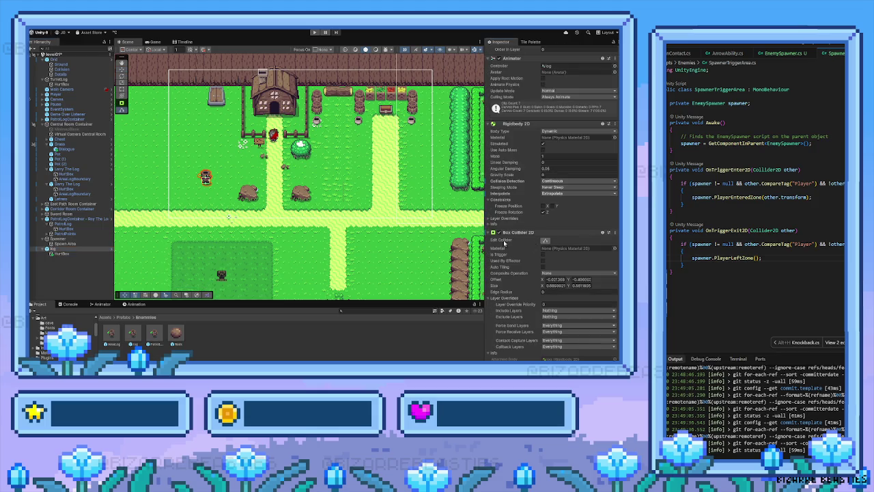
scroll(249, 187, "up", 3)
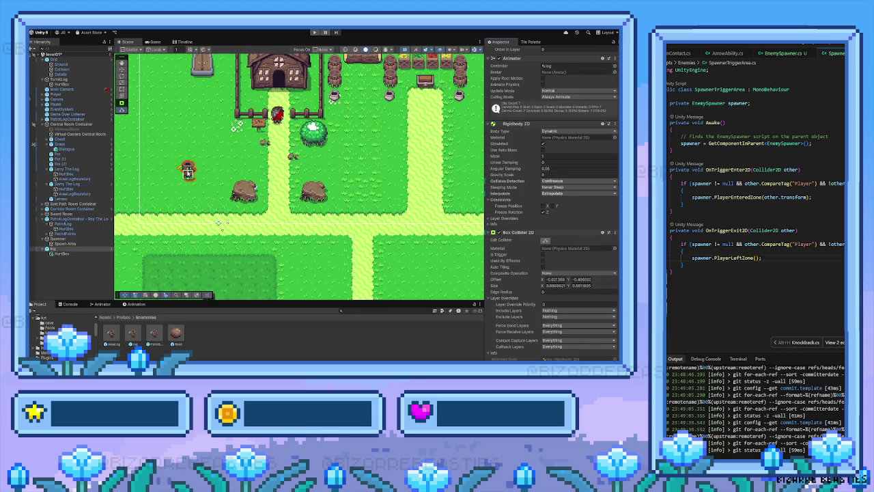
Step: Extend the log's Box Collider 2D upward, raise its HurtBox higher on the sprite, then start the game
mouse_move(187, 171)
left_mouse_down()
mouse_move(186, 164)
mouse_move(189, 173)
left_mouse_up()
left_click(61, 253)
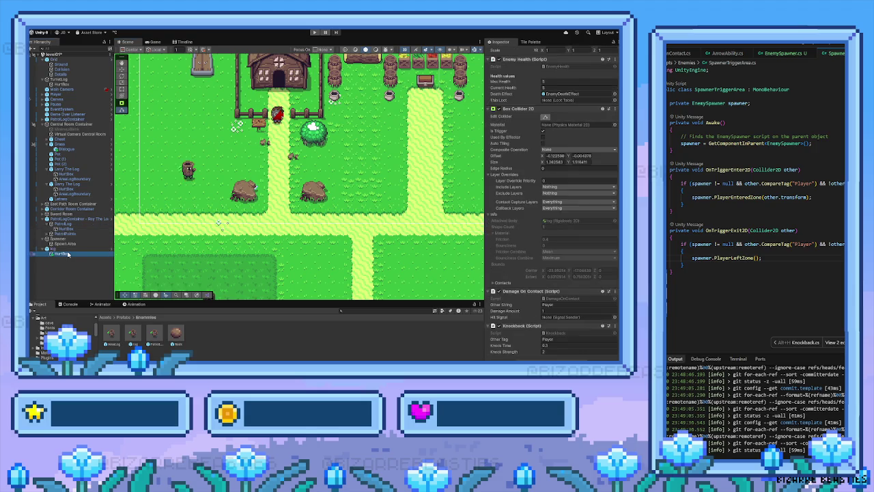
scroll(244, 244, "down", 2)
mouse_move(245, 245)
left_mouse_down()
mouse_move(223, 205)
mouse_move(215, 164)
mouse_move(201, 185)
left_mouse_up()
left_click(122, 70)
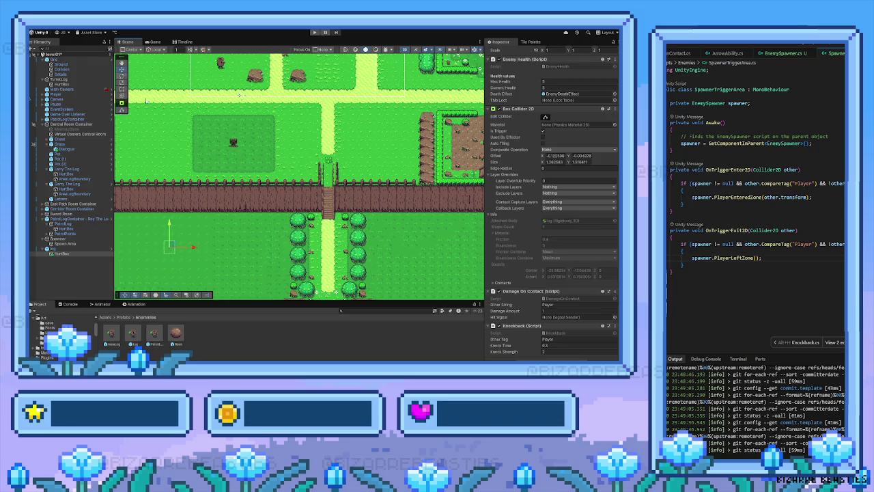
mouse_move(174, 248)
left_mouse_down()
mouse_move(212, 103)
mouse_move(195, 223)
mouse_move(198, 152)
mouse_move(204, 160)
left_mouse_up()
scroll(222, 159, "up", 5)
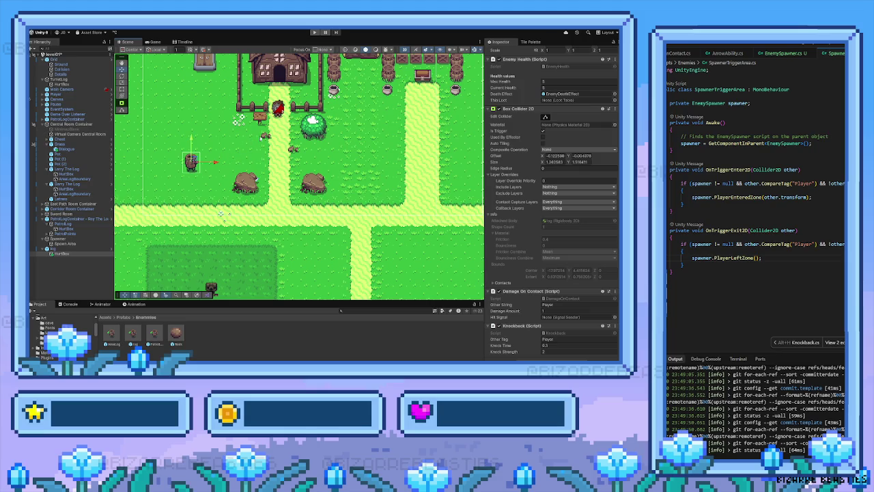
left_click(315, 33)
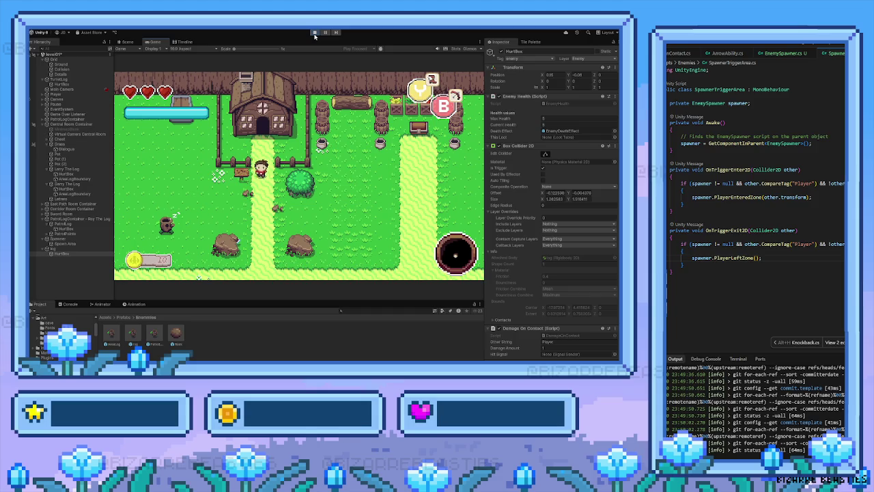
Step: Walk around the starting area and slash the nearby log enemy with the sword
key("Left")
key("Down")
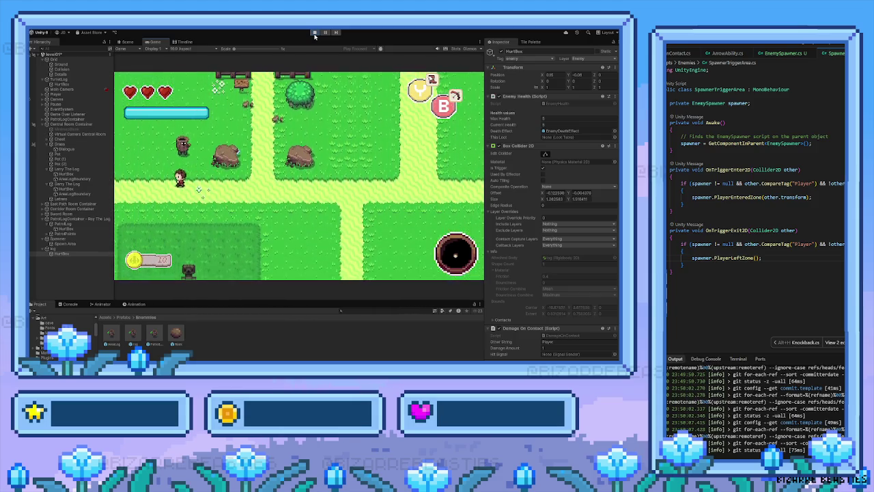
key("Up")
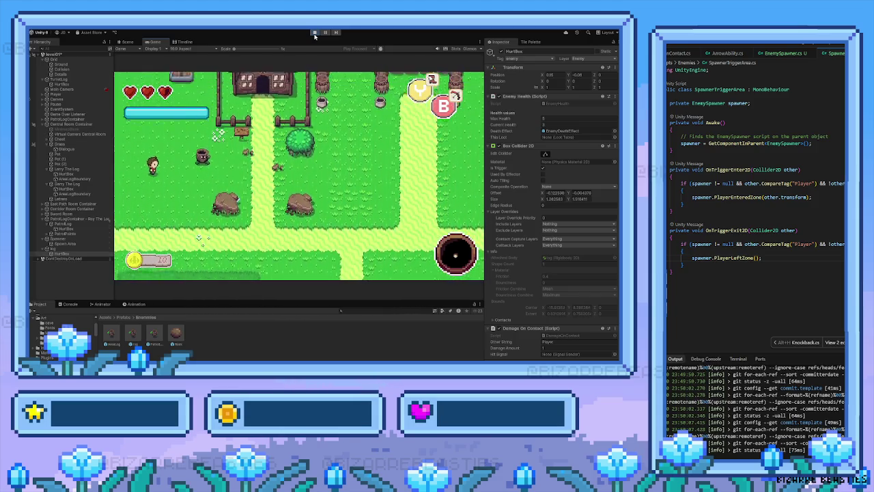
key("Right")
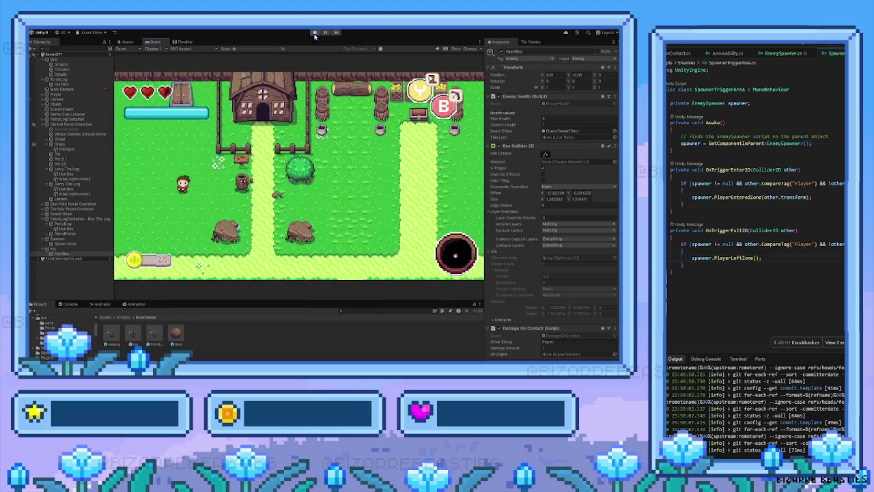
key("Right")
key("space")
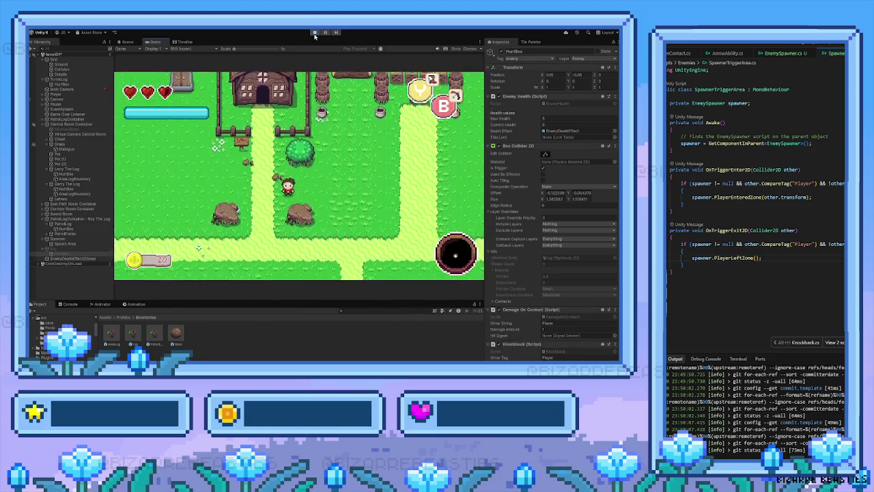
key("Down")
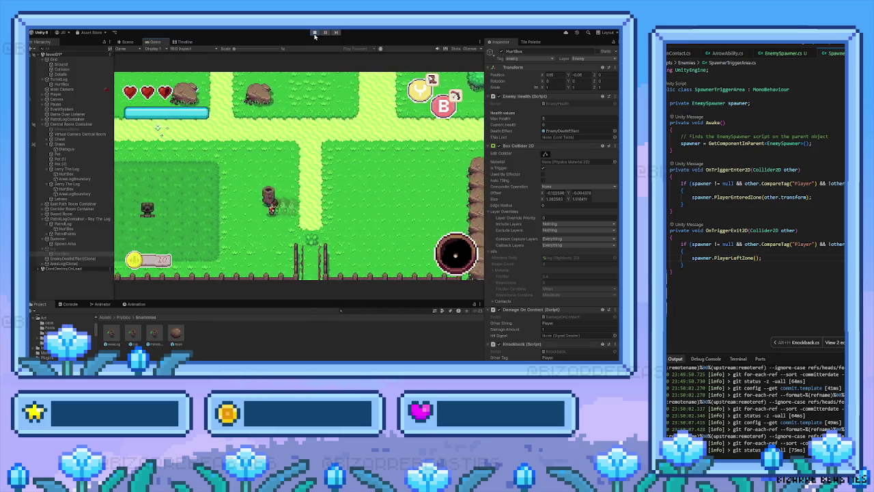
key("Left")
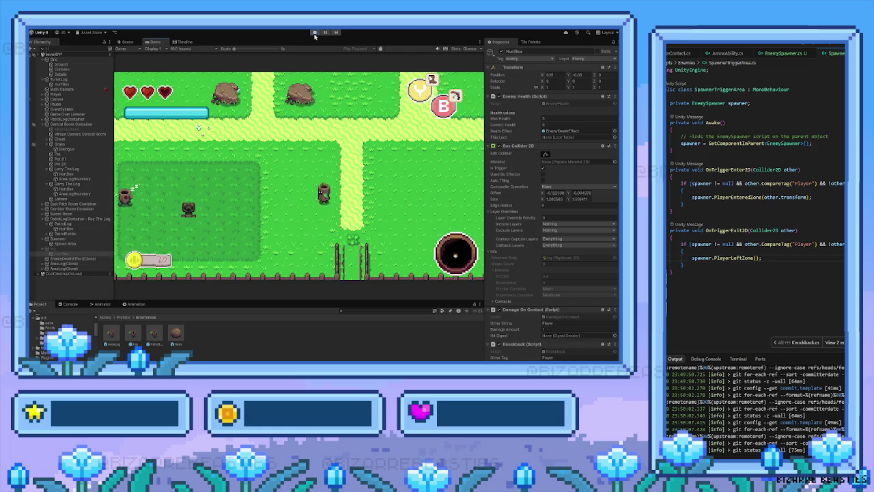
key("Right")
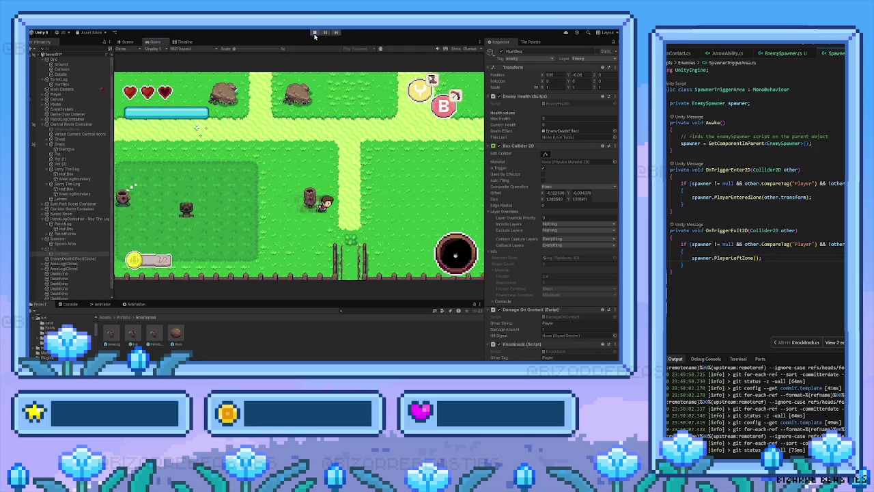
key("space")
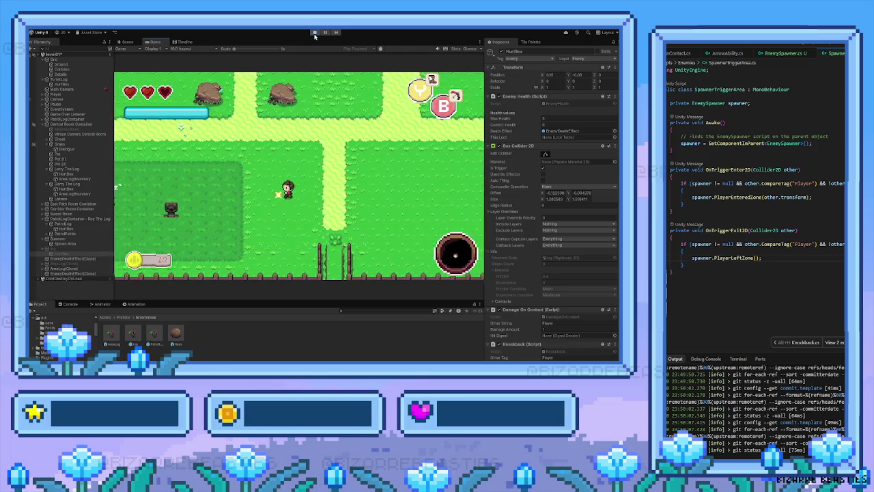
Step: Dash into the dirt room and destroy the log enemy there
key("Right")
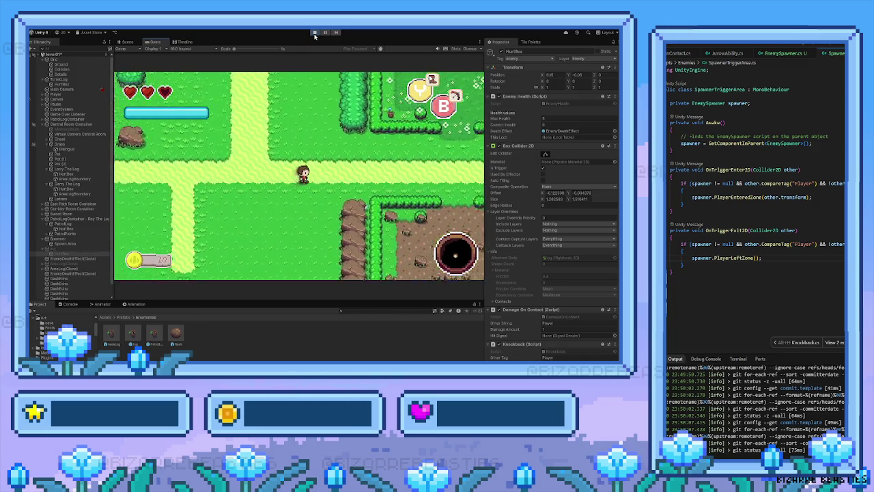
key("Right")
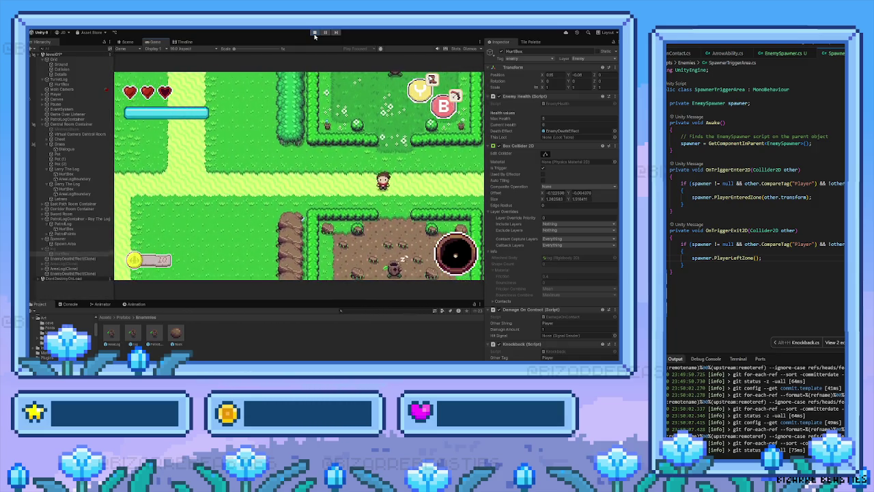
key("Down")
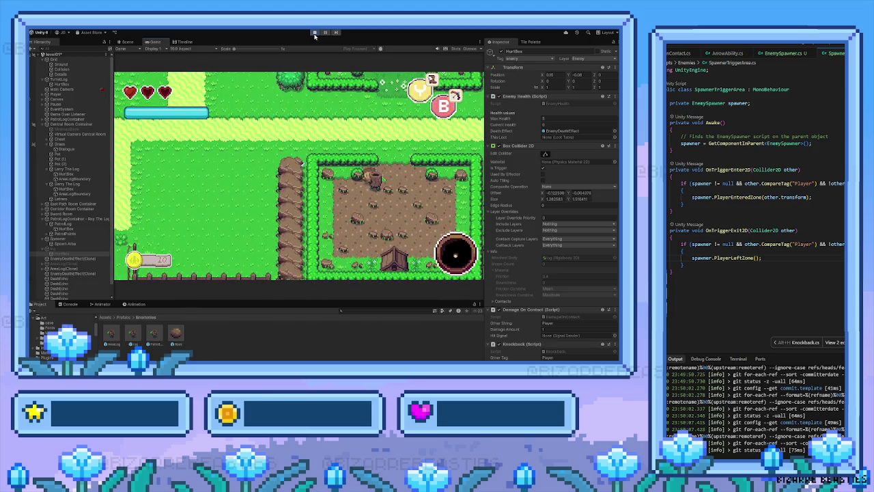
key("Right")
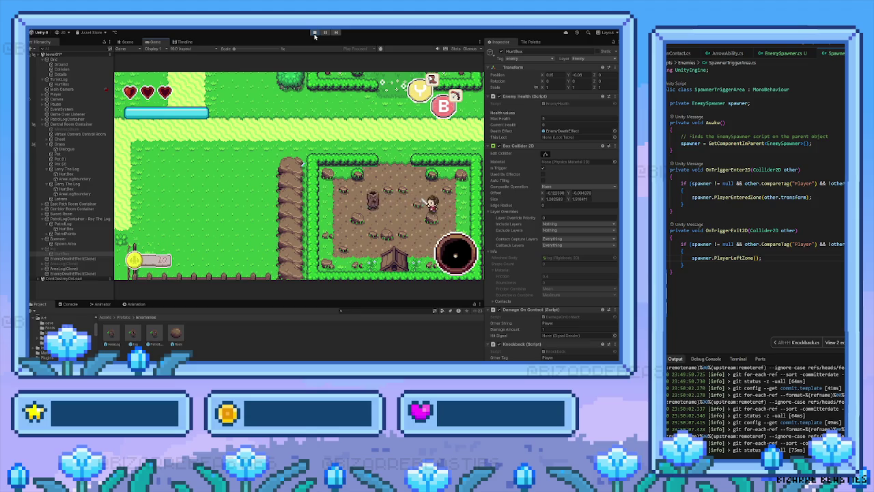
key("Left")
key("Up")
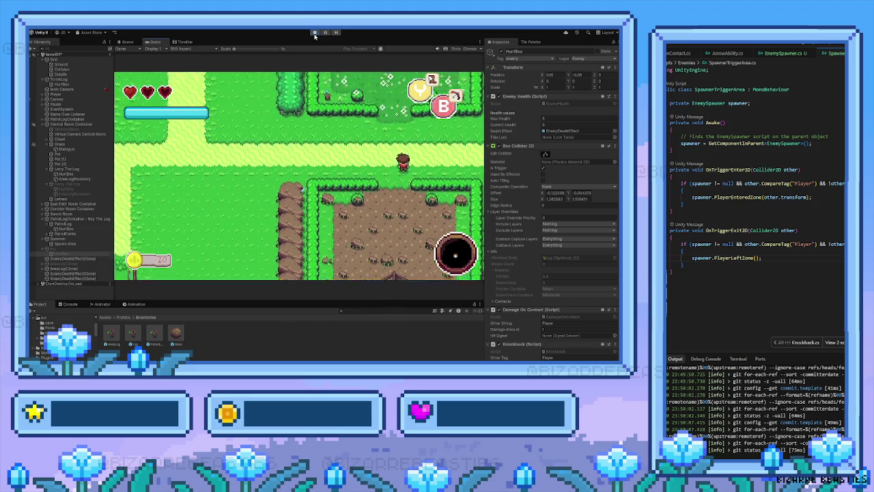
Step: Go up into the grass room, attack its log enemy, then walk right along the path
key("Up")
key("Left")
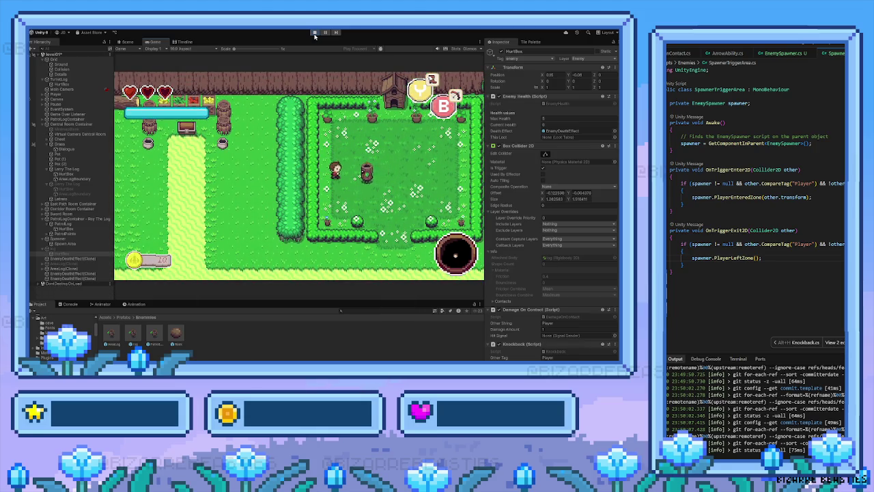
key("Right")
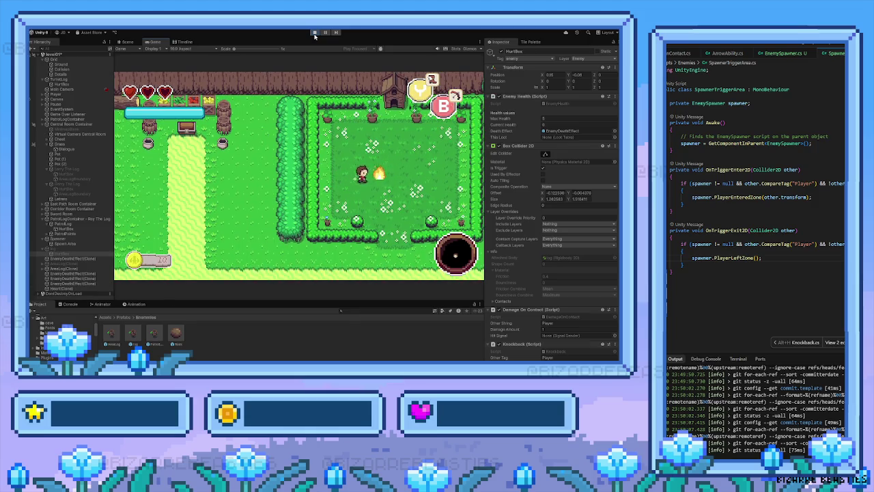
key("Down")
key("Down")
key("Right")
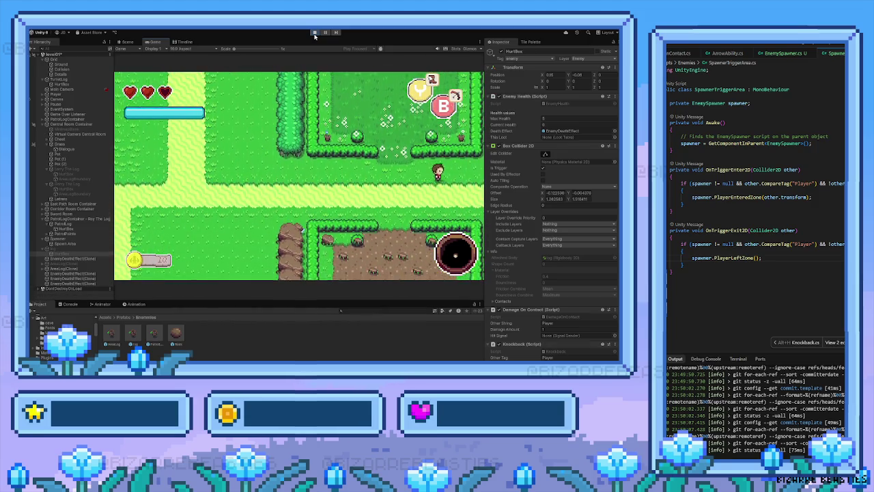
key("Right")
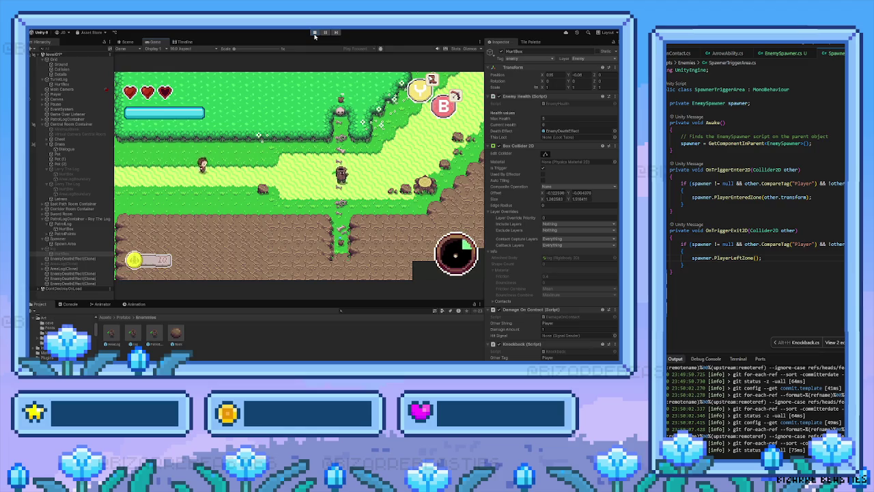
key("Right")
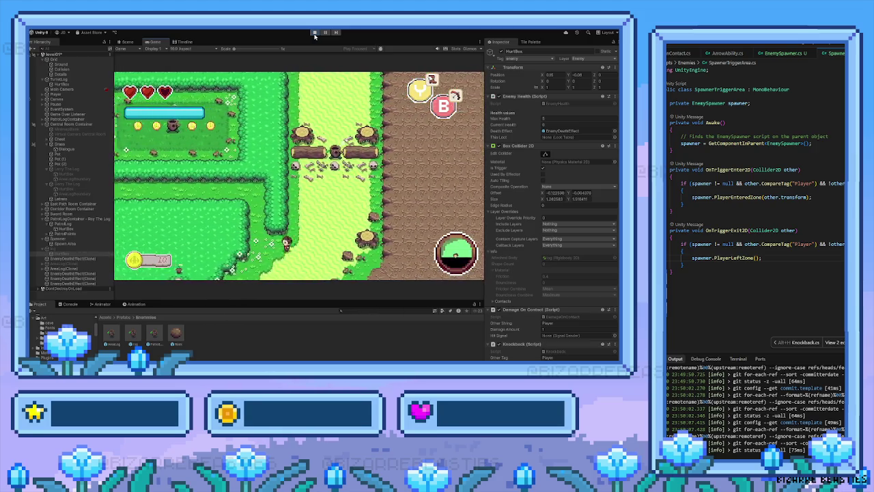
Step: Return left to the hedged area, destroy the log enemy and pick up the dropped heart
key("Left")
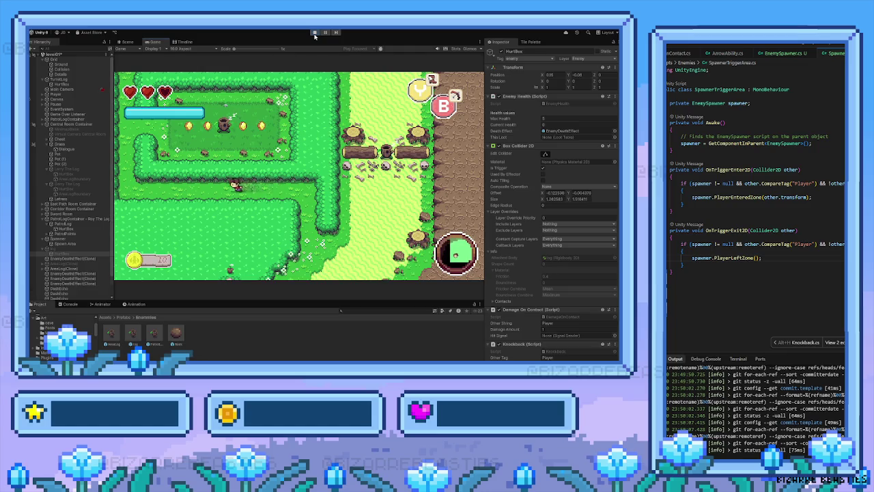
key("Left")
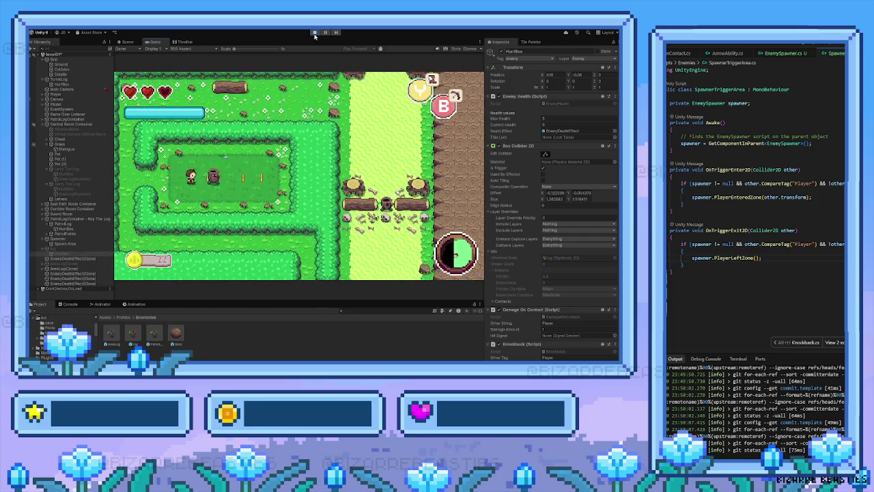
key("Right")
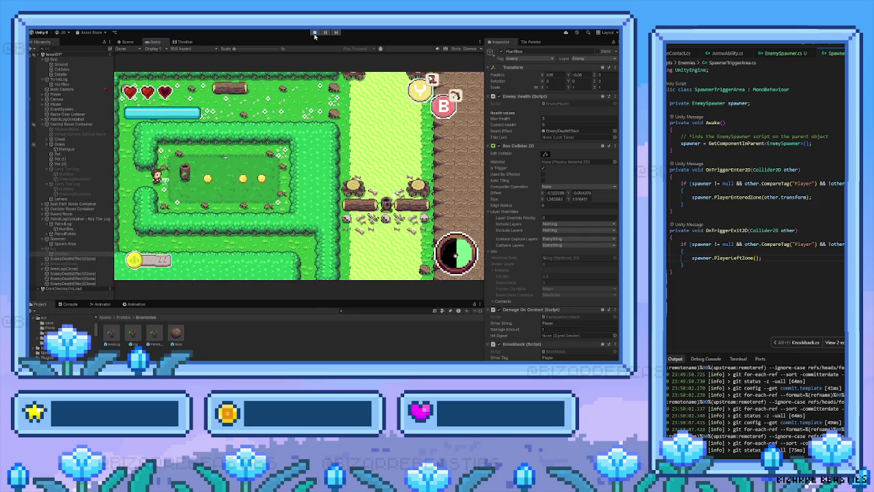
key("Right")
key("space")
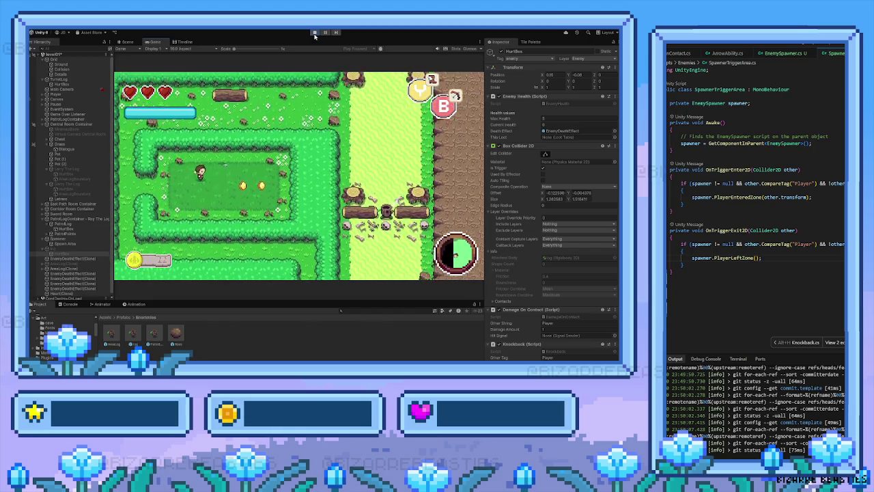
key("Right")
key("Down")
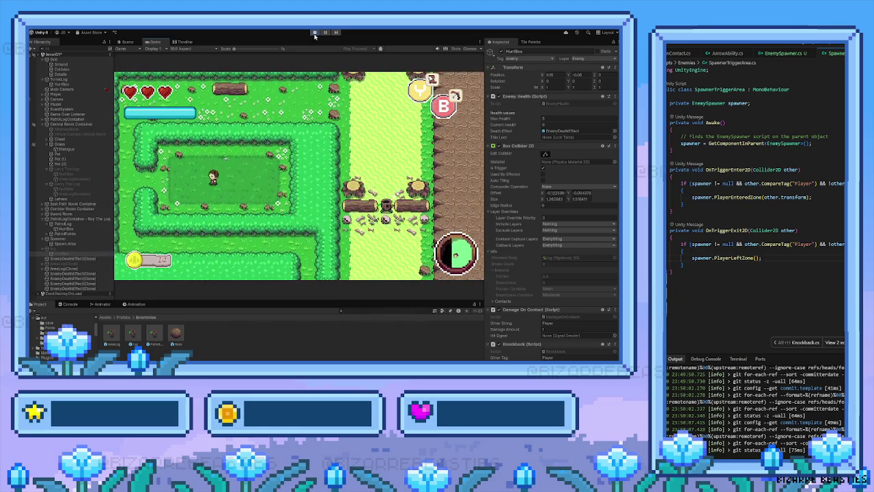
Step: Walk up through the upper corridor and right onto the light path
key("Left")
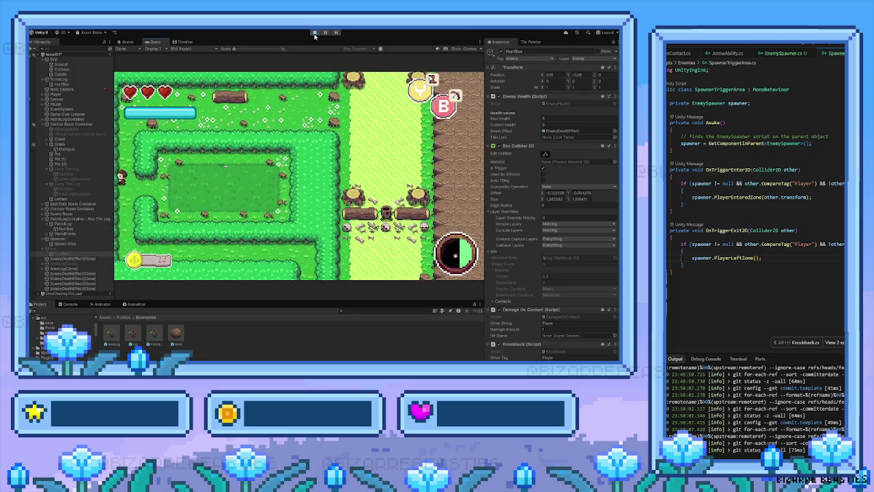
key("Up")
key("Right")
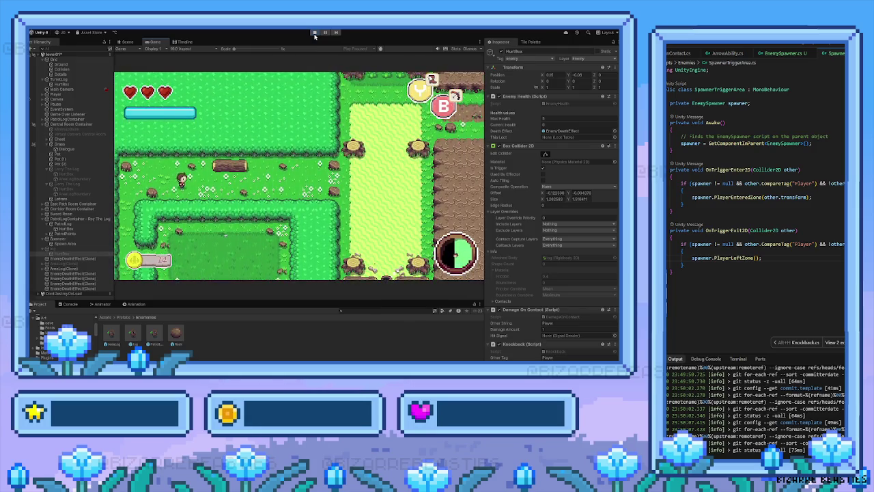
key("Right")
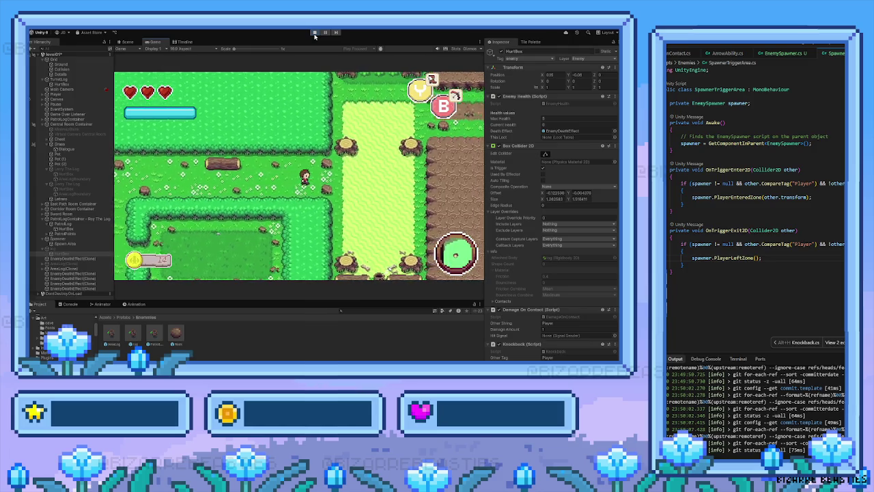
key("Right")
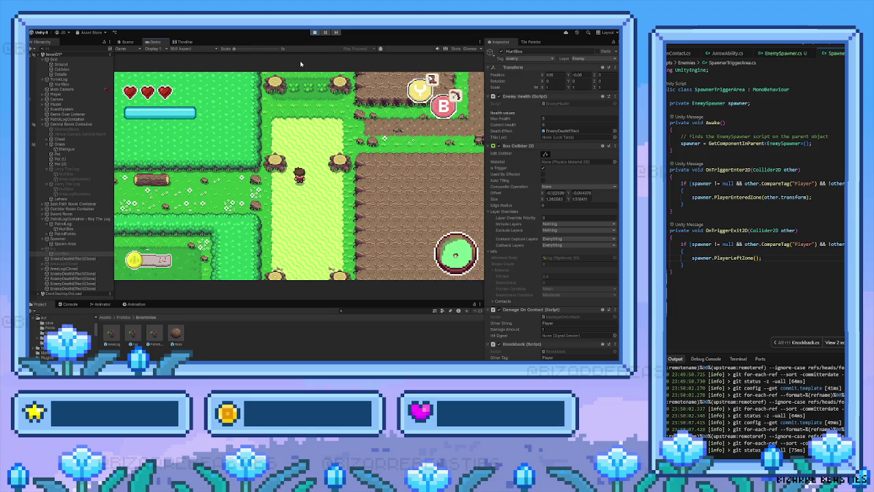
Step: Walk the player west across the map and onto the path with WASD
key("w")
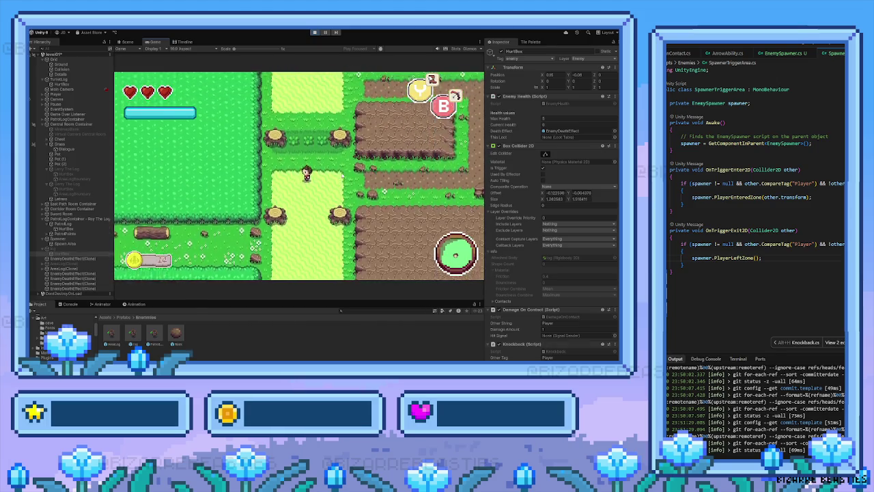
key("s")
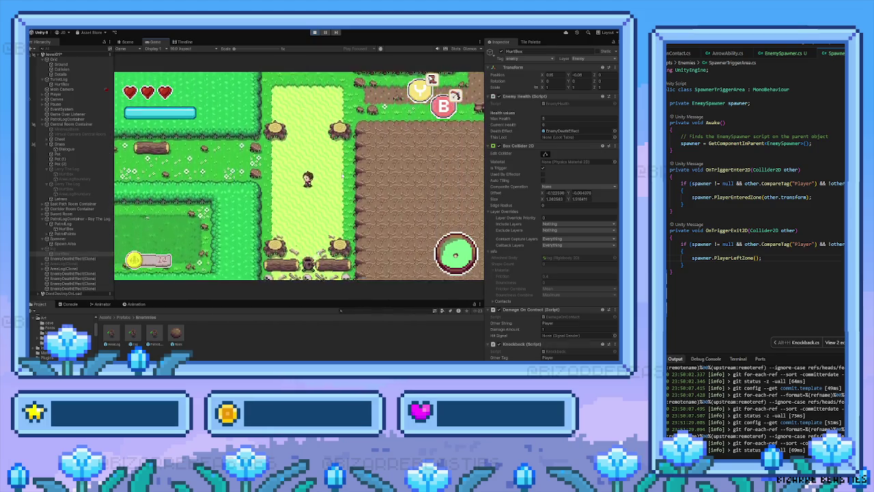
key("a")
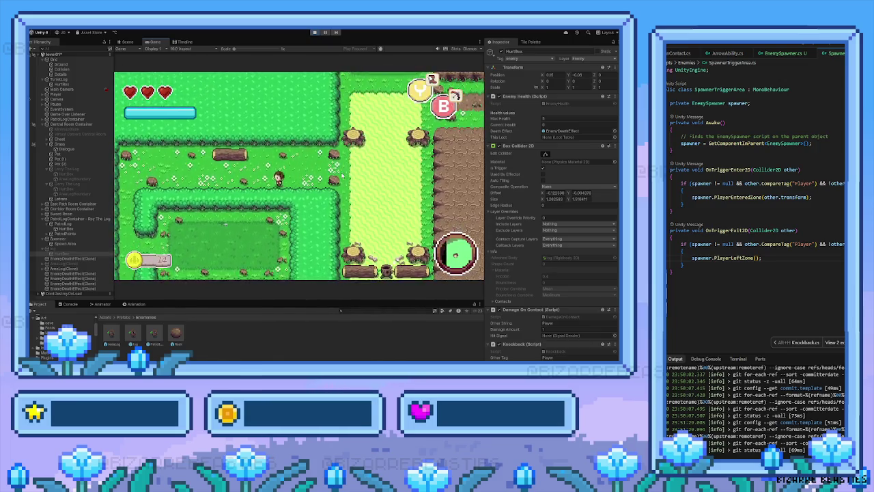
key("a")
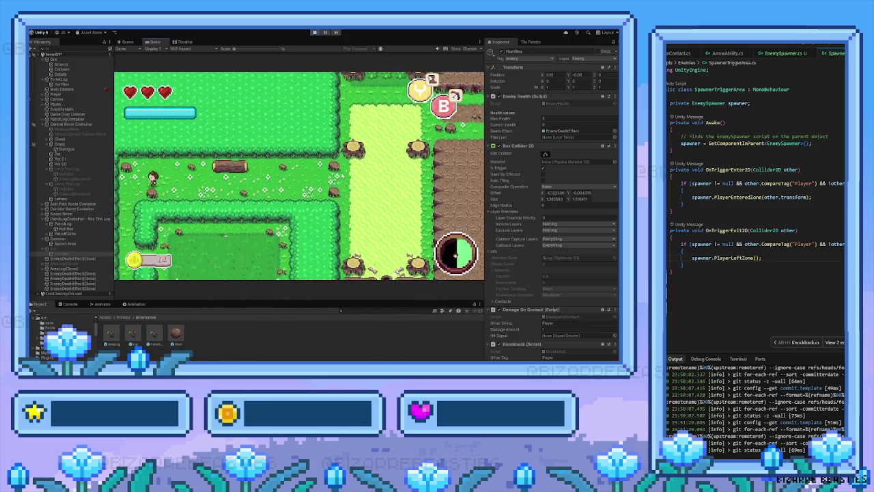
key("s")
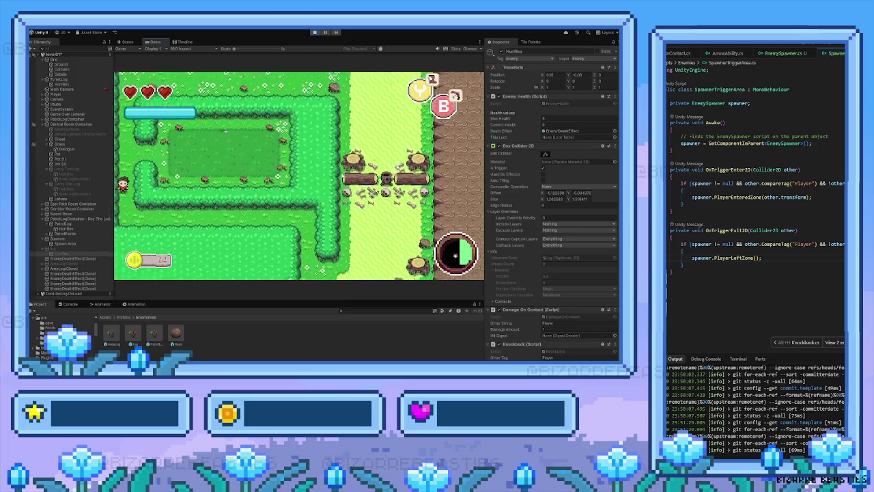
key("d")
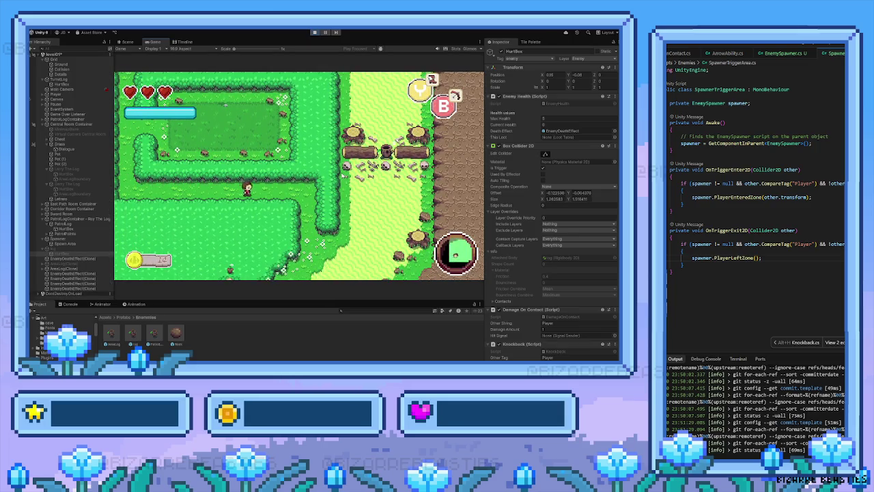
key("s")
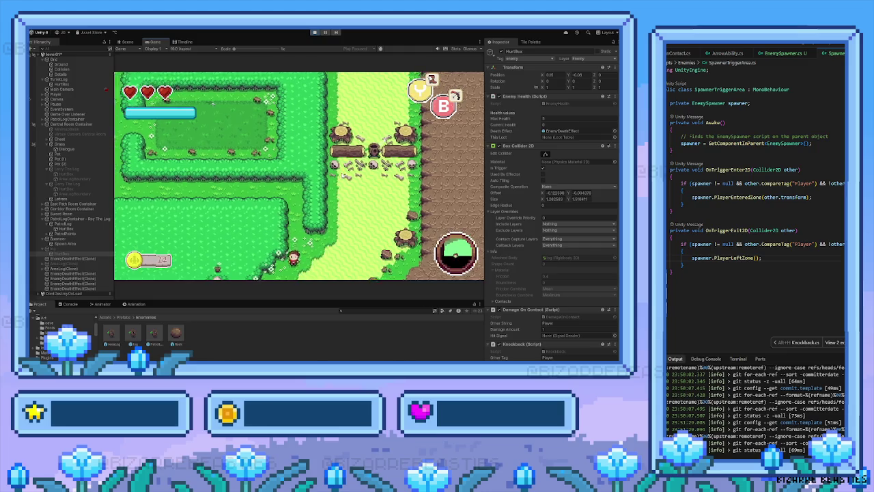
key("w")
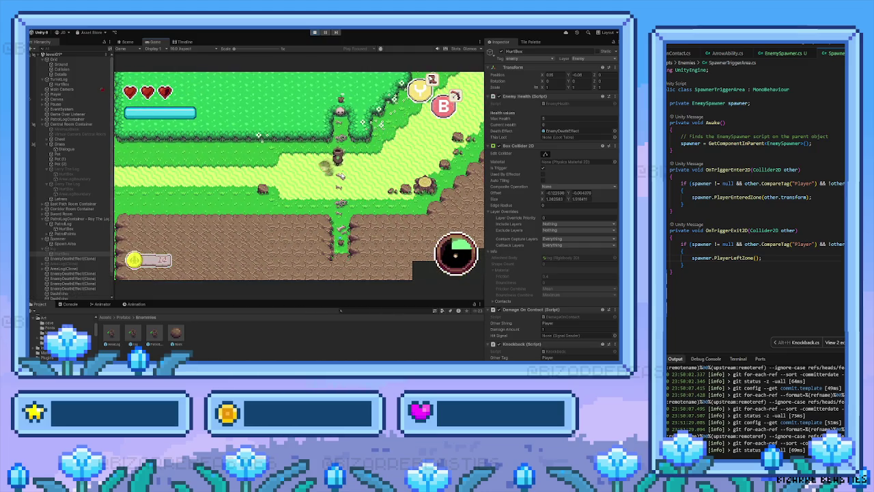
Step: Head down-left across the grass and through the fence gap into the hedged room
key("a")
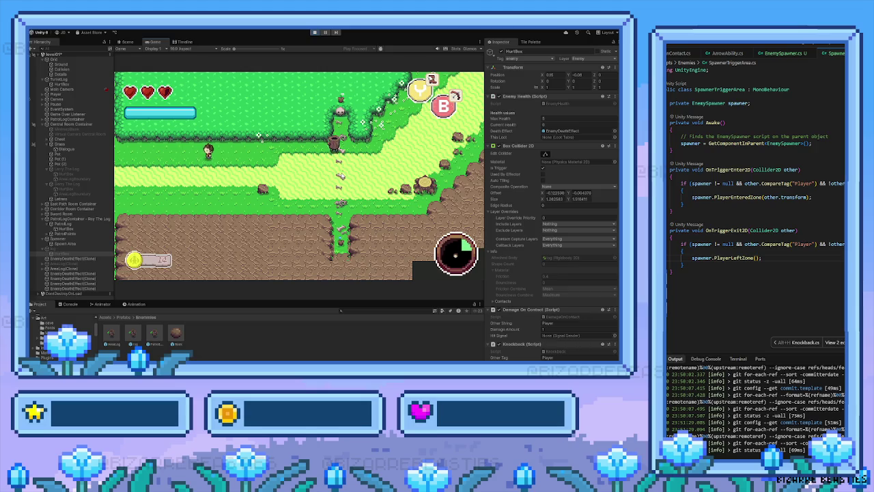
key("a")
key("s")
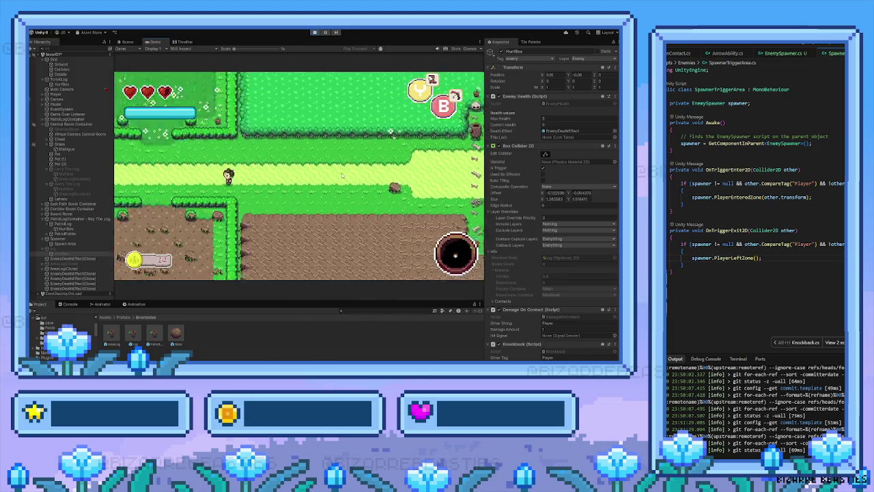
key("a")
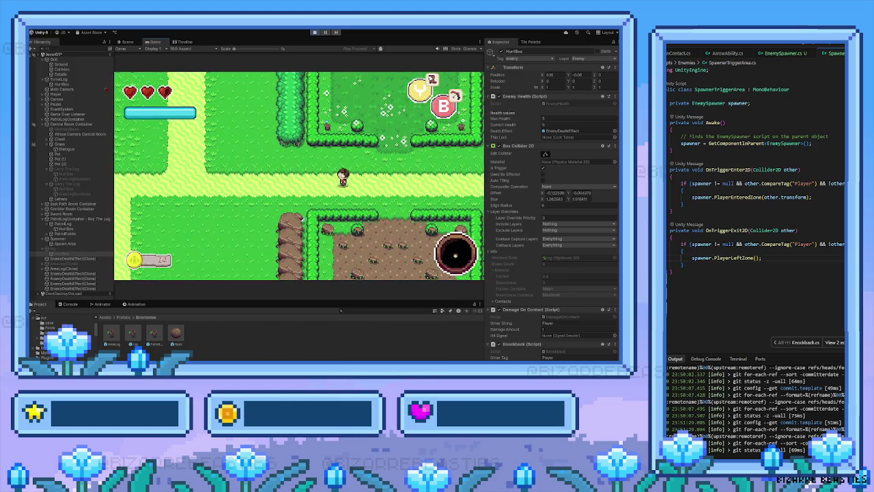
key("a")
key("Left")
key("Down")
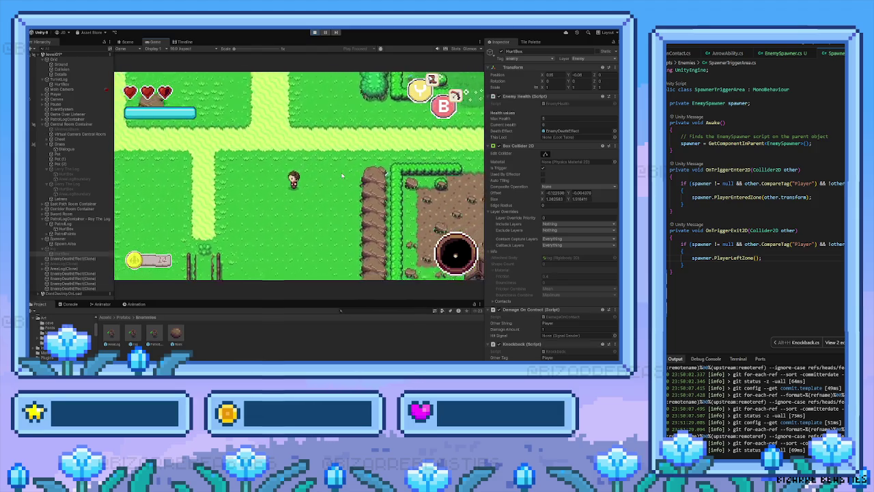
key("Left")
key("Down")
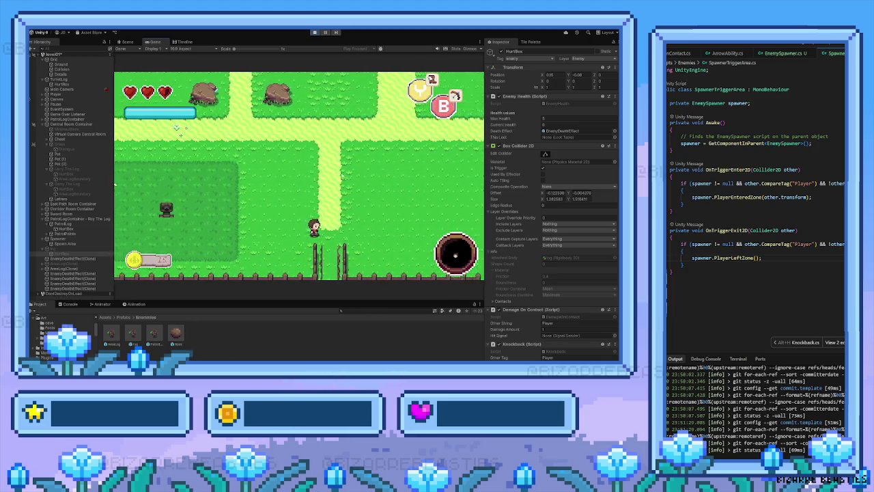
key("Down")
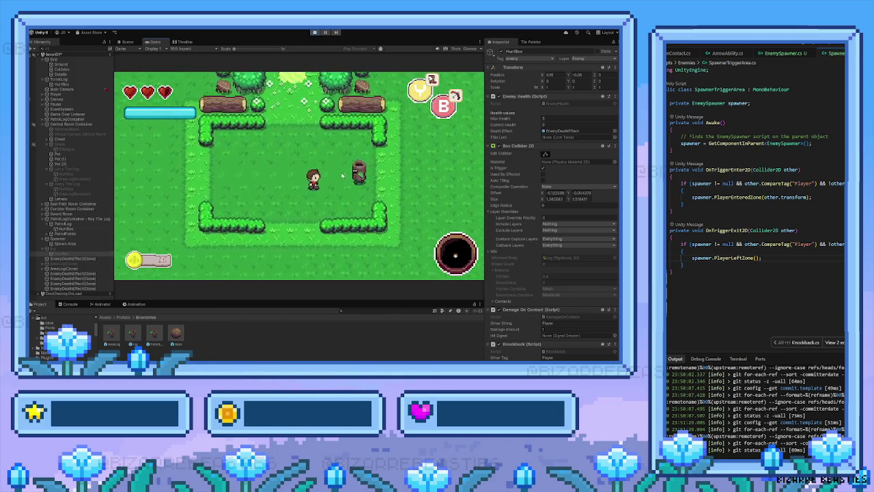
Step: Walk down into the new room and maneuver past the log enemy
key("Right")
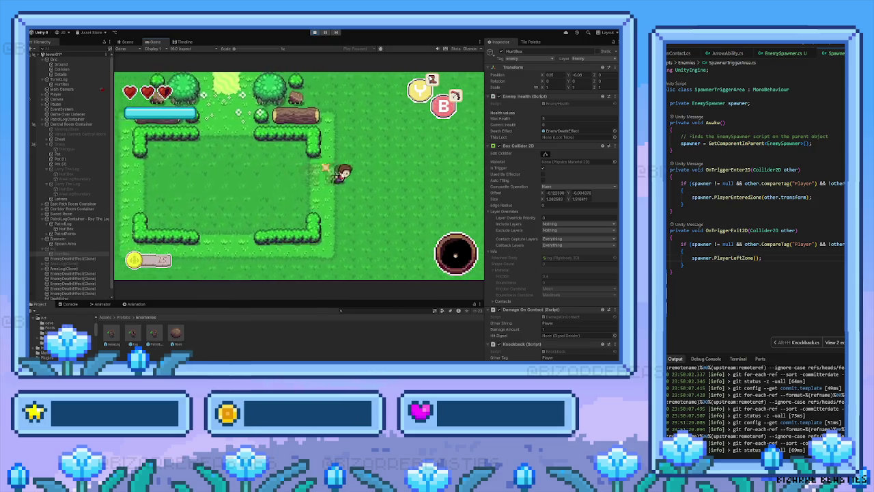
key("Down")
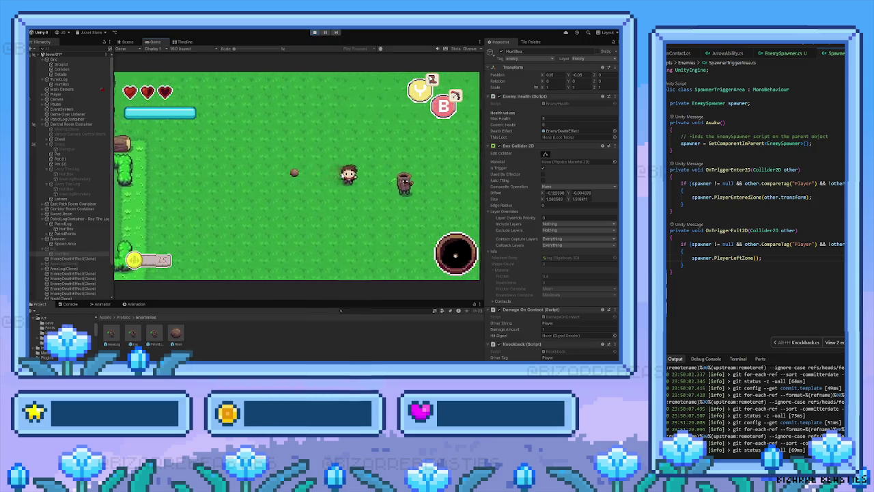
key("Up")
key("Right")
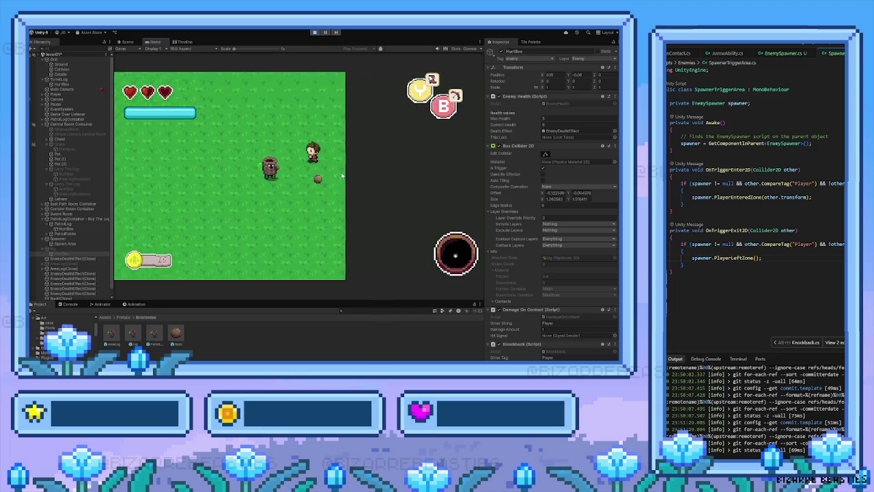
key("Left")
Step: Fight the log enemy with repeated sword swings while dodging around it
key("Right")
key("Left")
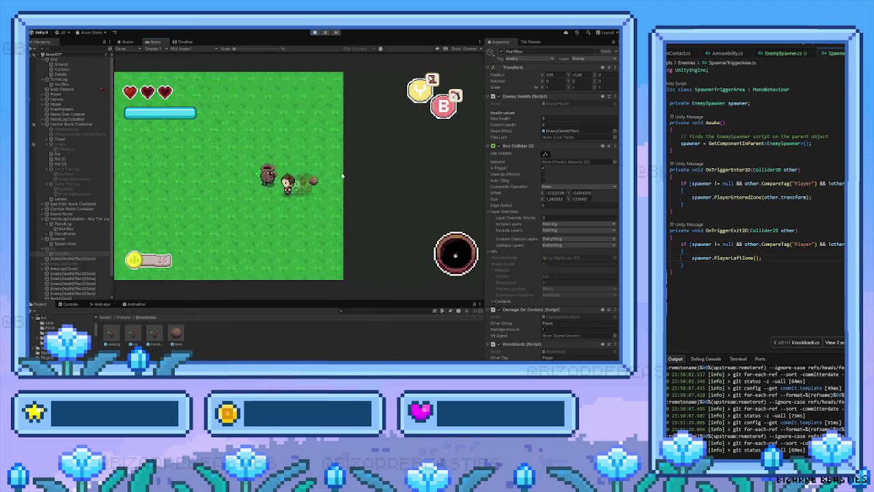
key("Right")
key("Up")
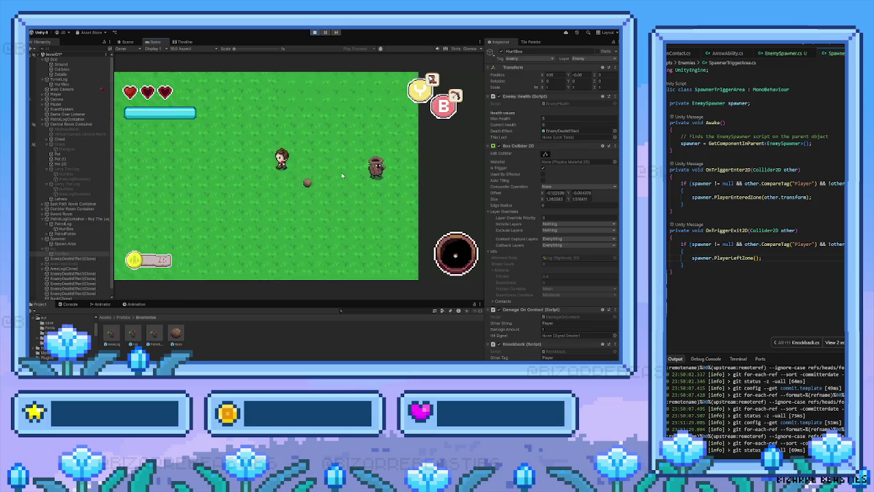
key("Right")
key("Down")
key("Left")
key("Up")
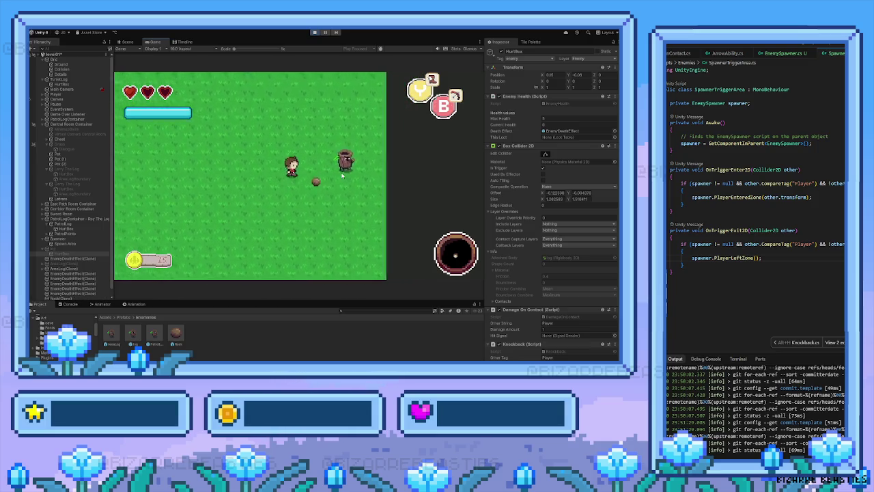
key("Left")
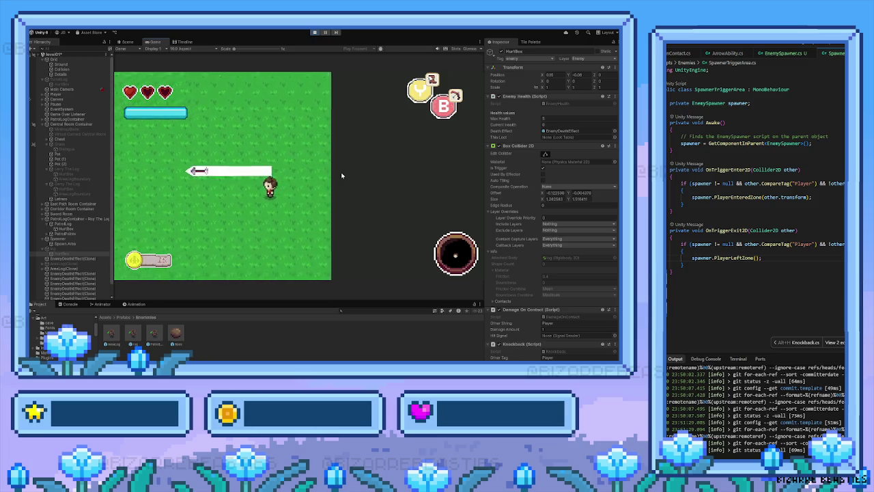
key("Right")
key("Up")
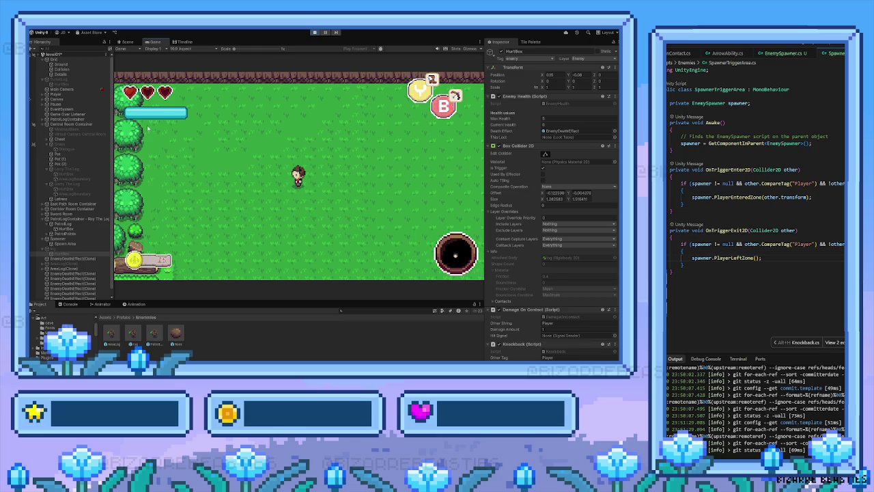
Step: Walk back across the grass into the hedged area and stop Play mode with Ctrl+P
key("d")
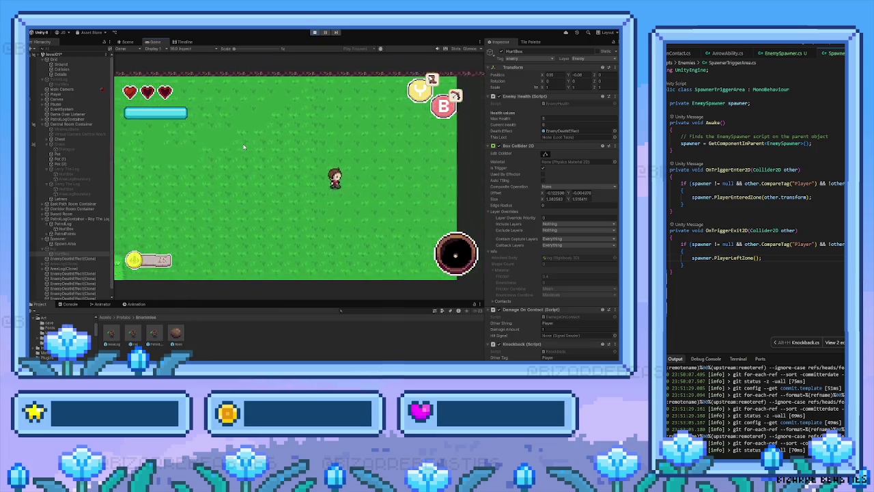
key("a")
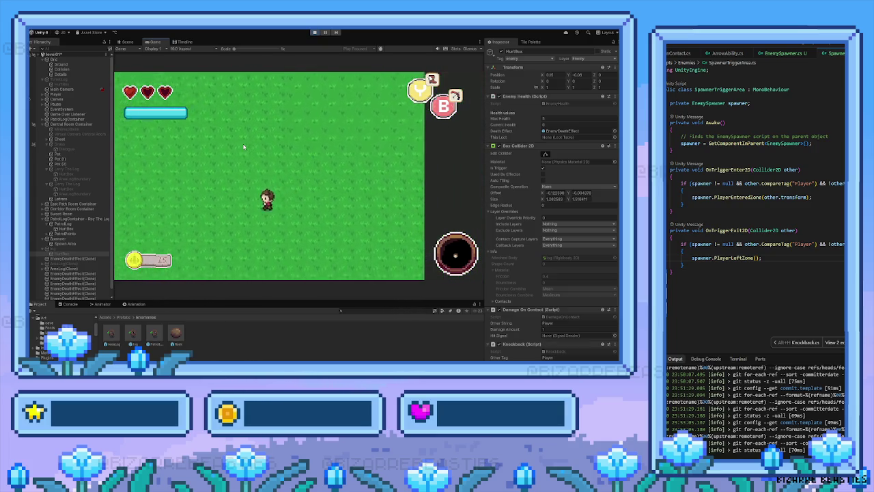
key("w")
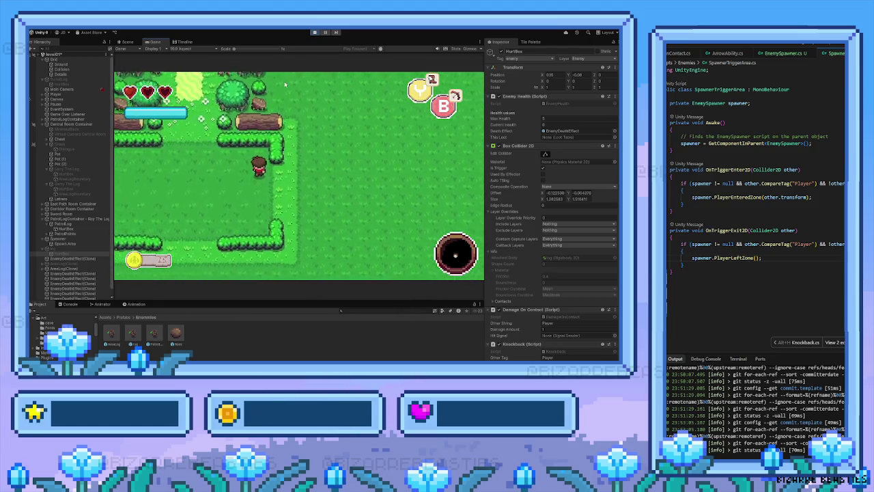
key("a")
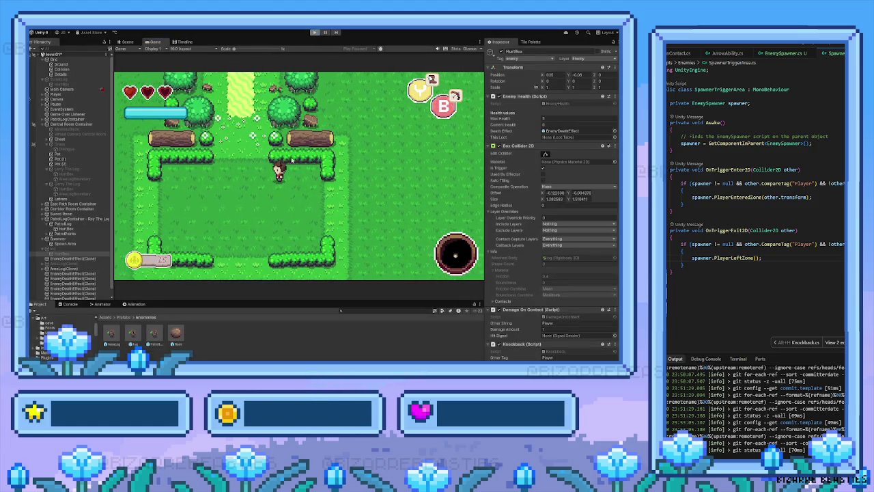
key("ctrl+p")
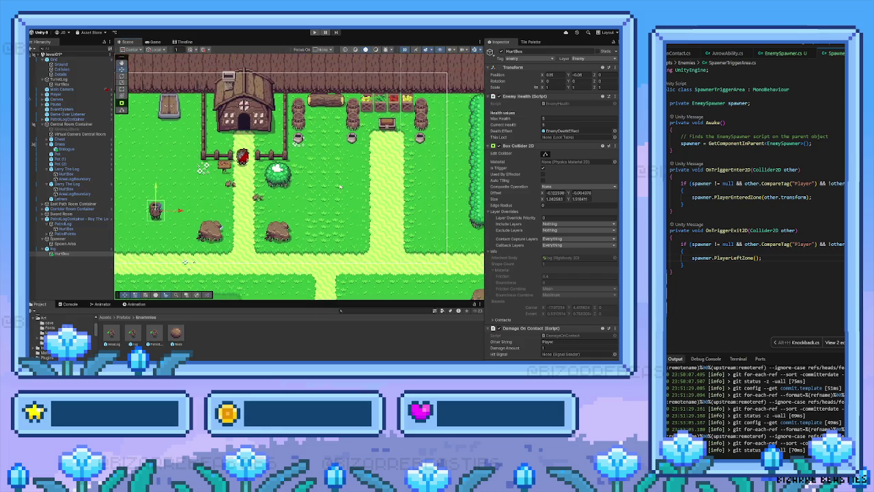
Step: Select Larry The Log, review its Inspector, and bring the paths and dark-green spawn area into view
left_click(352, 156)
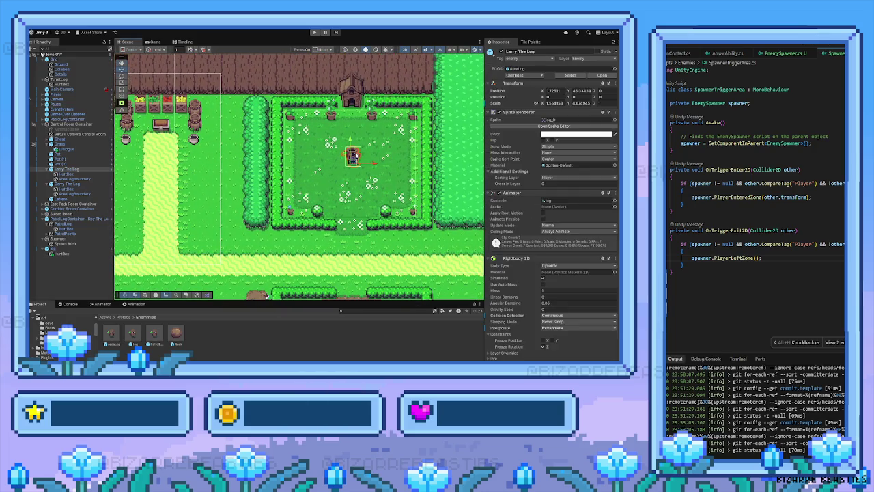
scroll(563, 297, "down", 6)
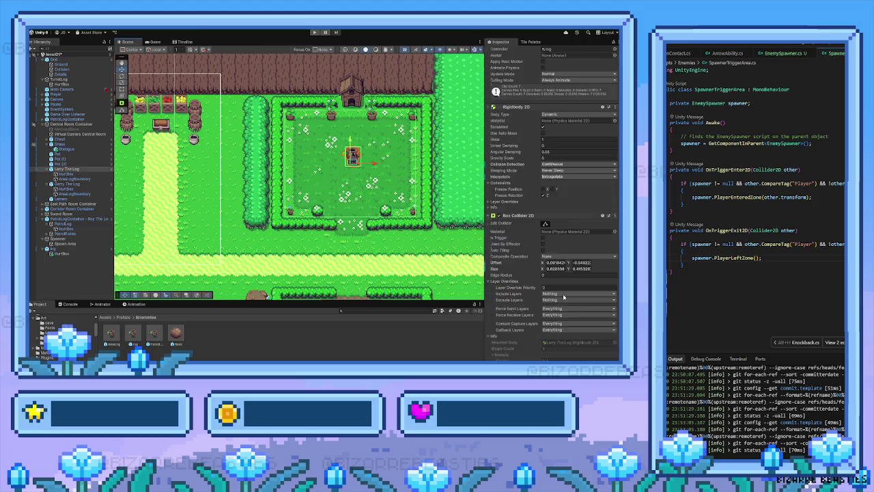
scroll(554, 297, "down", 5)
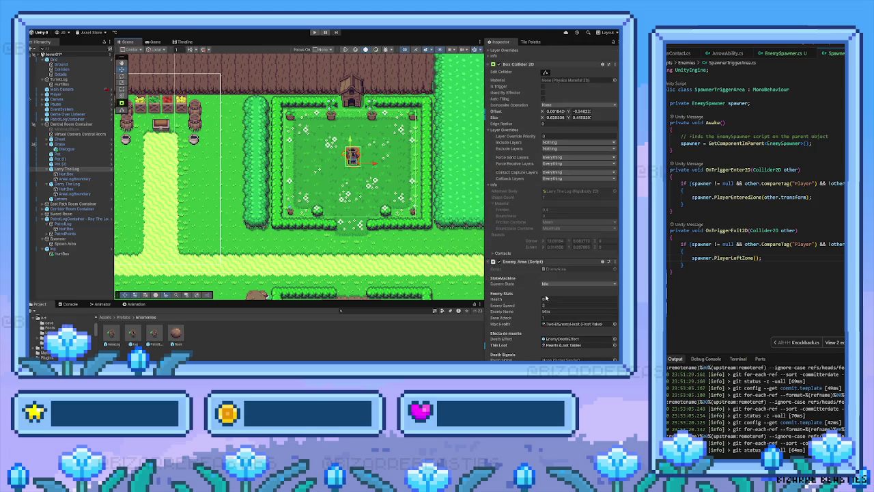
left_click_drag(239, 247, 281, 222)
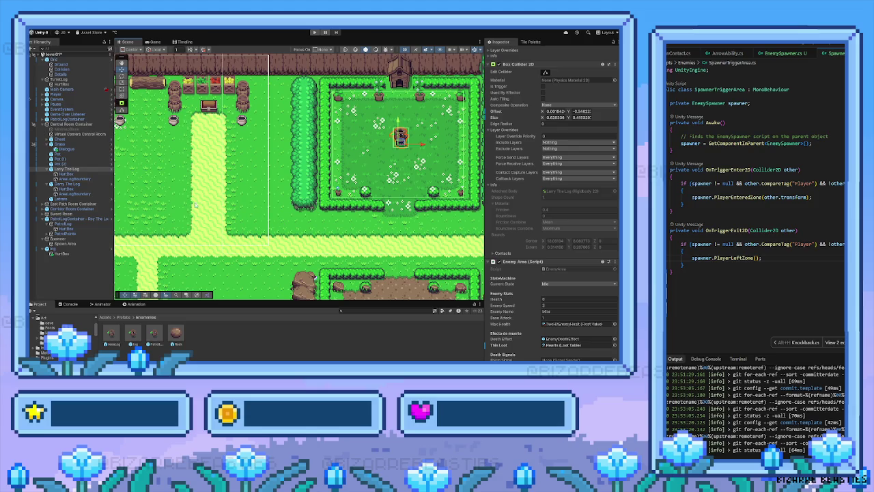
mouse_move(195, 204)
left_mouse_down()
mouse_move(305, 207)
mouse_move(319, 199)
left_mouse_up()
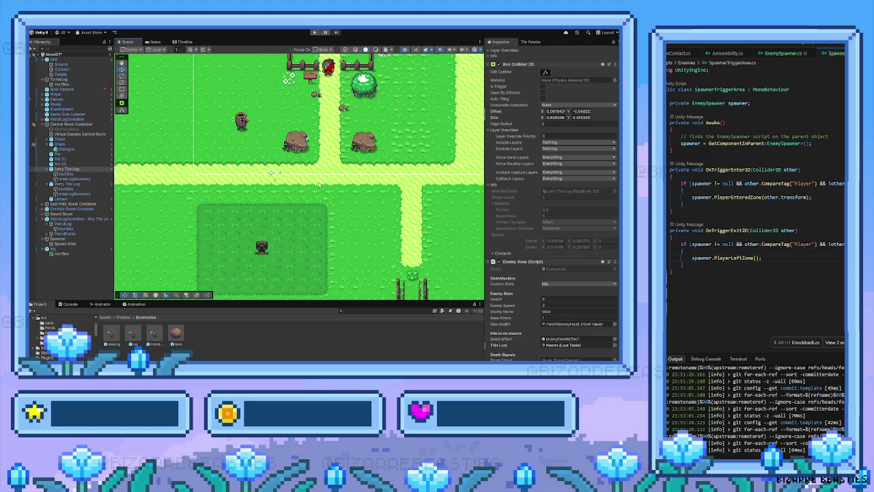
Step: Pan across the map to frame the hedge-enclosed coin area
key("Left")
key("Up")
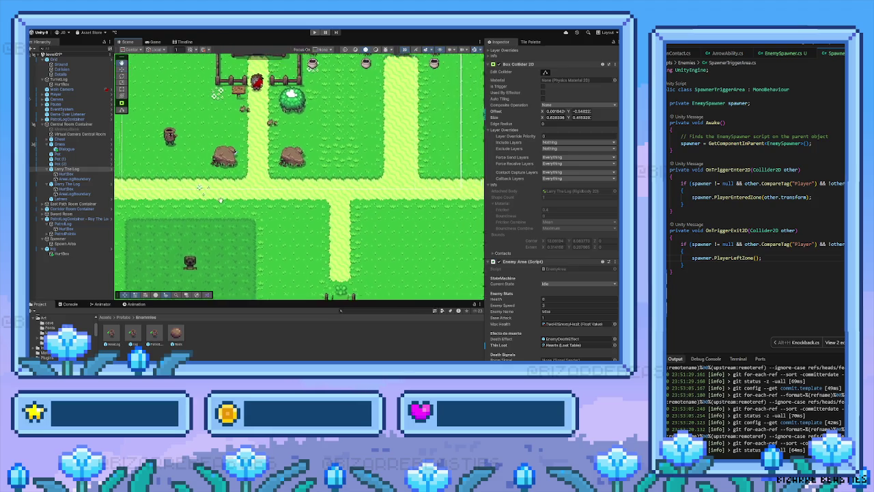
key("Right")
key("Down")
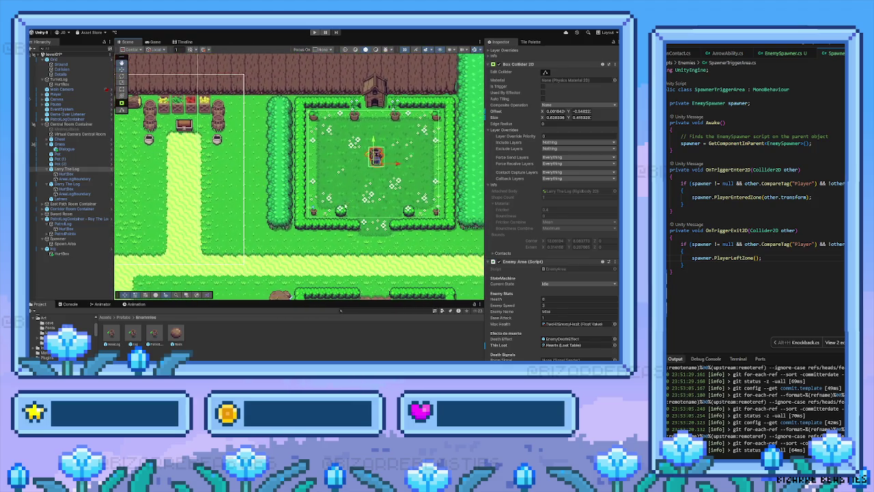
key("Right")
key("Down")
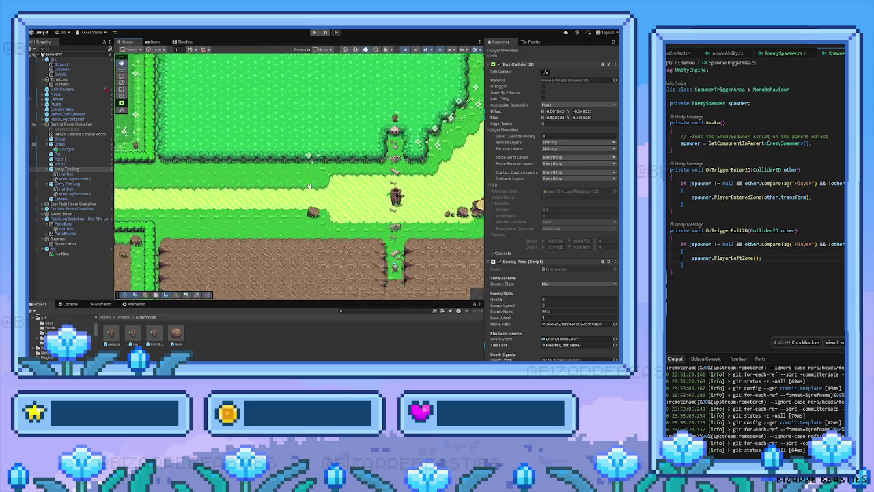
key("Up")
key("Right")
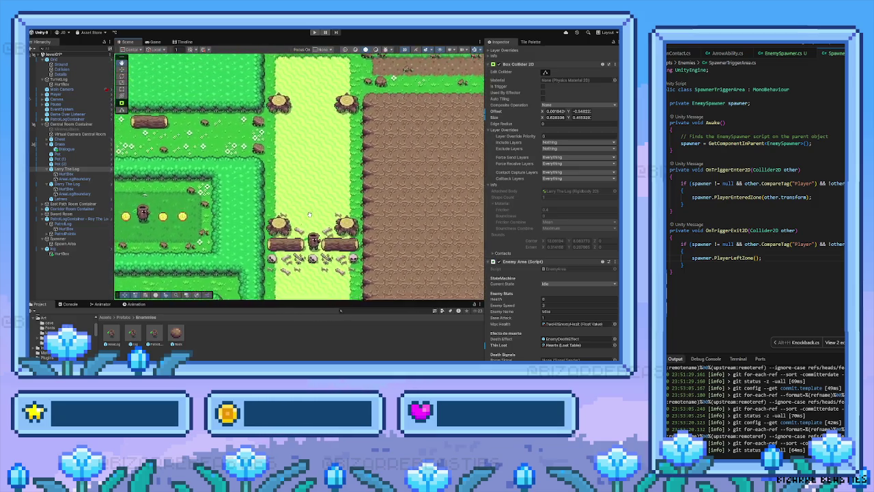
key("Left")
key("Down")
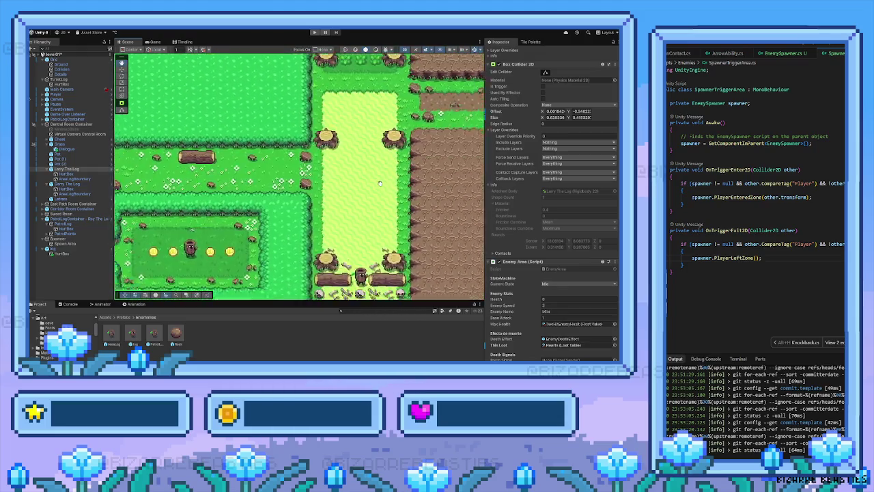
key("Left")
key("Down")
key("Right")
key("Up")
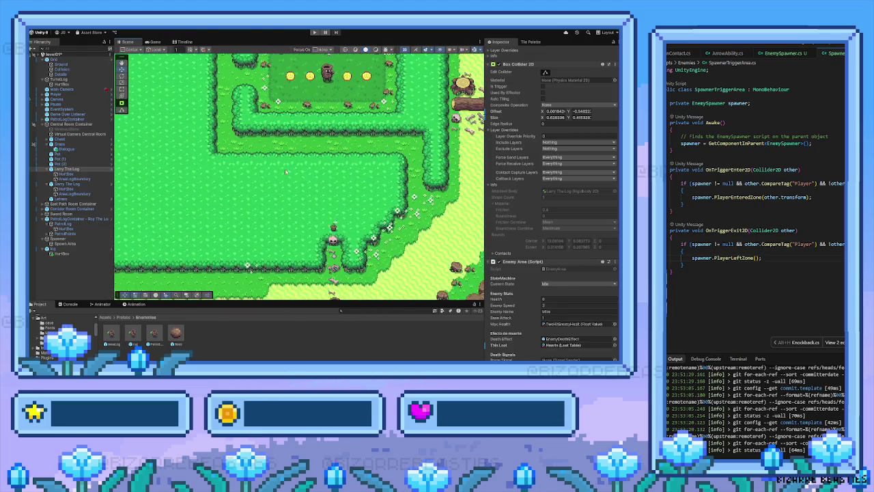
Step: Set the AreaLog prefab's Enemy Speed to 1 instead of 2
left_click(111, 334)
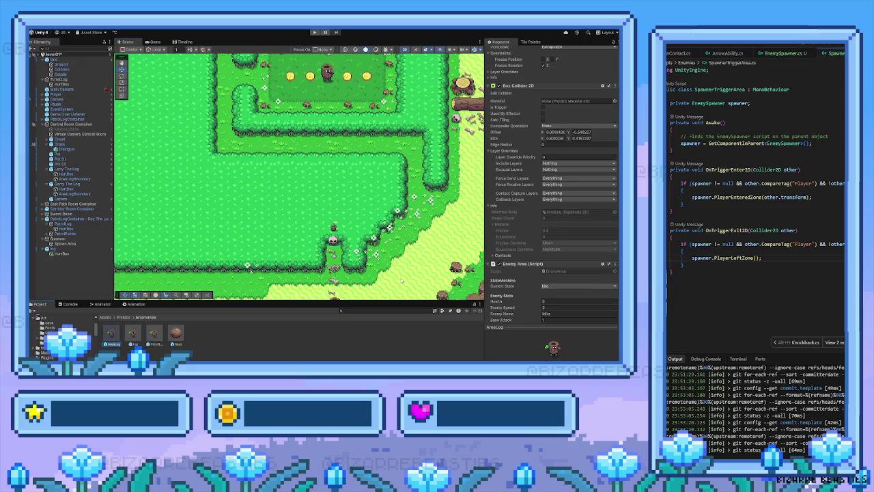
left_click(552, 308)
key("Right")
key("Up")
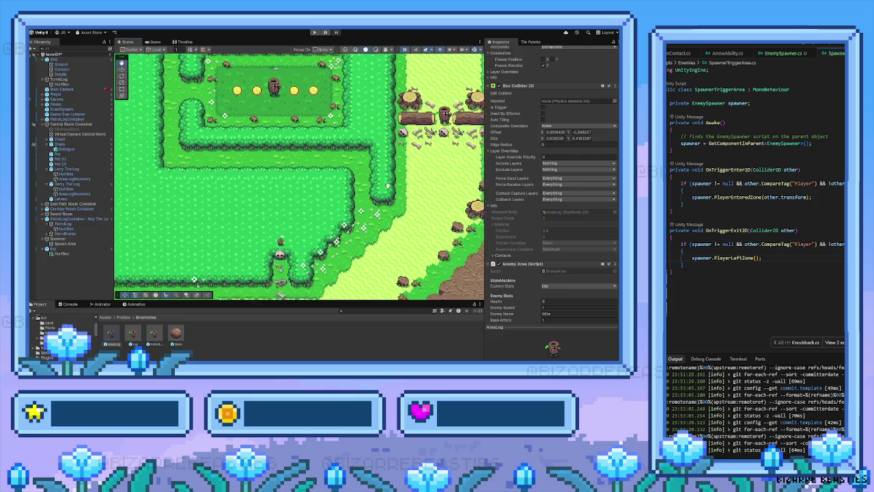
Step: Select Parry The Log and scroll down to its Enemy Area settings
left_click(408, 121)
left_click(408, 121)
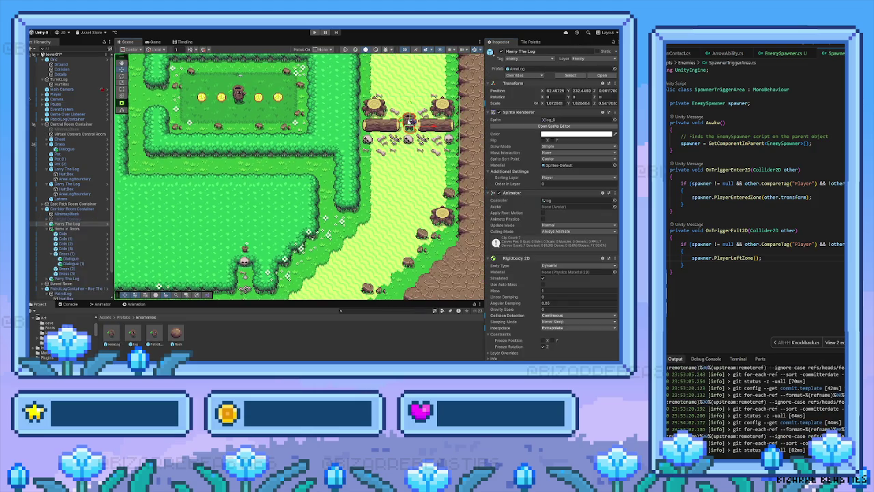
scroll(526, 296, "down", 2)
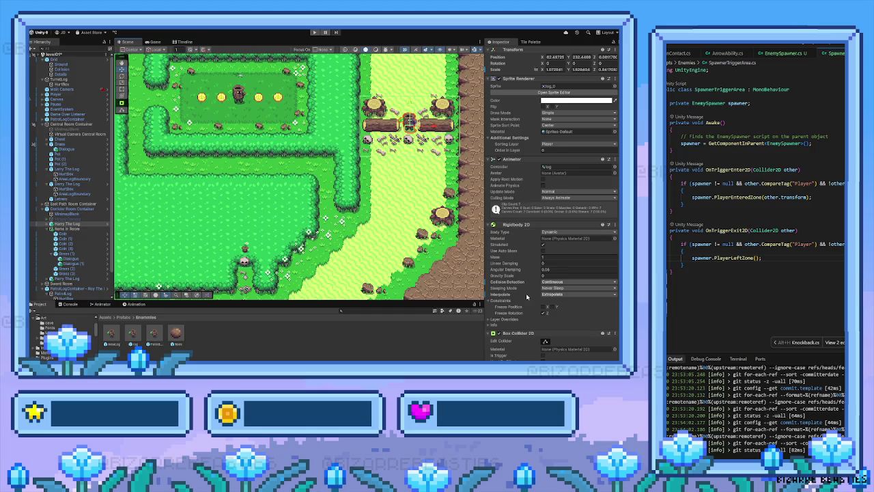
scroll(527, 296, "down", 6)
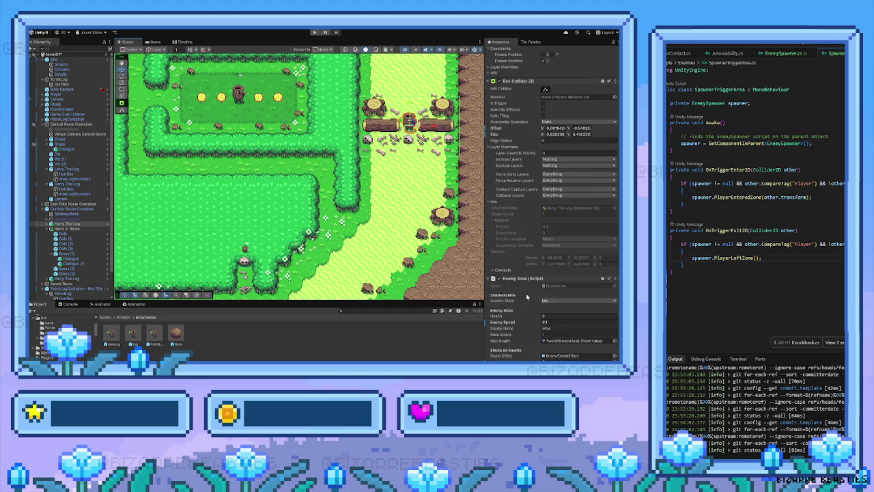
scroll(526, 295, "down", 2)
scroll(527, 295, "down", 2)
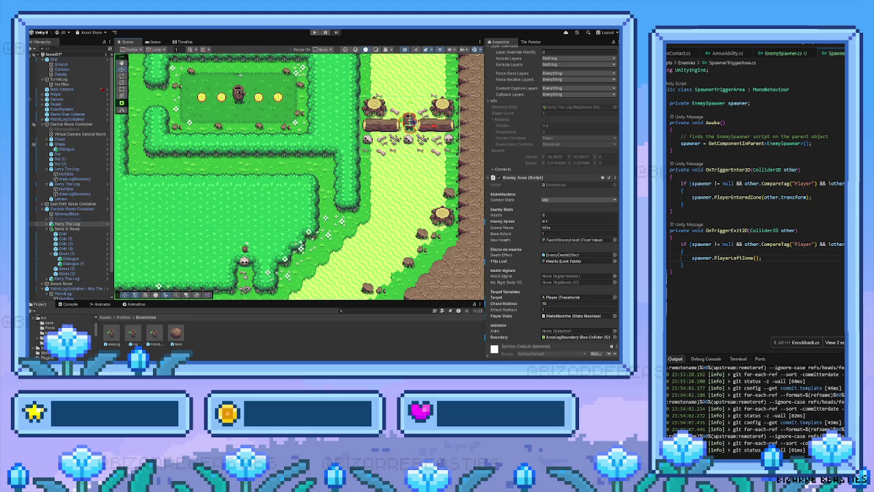
Step: Check Larry The Log's Enemy Area: speed 1, chase radius 10, attack radius 1
key("Down")
key("Down")
key("Down")
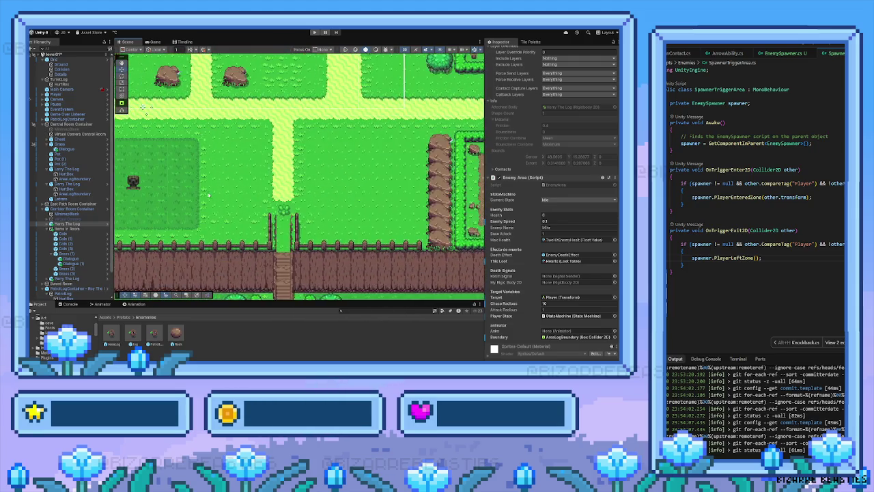
key("Left")
key("Left")
key("Left")
key("Up")
key("Right")
key("Right")
key("Up")
key("Up")
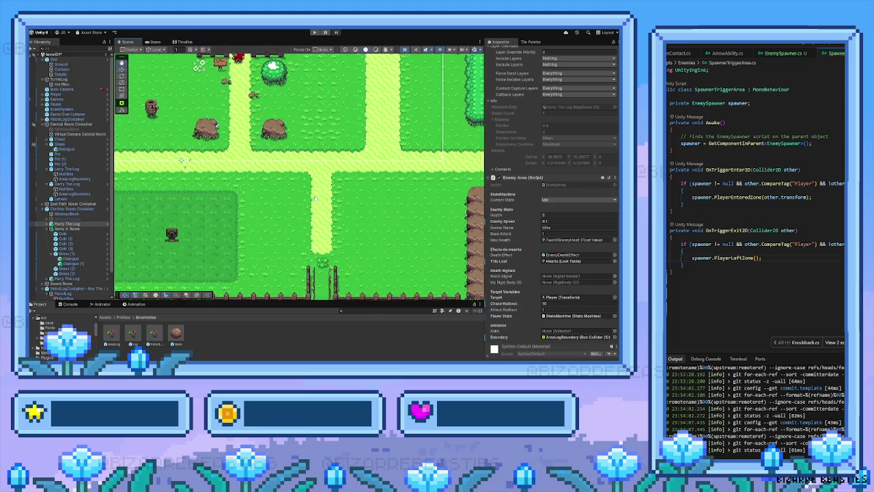
key("Right")
key("Right")
key("Up")
key("Up")
left_click(304, 137)
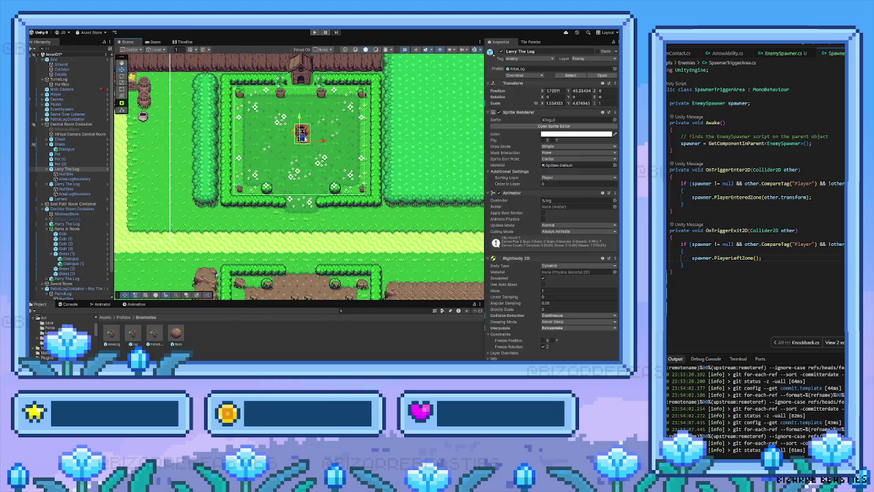
scroll(551, 289, "down", 10)
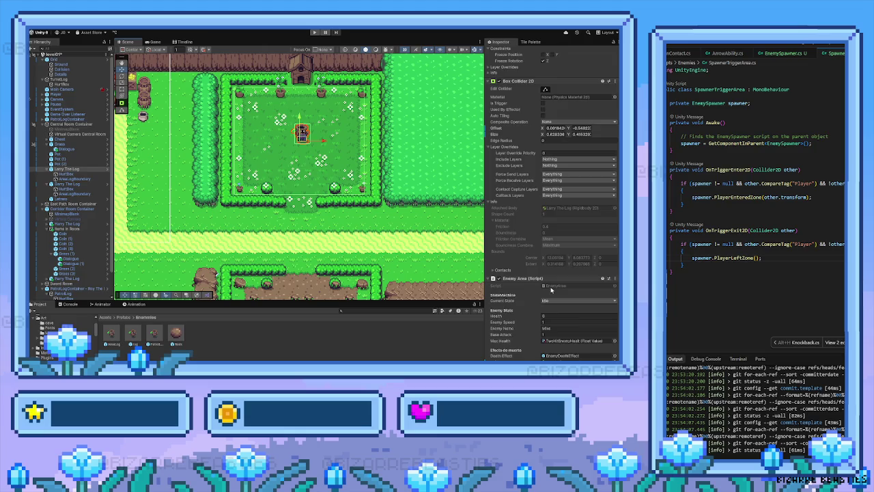
scroll(551, 289, "down", 5)
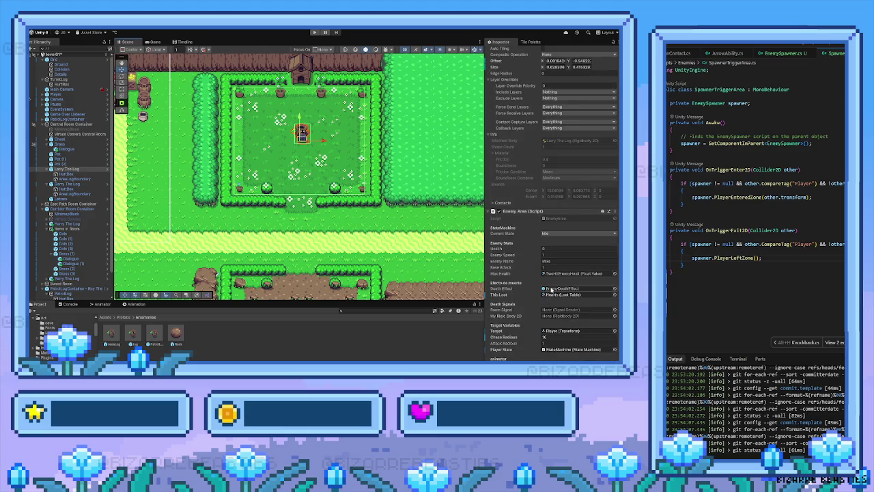
scroll(551, 289, "down", 3)
Step: Select Garry The Log in the brown log area and start the game
key("Down")
key("Down")
key("Down")
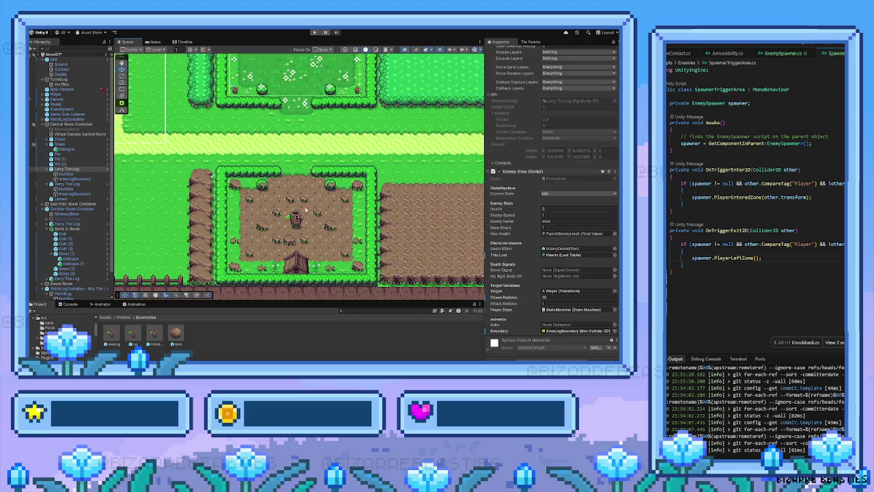
left_click(297, 220)
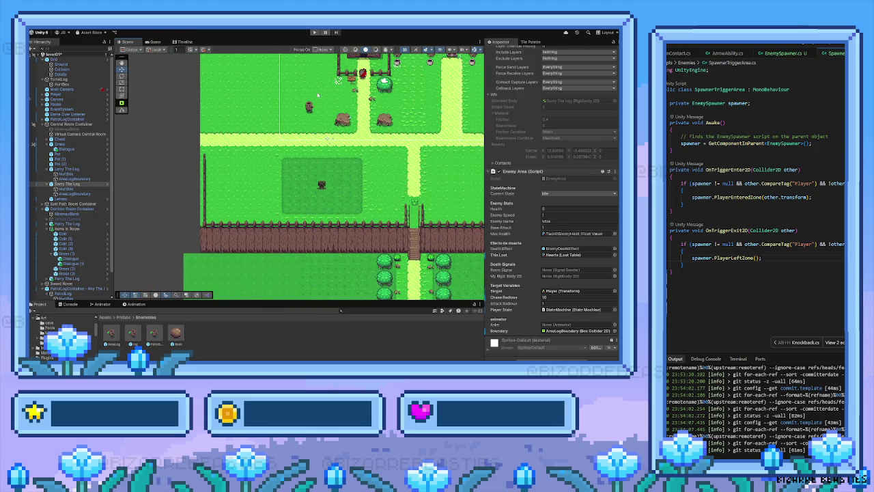
left_click(315, 31)
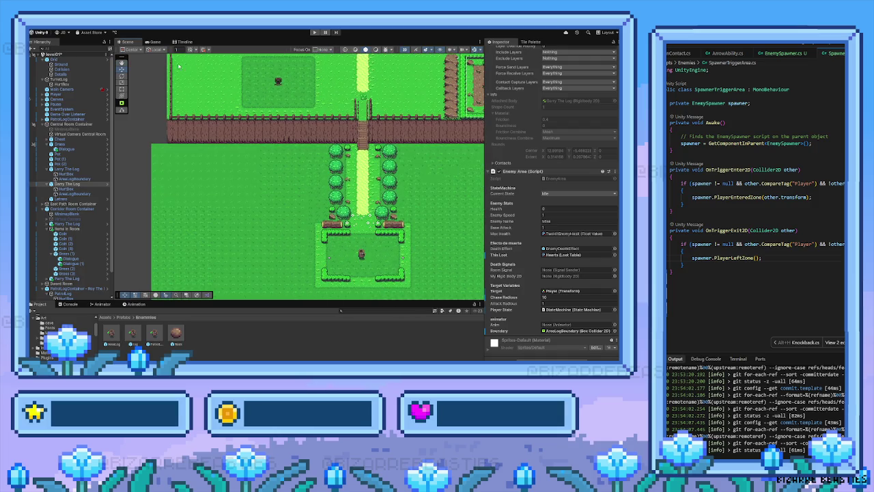
Step: Move the Spawner down and left into the open grass beside the hedged yard
left_click(278, 83)
mouse_move(278, 83)
left_mouse_down()
mouse_move(268, 232)
mouse_move(271, 171)
left_mouse_up()
mouse_move(301, 196)
left_mouse_down()
mouse_move(255, 199)
mouse_move(273, 199)
mouse_move(248, 186)
mouse_move(248, 216)
left_mouse_up()
Step: Nudge the Spawner further left and lower, to about X -21.48, Y -27.88
scroll(282, 161, "down", 2)
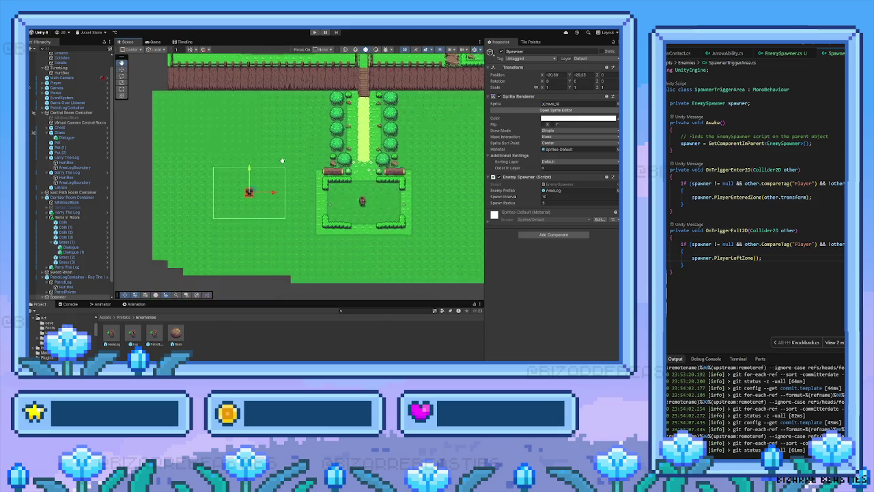
scroll(282, 161, "right", 3)
scroll(282, 161, "down", 1)
left_click_drag(180, 172, 171, 171)
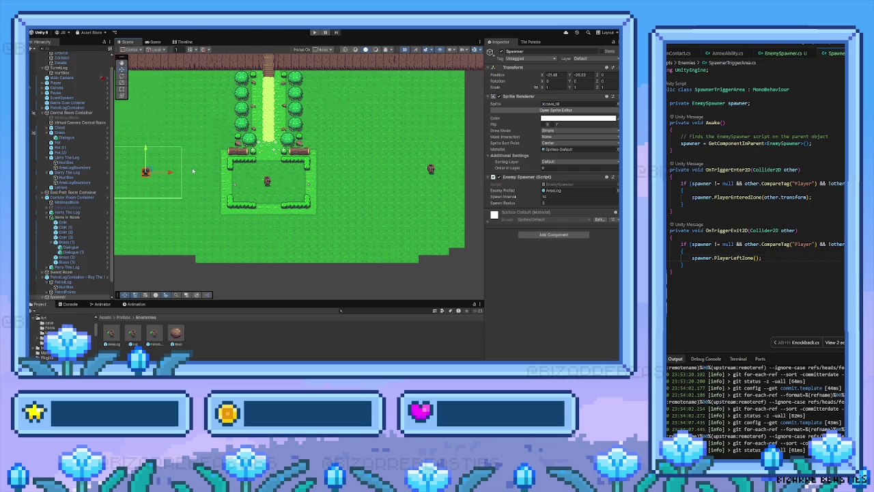
scroll(193, 171, "up", 1)
scroll(193, 172, "left", 2)
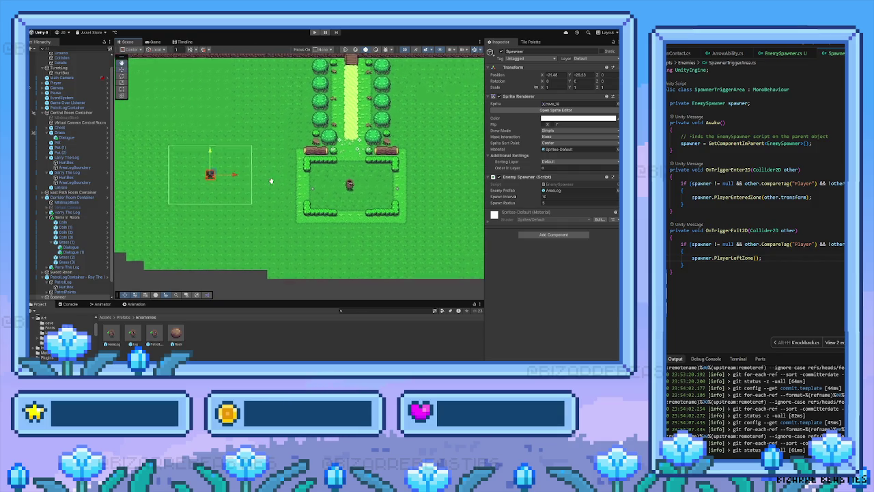
scroll(271, 181, "left", 2)
scroll(271, 181, "up", 1)
left_click_drag(249, 165, 249, 178)
scroll(290, 184, "up", 1)
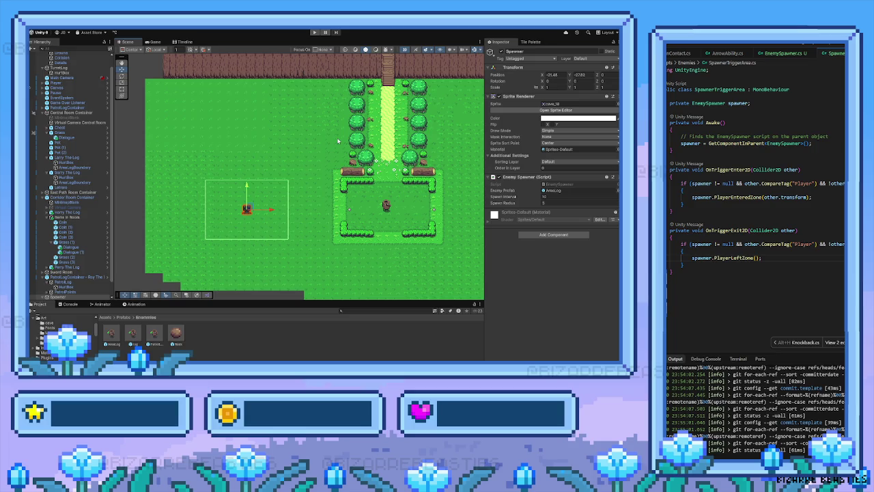
Step: Open the Tile Palette and browse through its village tiles
left_click(524, 43)
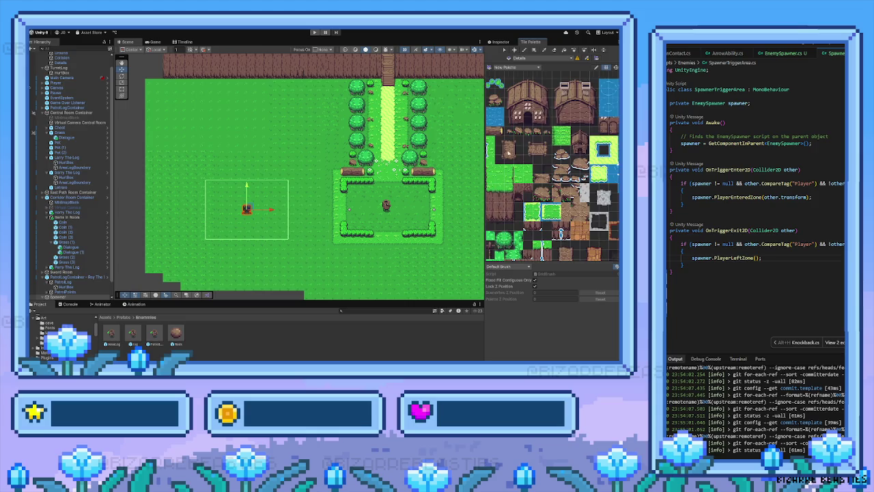
left_click_drag(508, 153, 527, 123)
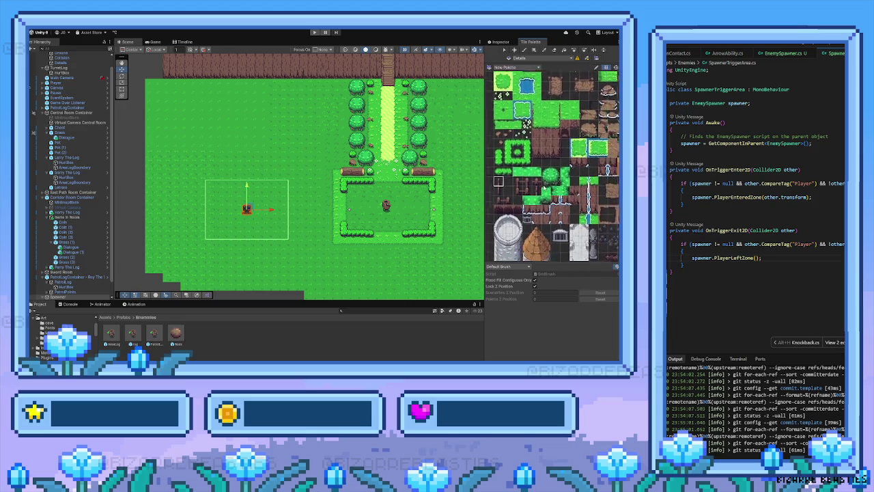
left_click_drag(563, 227, 541, 206)
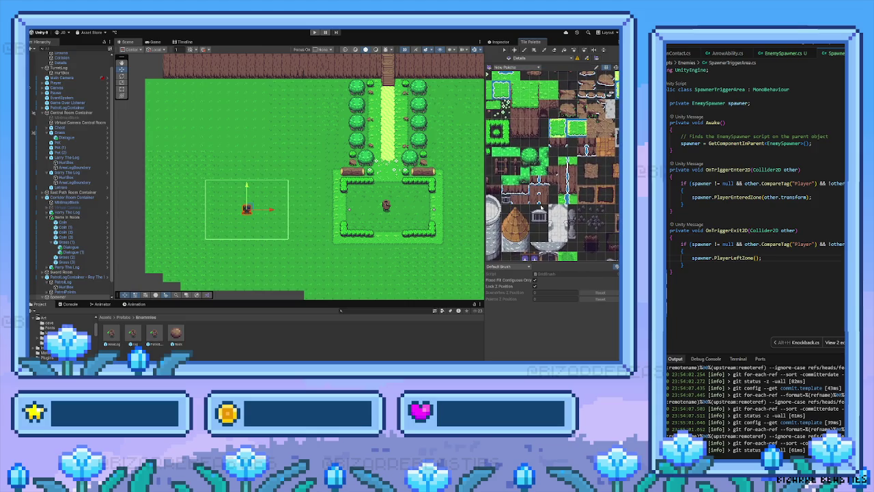
mouse_move(488, 164)
left_mouse_down()
mouse_move(581, 166)
mouse_move(554, 184)
left_mouse_up()
scroll(546, 179, "down", 3)
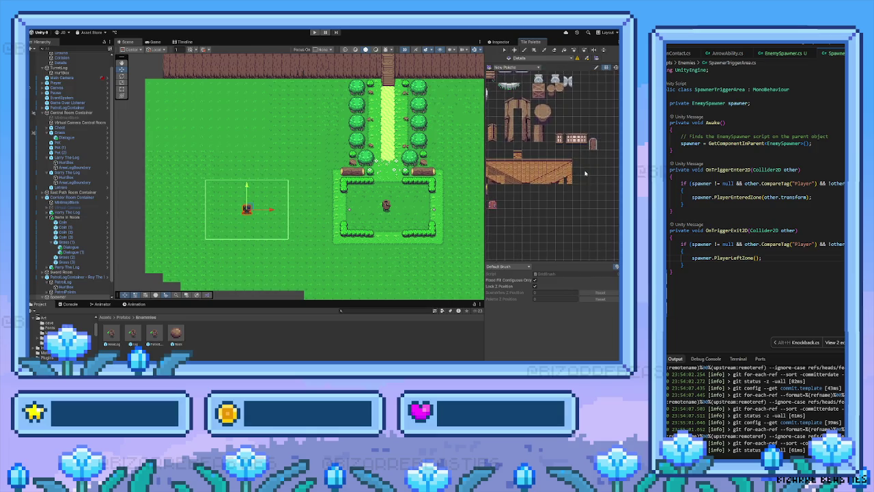
scroll(342, 201, "up", 2)
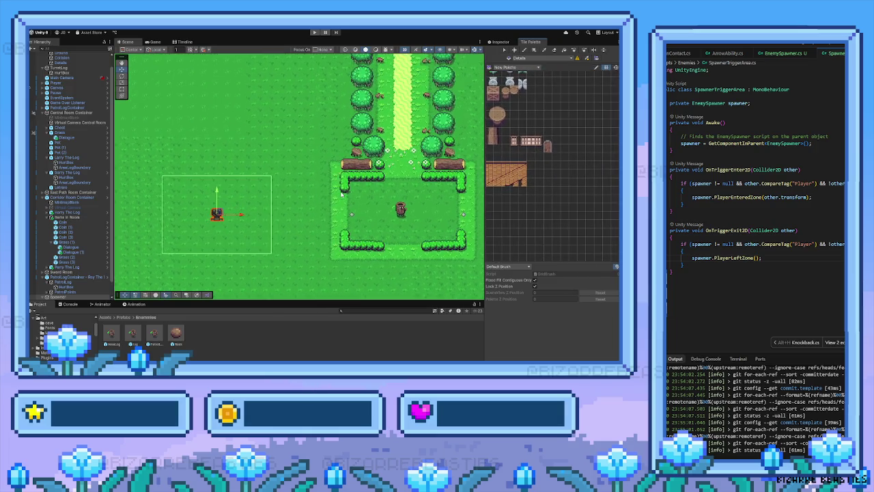
Step: Frame the spawner area and make Collision the active tilemap
mouse_move(295, 184)
left_mouse_down()
mouse_move(328, 176)
mouse_move(307, 172)
left_mouse_up()
key("Up")
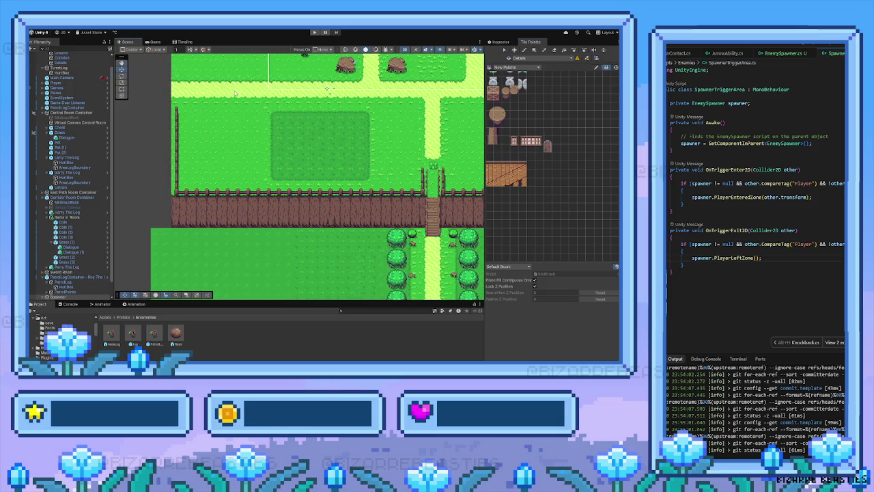
left_click(72, 58)
Step: Switch to the Ground tilemap and stamp a grass patch onto the map
left_click(62, 53)
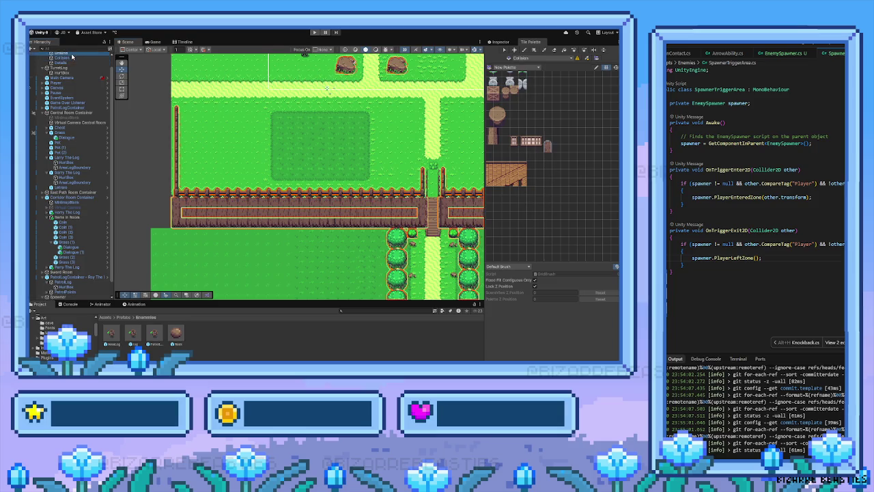
left_click_drag(485, 73, 431, 103)
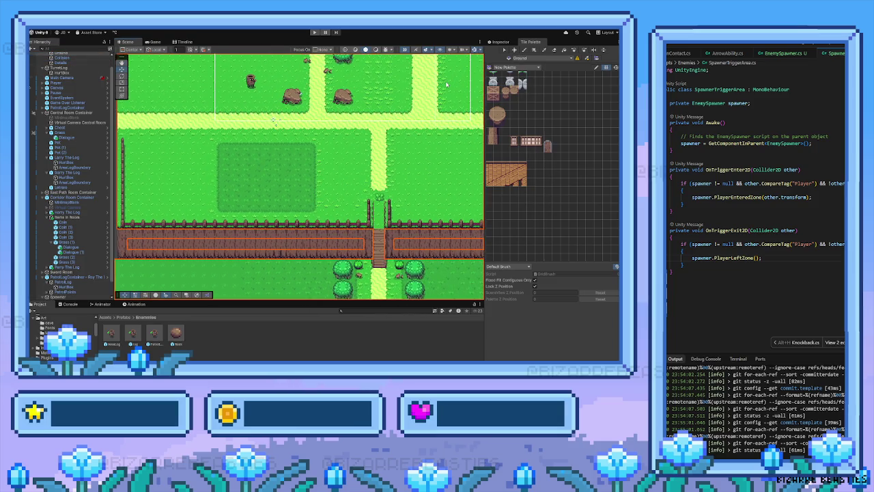
mouse_move(215, 142)
left_mouse_down()
mouse_move(321, 206)
mouse_move(332, 217)
mouse_move(292, 231)
mouse_move(312, 219)
mouse_move(310, 236)
left_mouse_up()
left_click(311, 236)
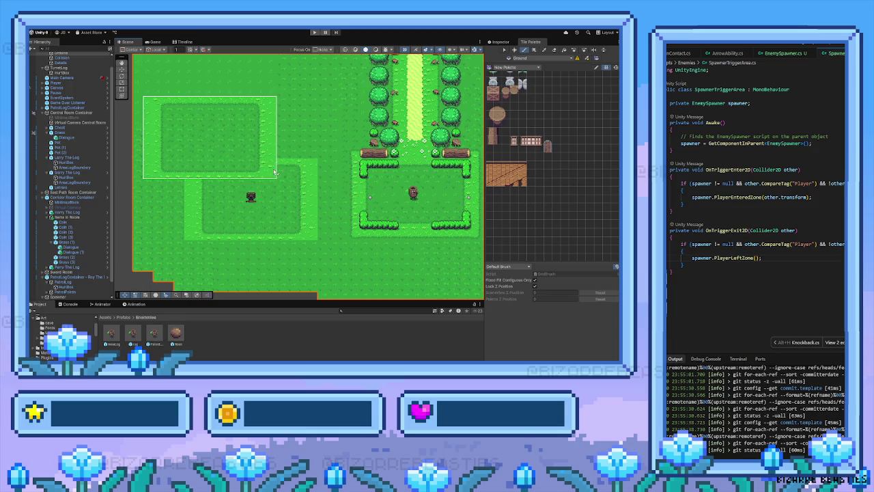
Step: Copy the square's bottom grass row and paint two extra light grass rows below it
key("i")
left_click_drag(192, 165, 312, 170)
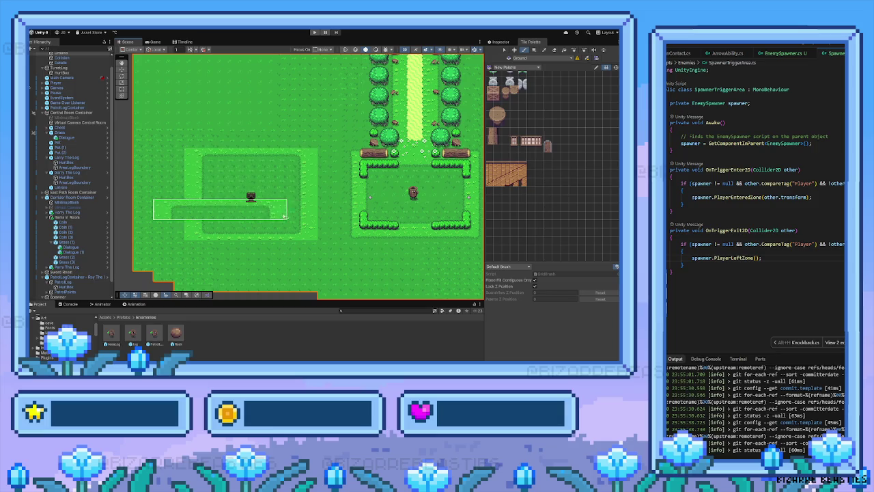
key("i")
left_click_drag(309, 235, 191, 236)
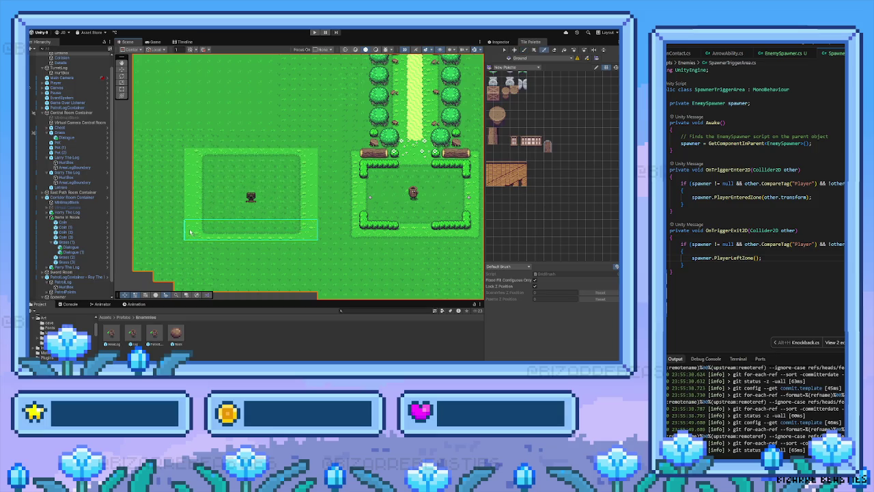
left_click(192, 245)
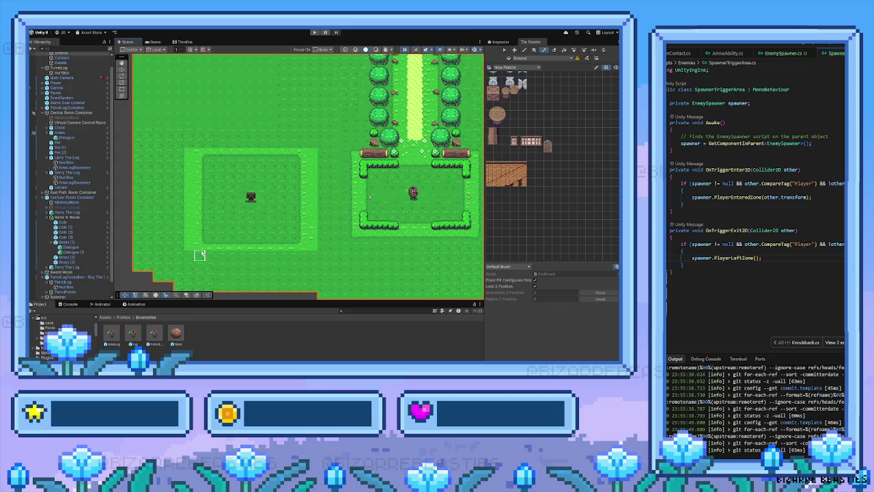
left_click_drag(250, 246, 247, 235)
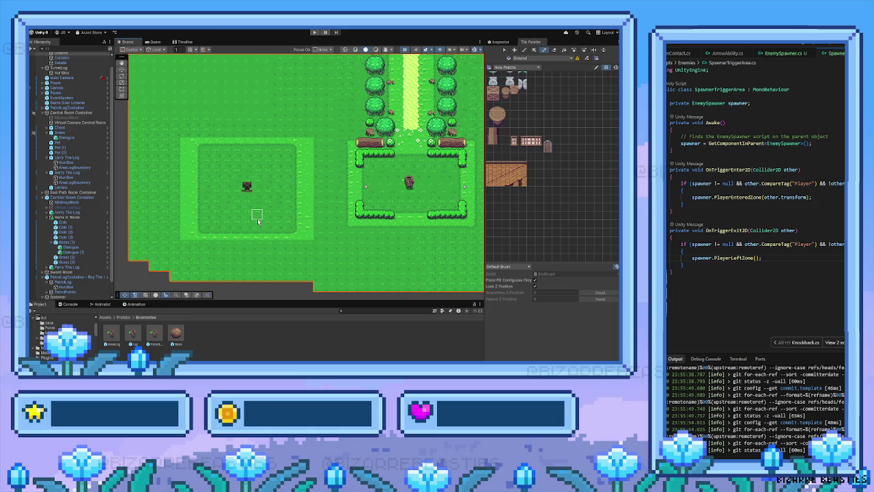
left_click_drag(279, 199, 238, 209)
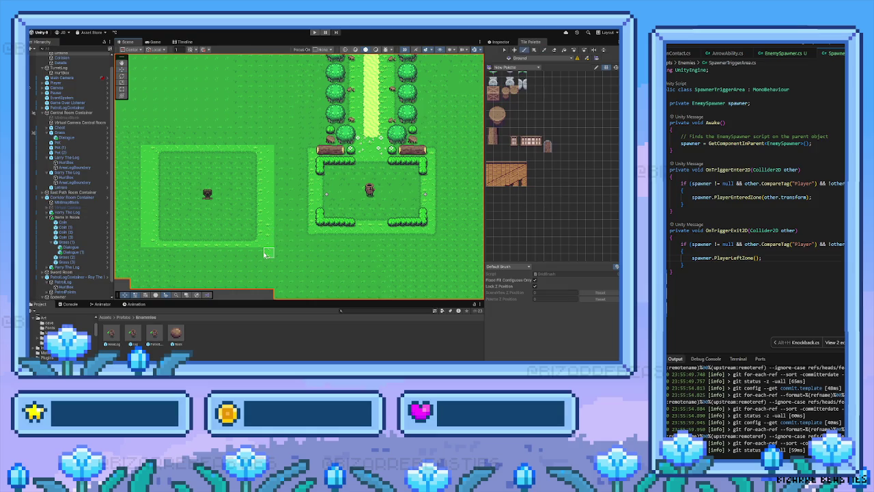
left_click_drag(267, 254, 143, 253)
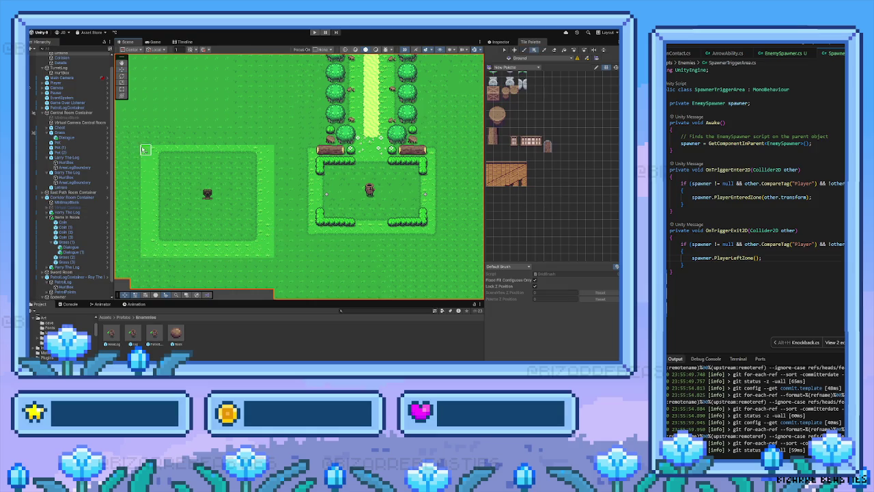
Step: Paint a light grass row along the top edge of the square
left_click_drag(146, 145, 267, 140)
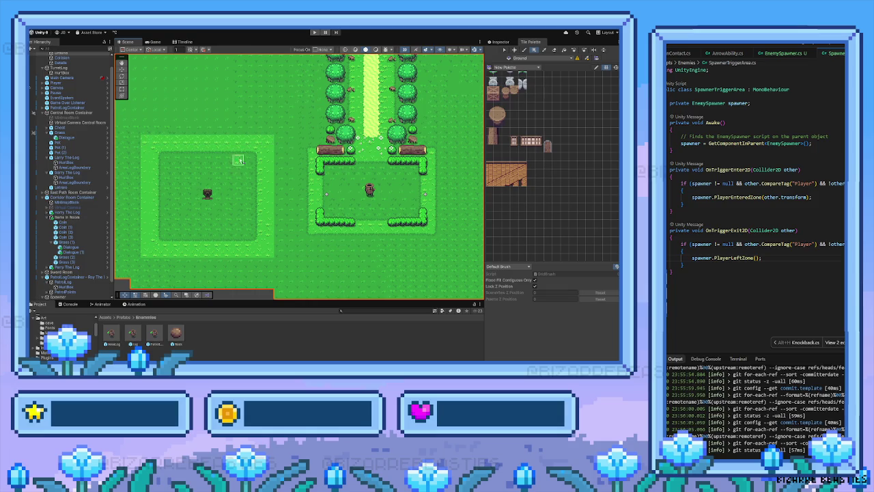
left_click_drag(176, 197, 218, 187)
left_click_drag(280, 190, 253, 190)
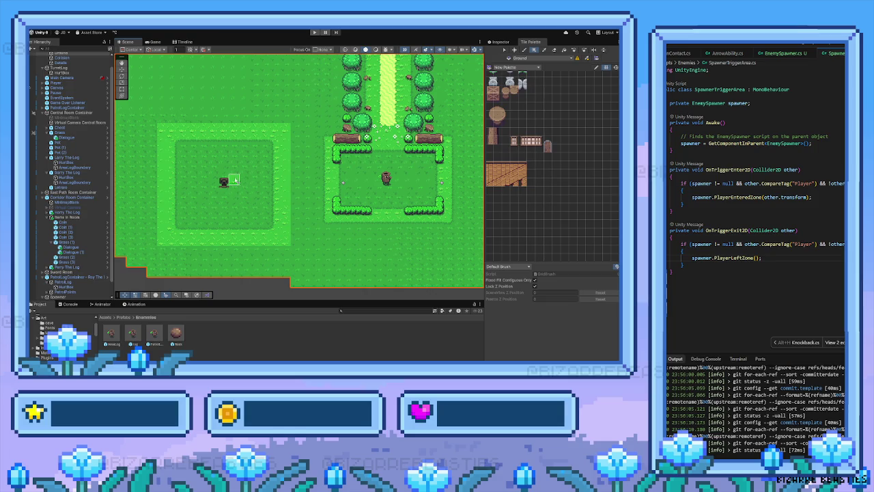
scroll(226, 181, "up", 1)
left_click_drag(268, 185, 316, 189)
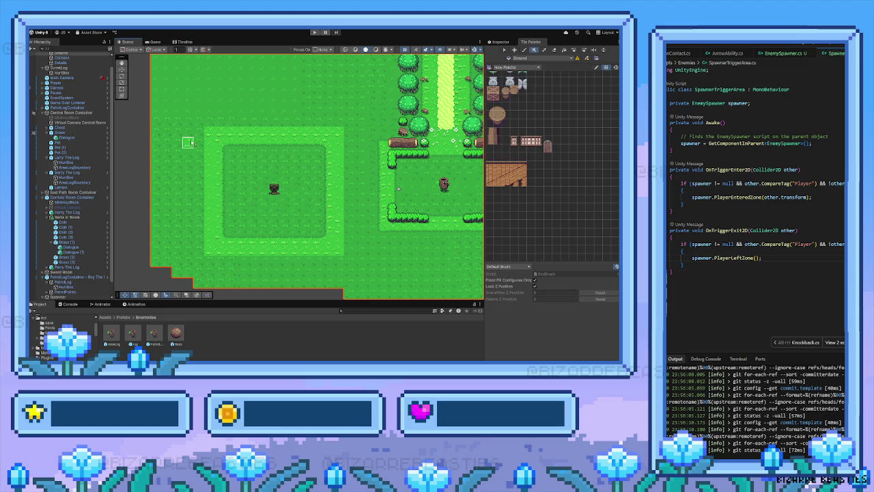
left_click_drag(347, 137, 285, 146)
Step: Pick a bush tile and target the Collision tilemap for painting
left_click_drag(340, 148, 344, 175)
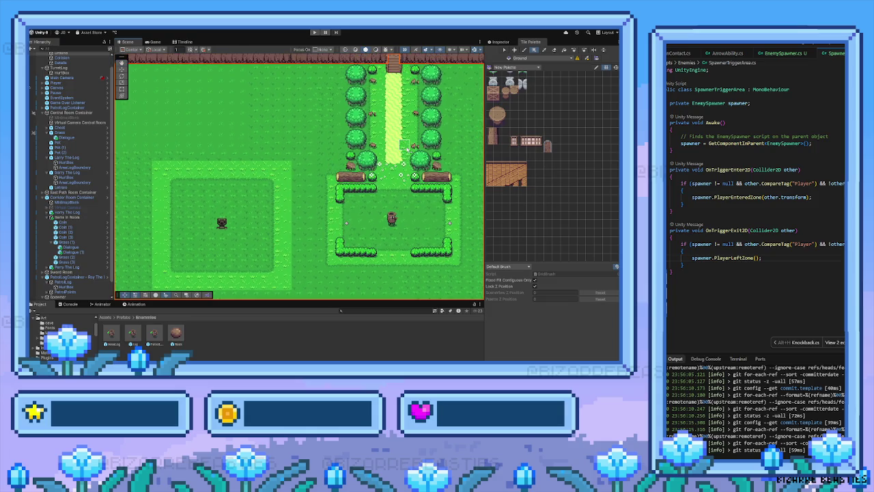
scroll(536, 174, "up", 3)
scroll(536, 174, "up", 5)
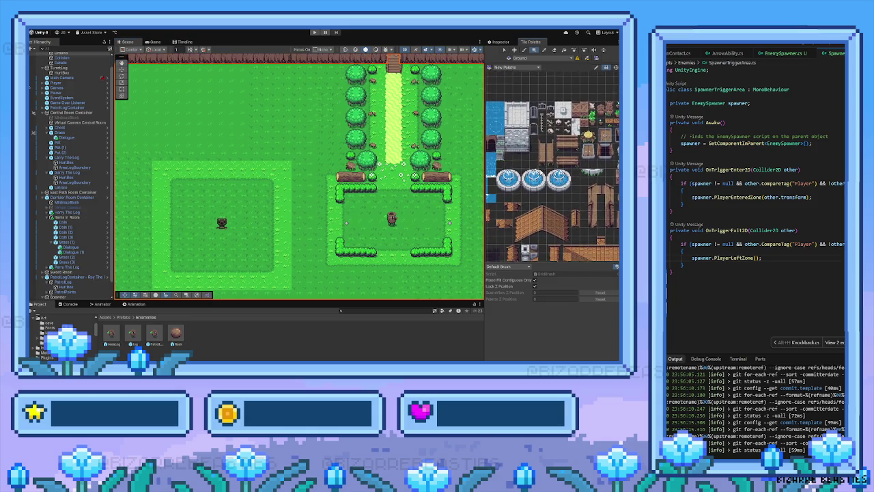
scroll(570, 184, "down", 5)
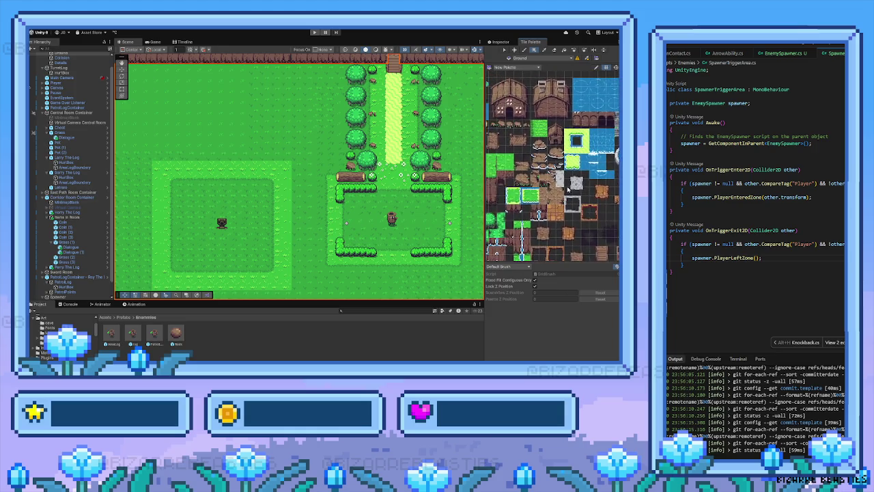
scroll(552, 206, "down", 5)
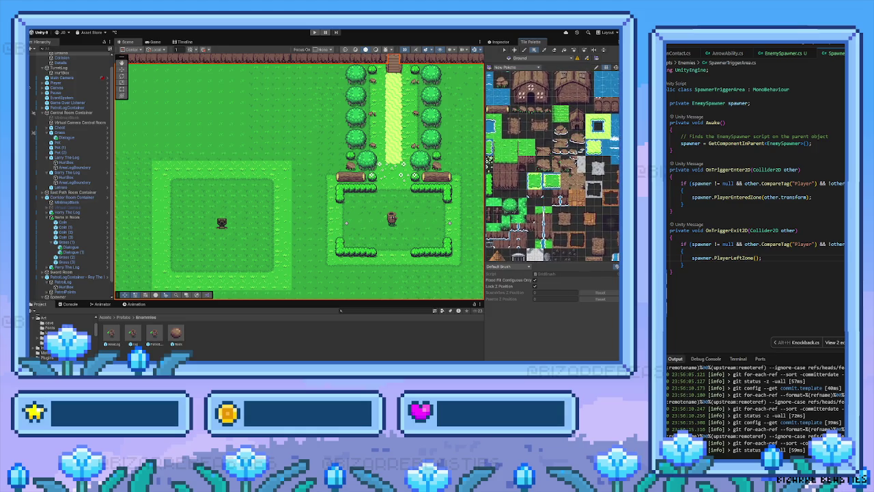
scroll(546, 195, "down", 2)
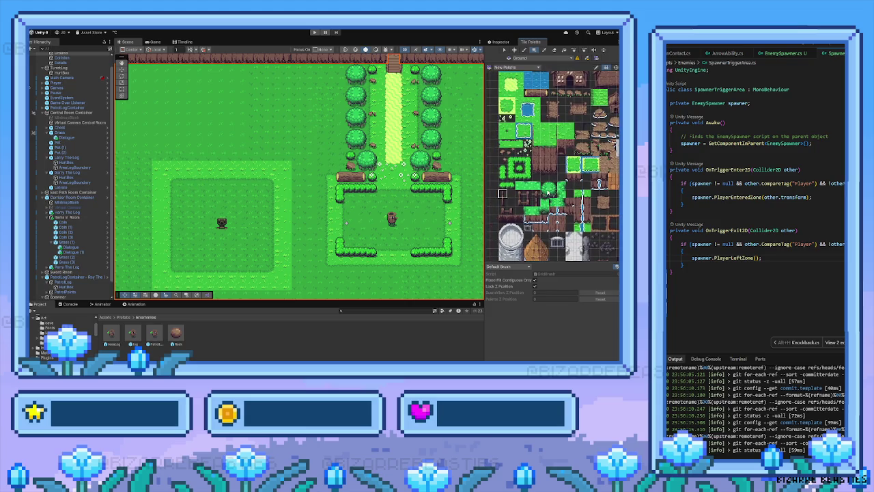
left_click(548, 190)
left_click(523, 51)
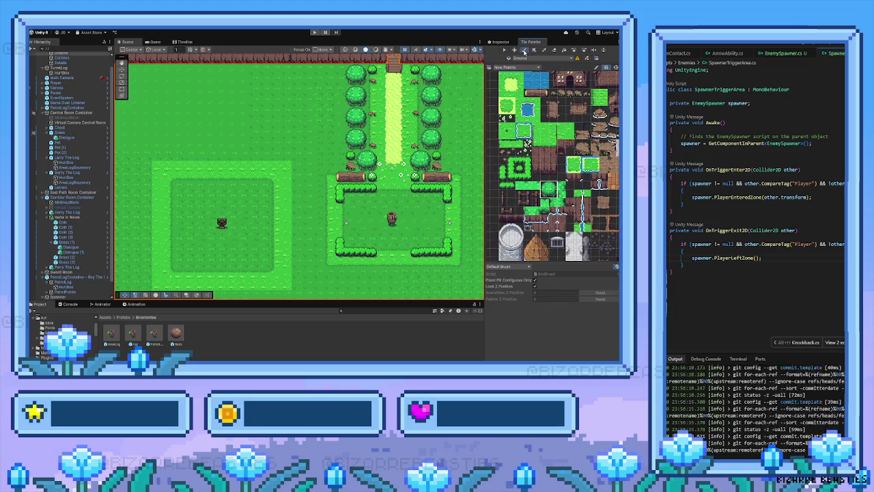
scroll(171, 153, "up", 2)
left_click(72, 57)
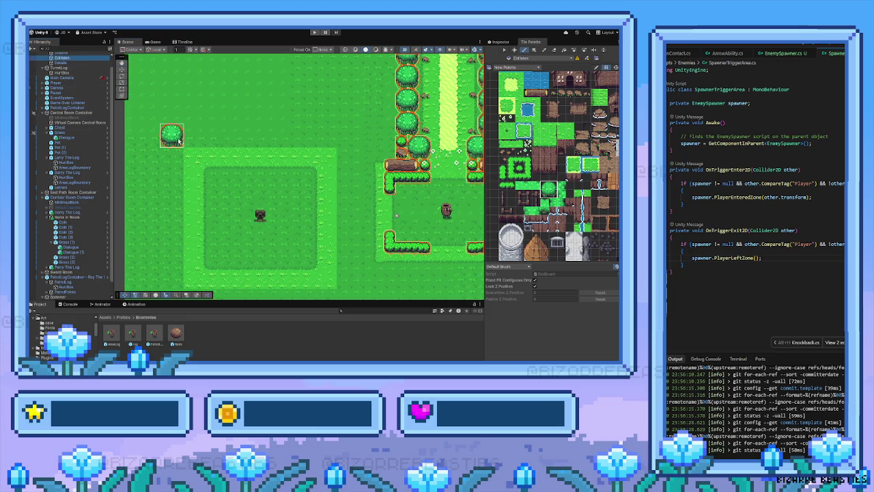
Step: Paint a long bush hedge along the top of the spawner area
left_click(178, 142)
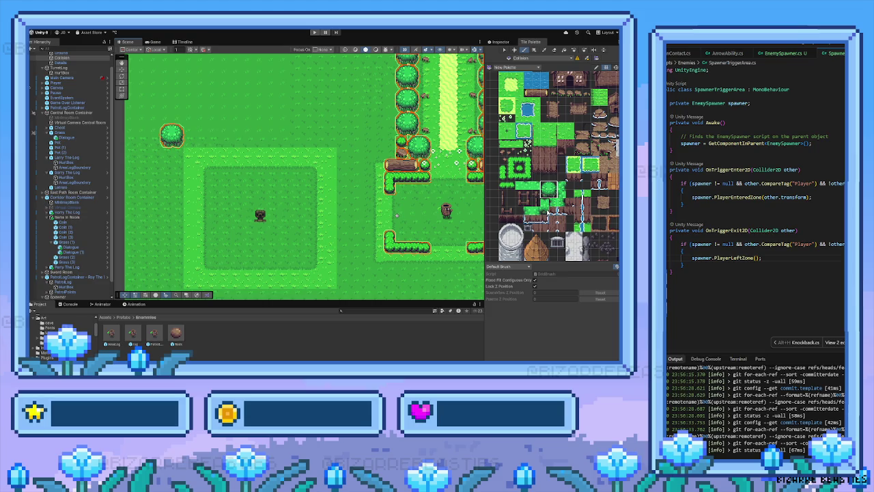
left_click(545, 207)
left_click(192, 135)
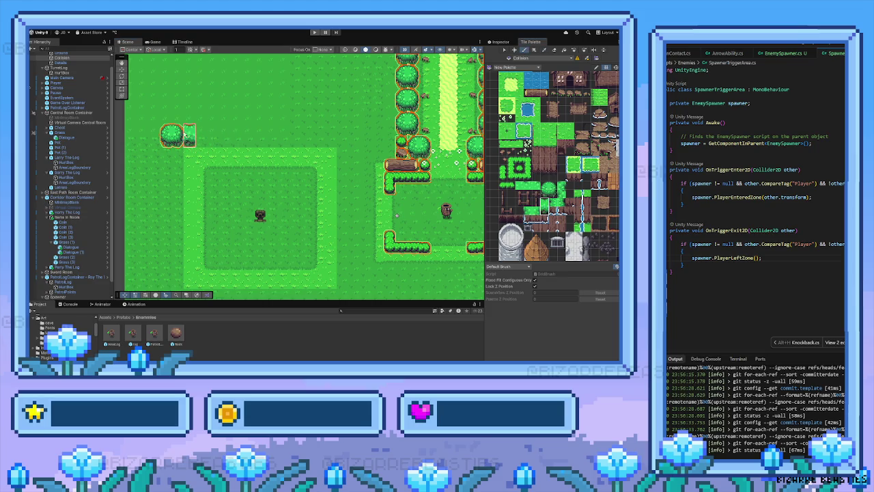
key("ctrl+z")
left_click_drag(239, 134, 336, 136)
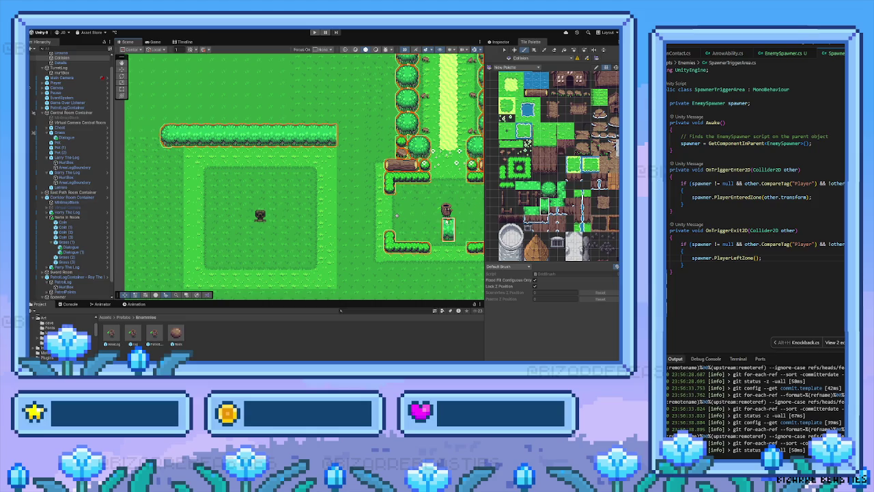
Step: Paint a bush hedge along the spawner area's bottom edge
left_click_drag(364, 243, 357, 214)
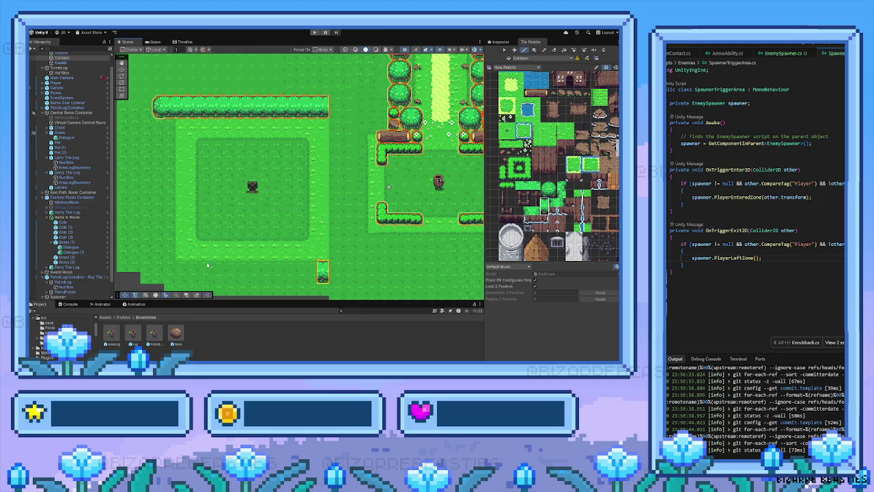
left_click_drag(322, 271, 167, 269)
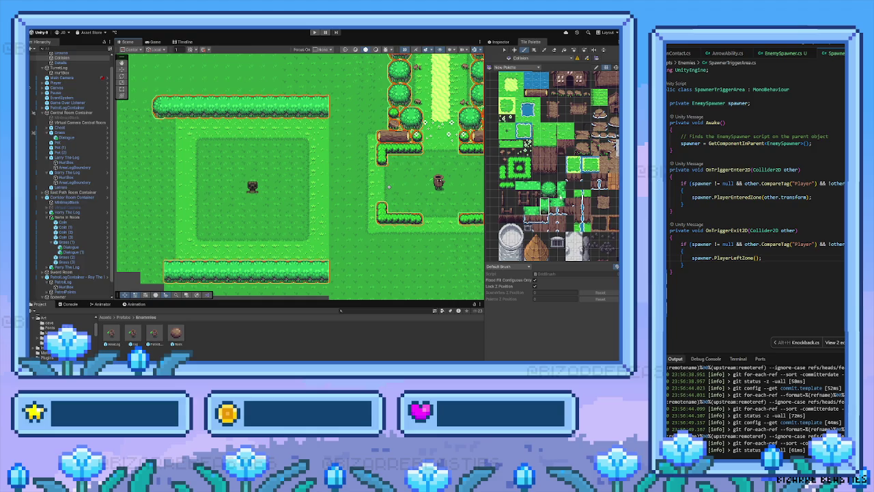
mouse_move(381, 189)
left_mouse_down()
mouse_move(342, 201)
mouse_move(293, 243)
left_mouse_up()
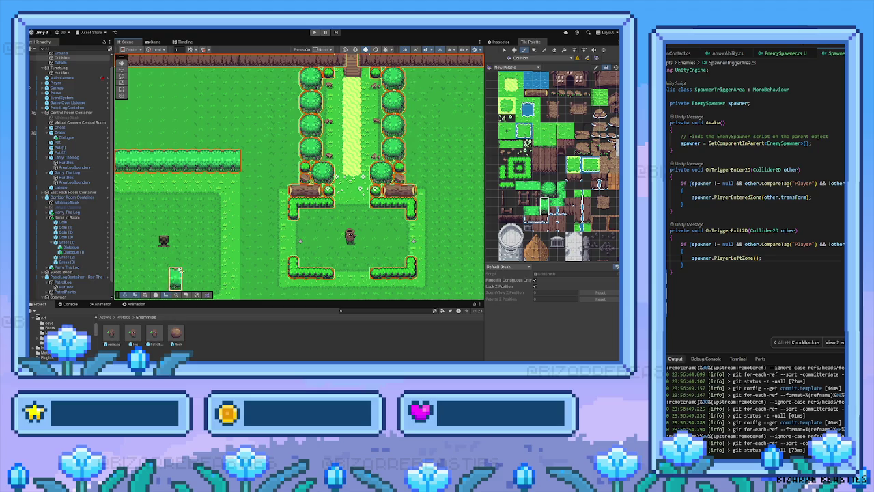
mouse_move(188, 243)
left_mouse_down()
mouse_move(255, 211)
mouse_move(270, 159)
left_mouse_up()
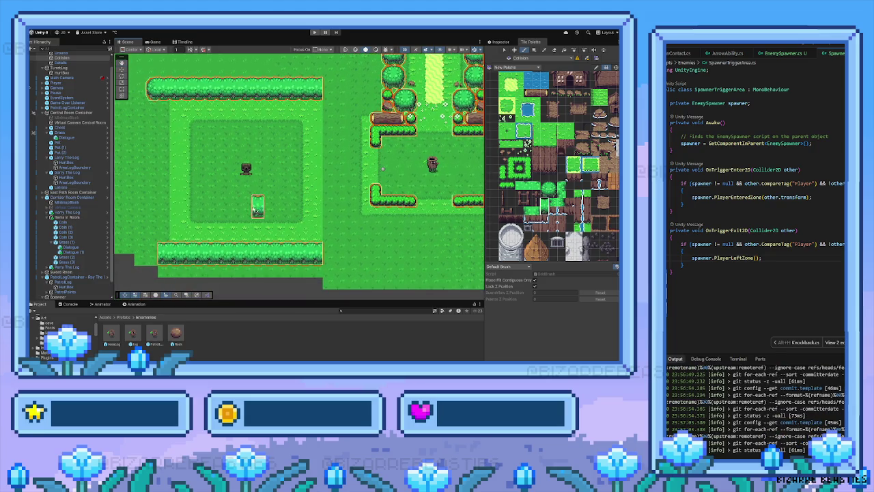
left_click_drag(302, 189, 289, 195)
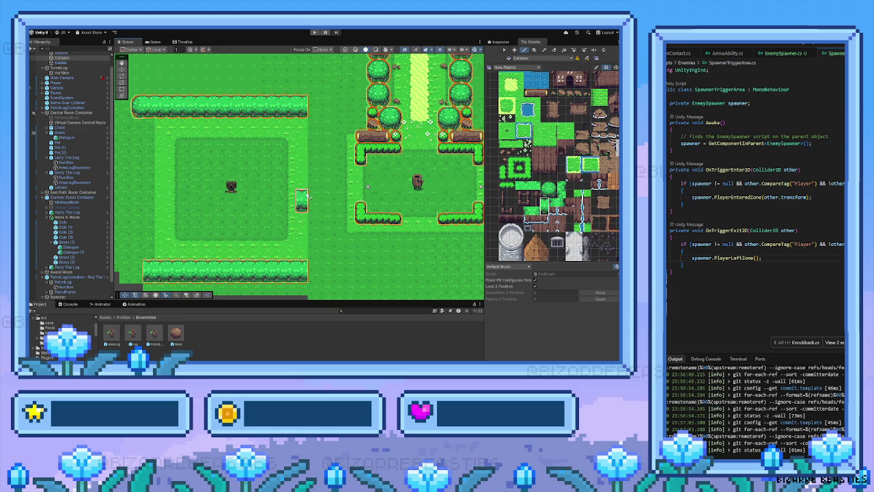
left_click_drag(308, 196, 318, 179)
Step: Choose the vertical hedge tile from the palette
scroll(549, 204, "up", 1)
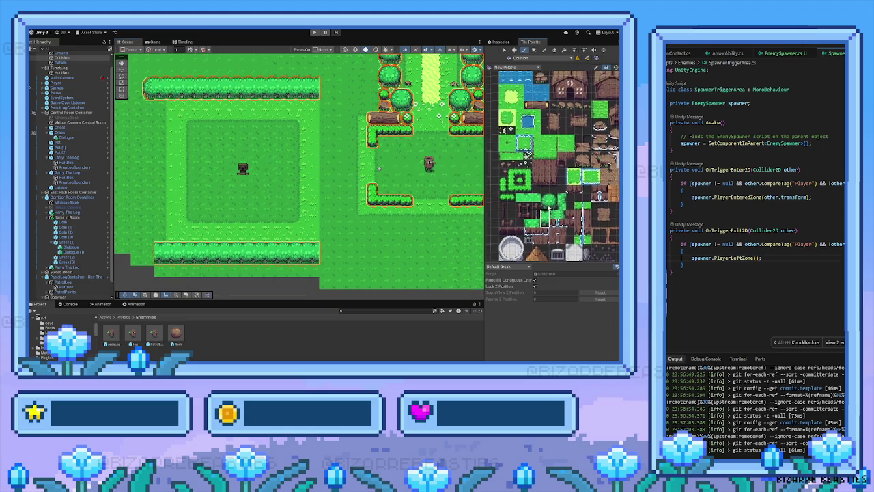
scroll(548, 207, "up", 5)
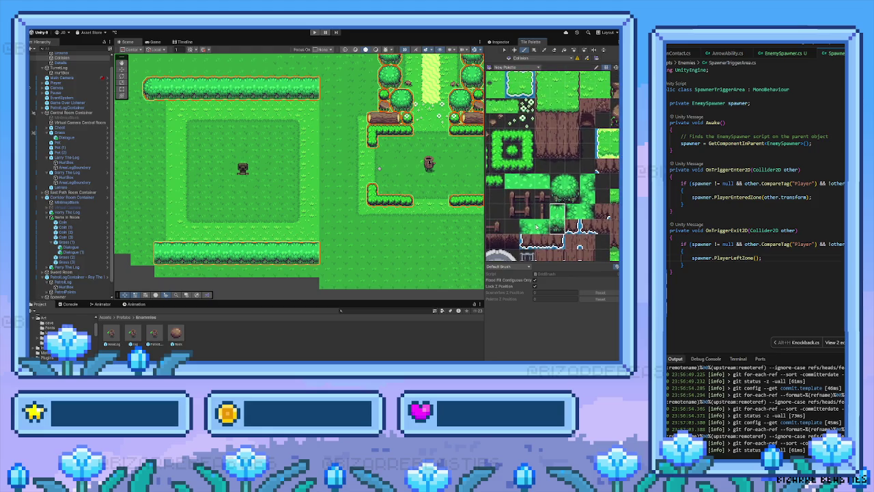
mouse_move(531, 230)
left_mouse_down()
mouse_move(527, 102)
mouse_move(556, 127)
mouse_move(547, 217)
left_mouse_up()
left_click(541, 207)
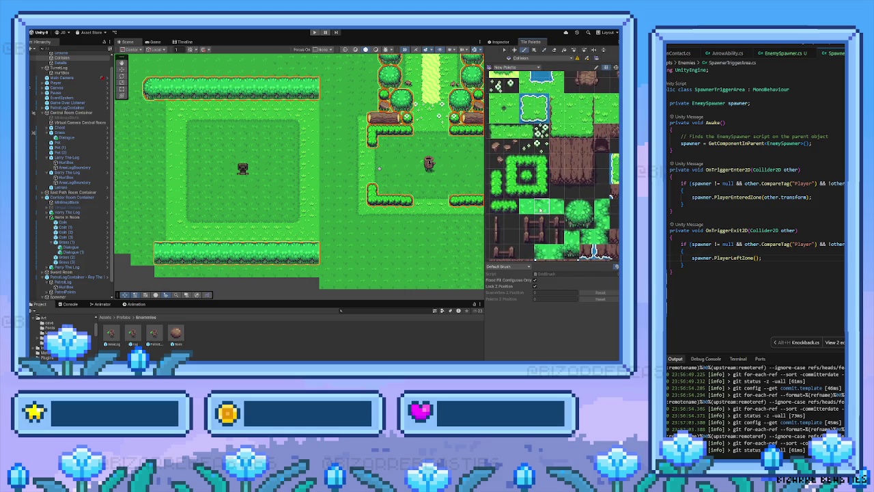
left_click(572, 205)
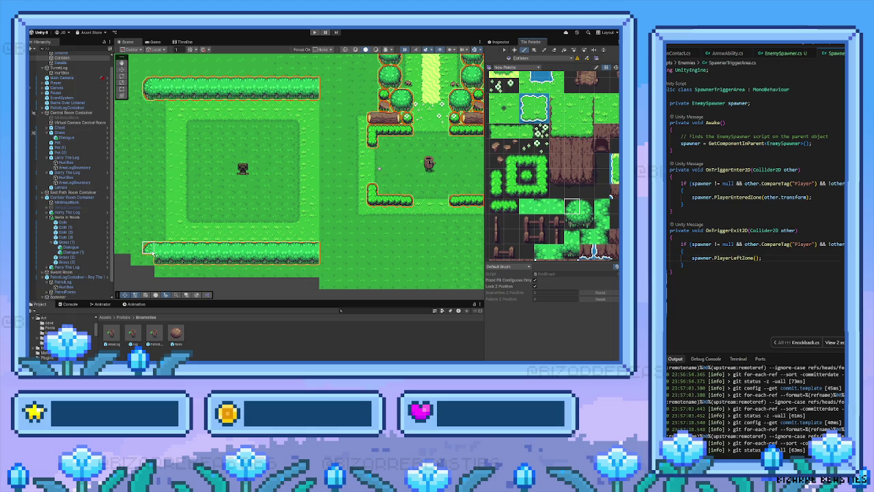
left_click(567, 224)
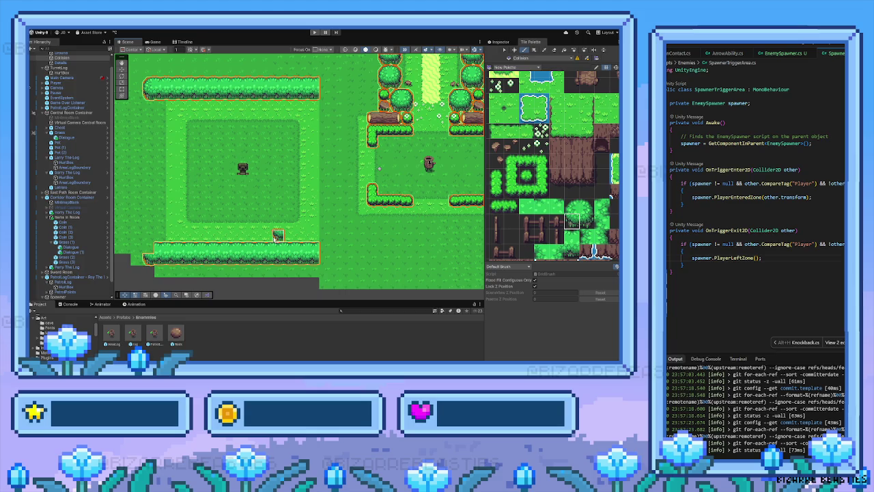
mouse_move(522, 217)
left_mouse_down()
mouse_move(526, 226)
mouse_move(491, 193)
left_mouse_up()
left_click(559, 216)
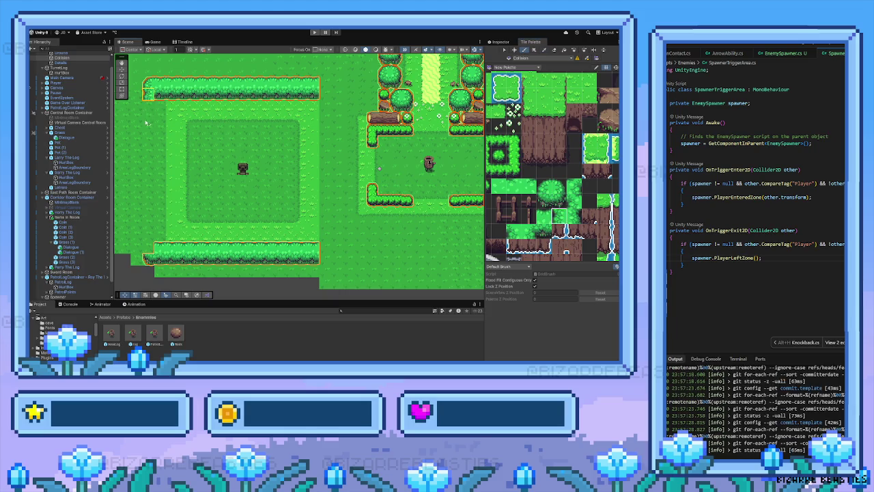
Step: Paint a hedge up the room's left side, erasing misplaced tiles and filling the gap
left_click_drag(145, 123, 142, 184)
left_click_drag(142, 227, 142, 236)
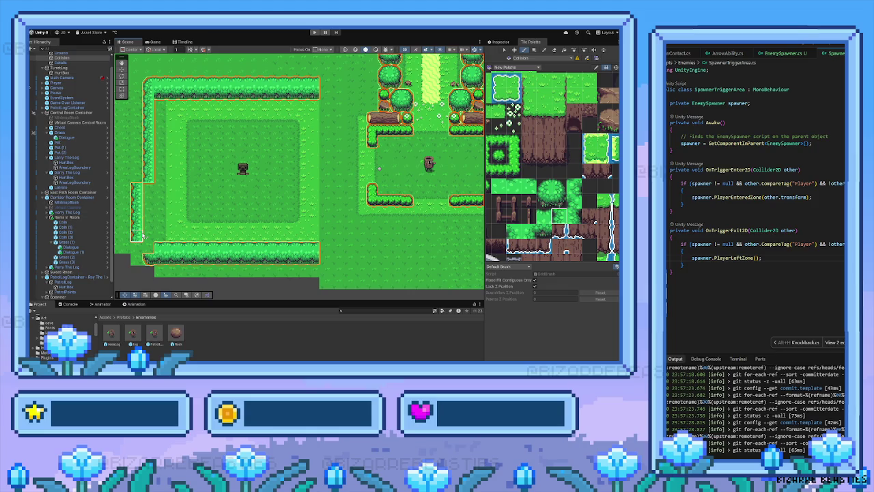
left_click(553, 50)
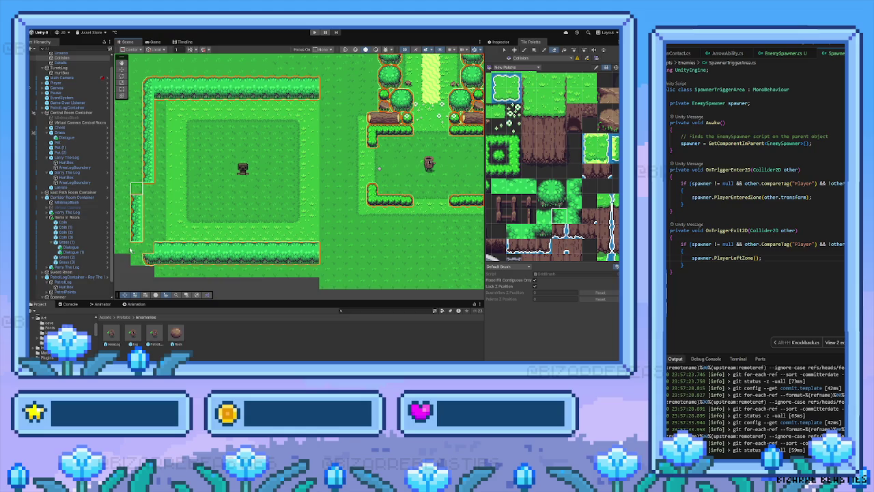
left_click_drag(137, 187, 140, 223)
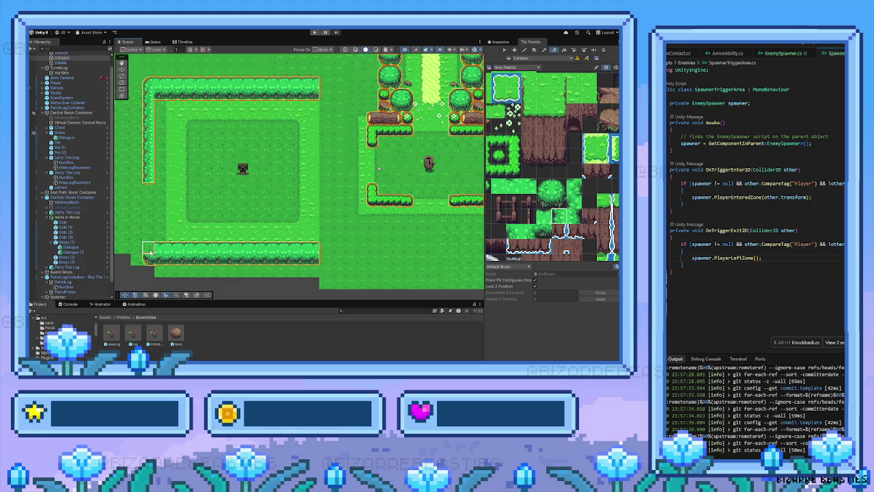
left_click(555, 217)
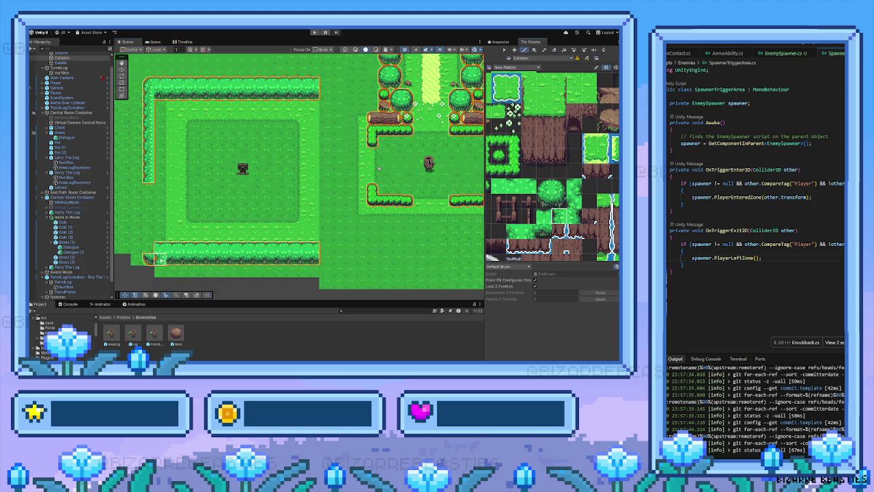
left_click_drag(152, 231, 152, 208)
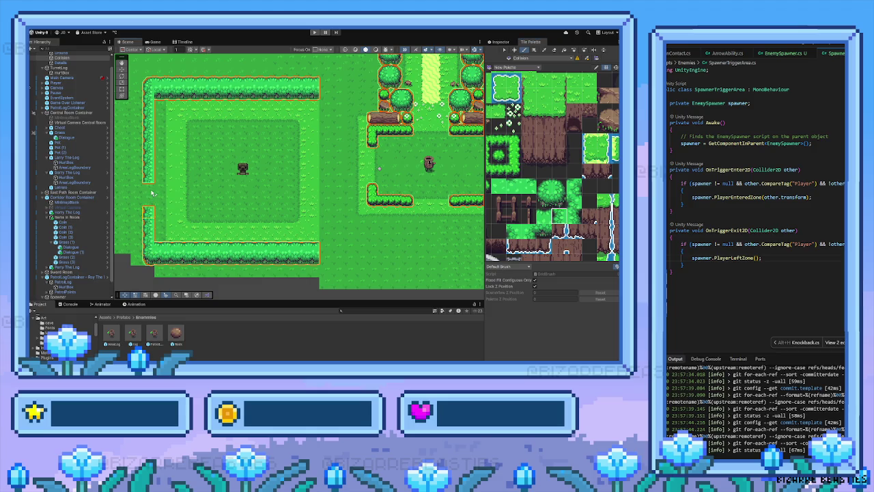
left_click(153, 193)
Step: Paint a hedge column along the left room's west edge
scroll(195, 224, "down", 2)
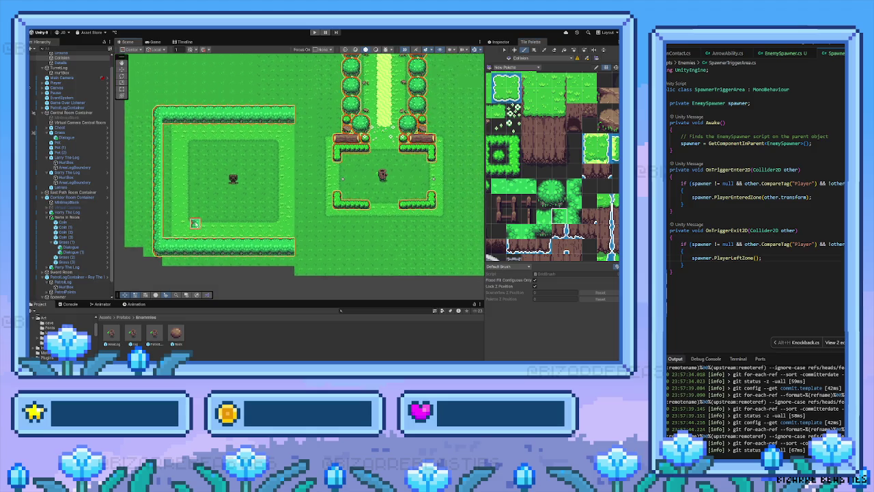
left_click_drag(195, 223, 260, 184)
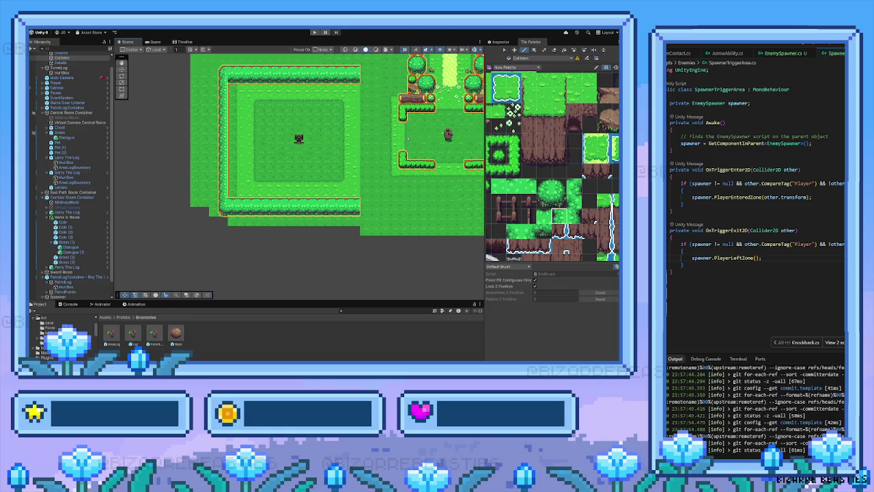
scroll(270, 186, "up", 2)
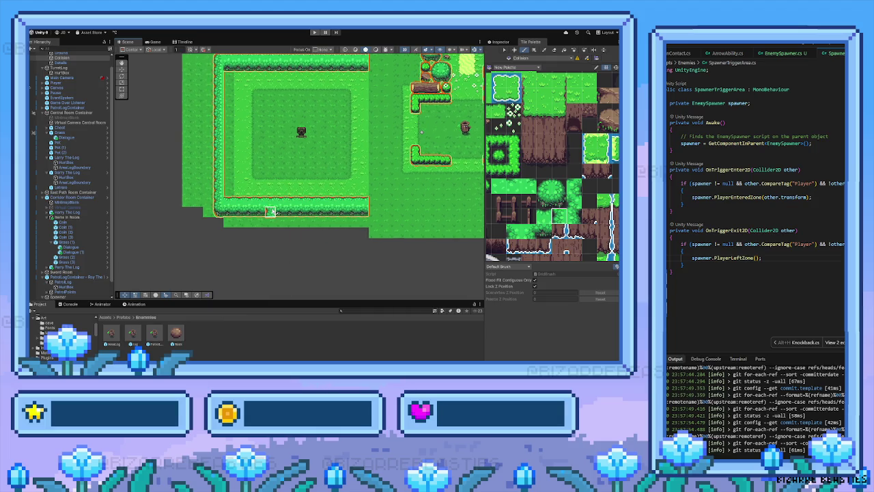
scroll(271, 182, "down", 2)
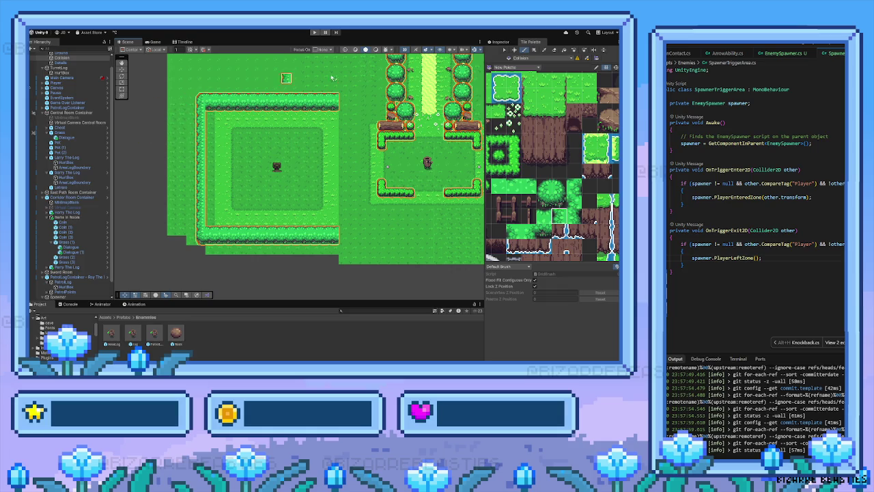
left_click_drag(522, 90, 546, 116)
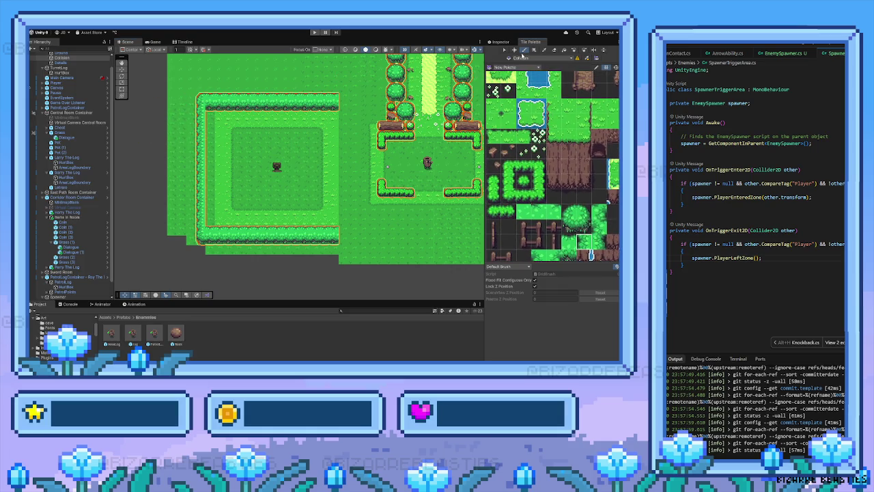
mouse_move(199, 101)
left_mouse_down()
mouse_move(186, 200)
mouse_move(208, 240)
left_mouse_up()
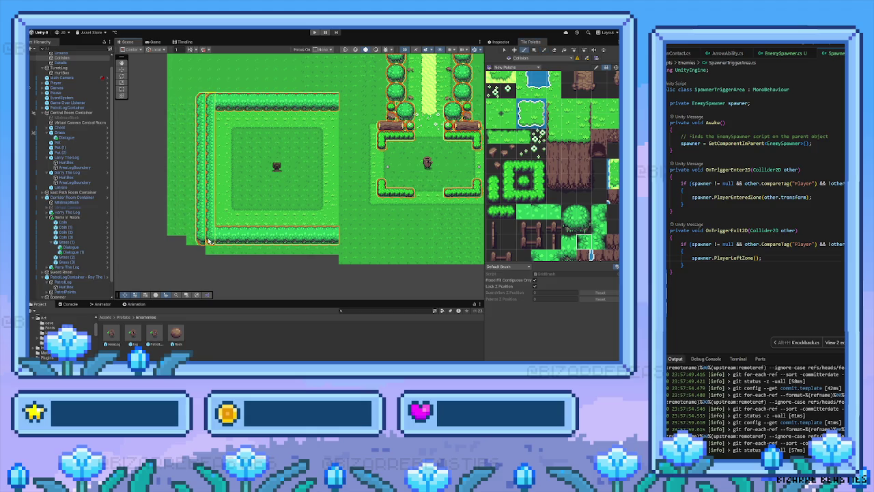
Step: Erase the outer left hedge column using a tall empty brush
left_click_drag(540, 224, 602, 213)
scroll(602, 213, "down", 2)
left_click_drag(528, 115, 525, 208)
left_click(555, 51)
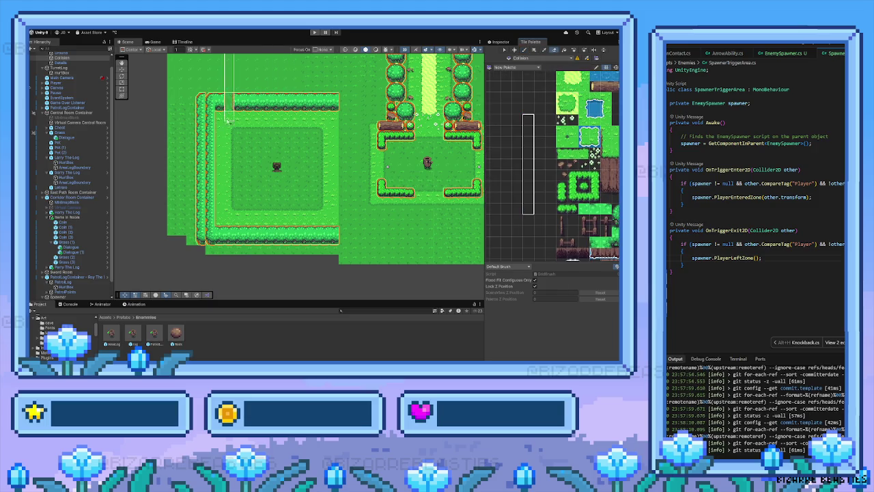
left_click(198, 241)
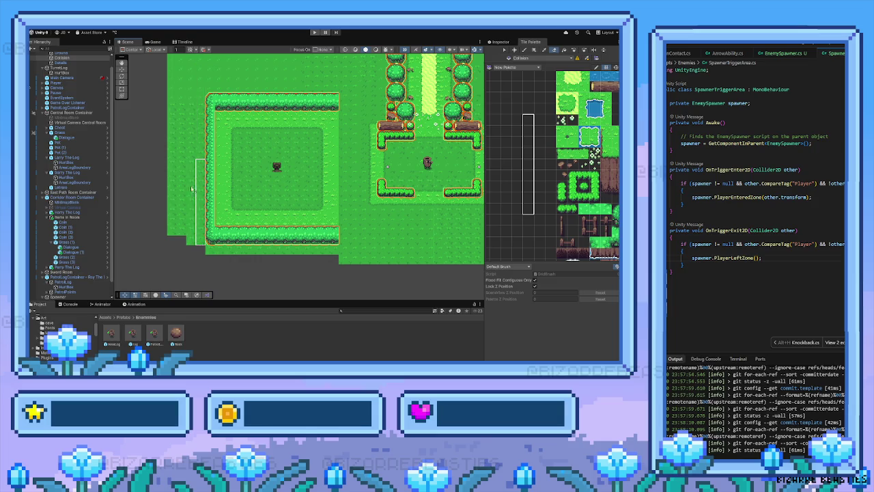
Step: Paint collision tiles down the room's left wall
left_click_drag(277, 191, 235, 193)
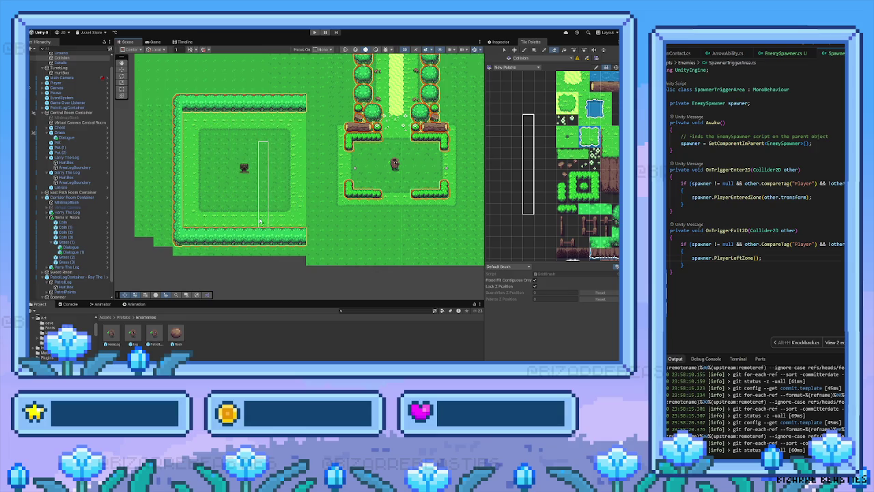
left_click(544, 52)
left_click_drag(173, 101, 176, 243)
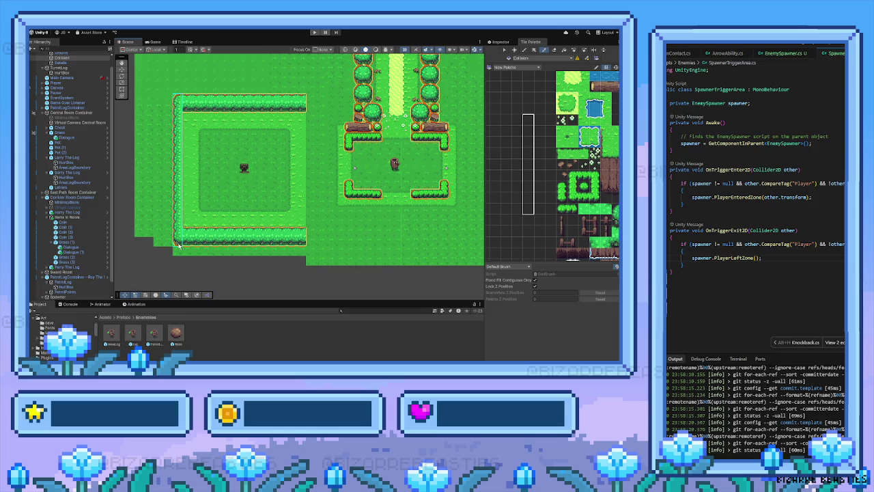
Step: Paint a column of bush hedge tiles along the room's inner left edge
scroll(542, 161, "up", 2)
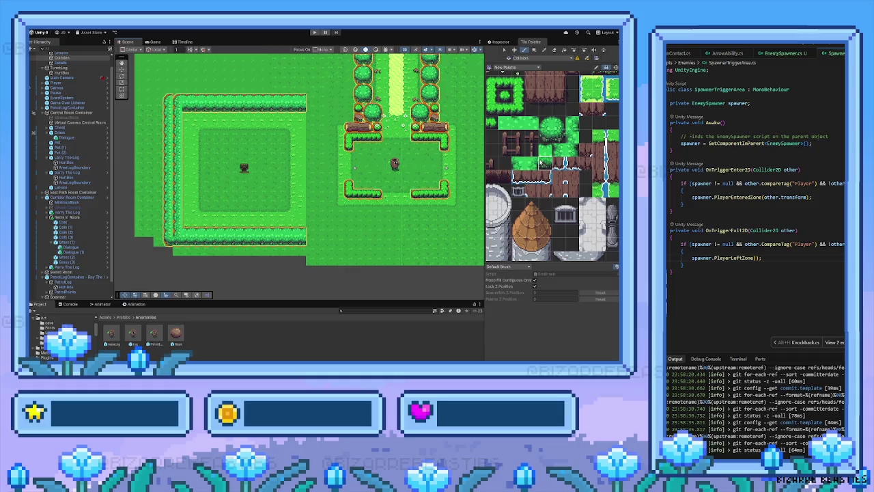
scroll(503, 178, "up", 3)
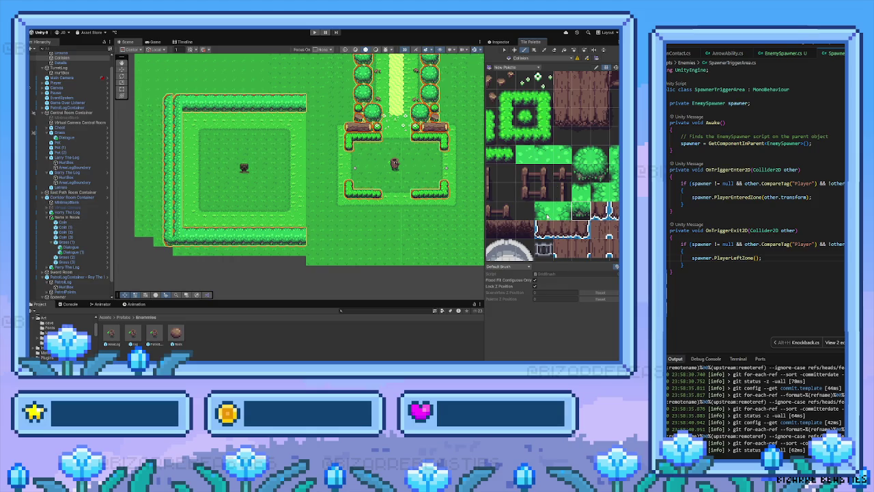
scroll(572, 205, "up", 1)
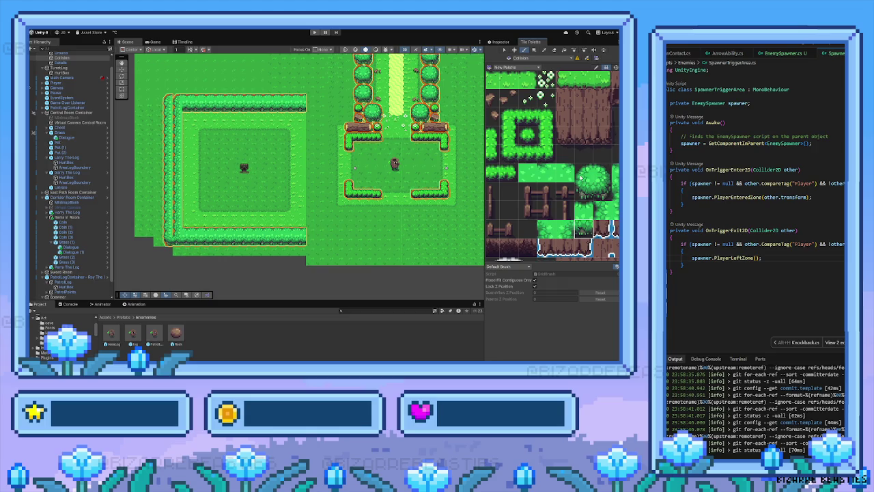
left_click(585, 173)
left_click(582, 209)
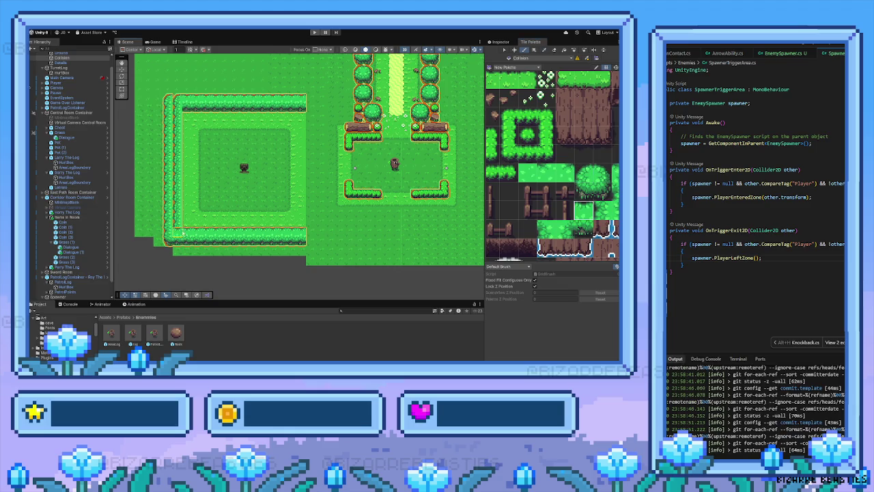
left_click_drag(591, 213, 579, 220)
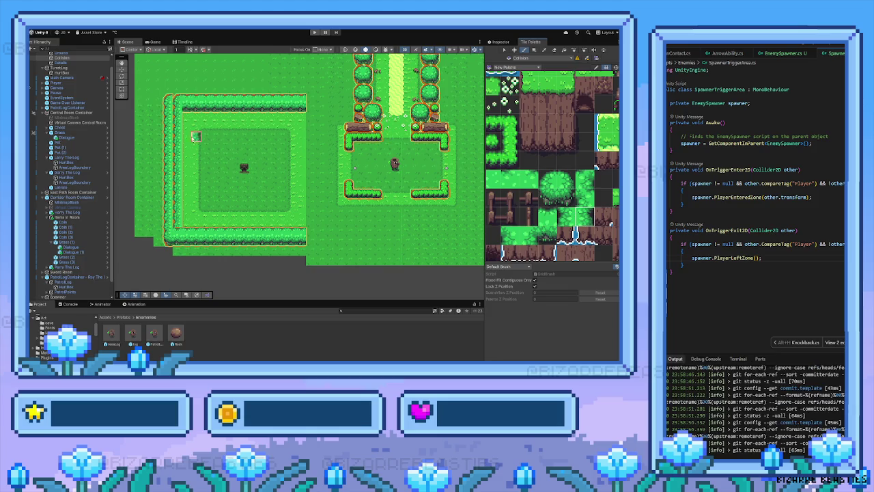
left_click_drag(176, 164, 175, 220)
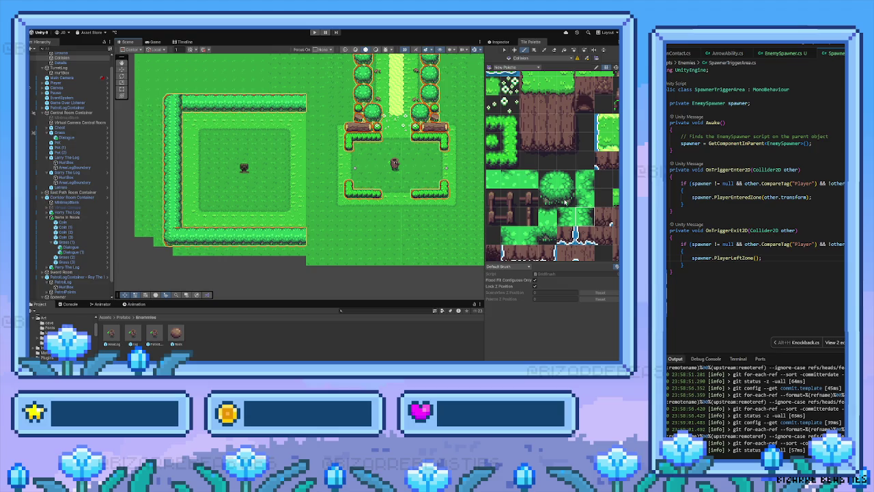
Step: Select a hedge corner piece to join the top and west hedges
left_click(527, 176)
scroll(545, 197, "up", 1)
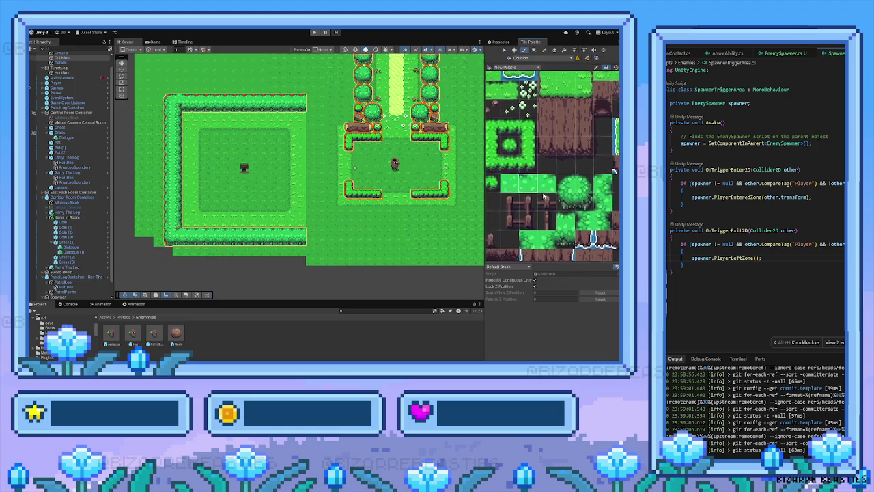
scroll(545, 197, "up", 1)
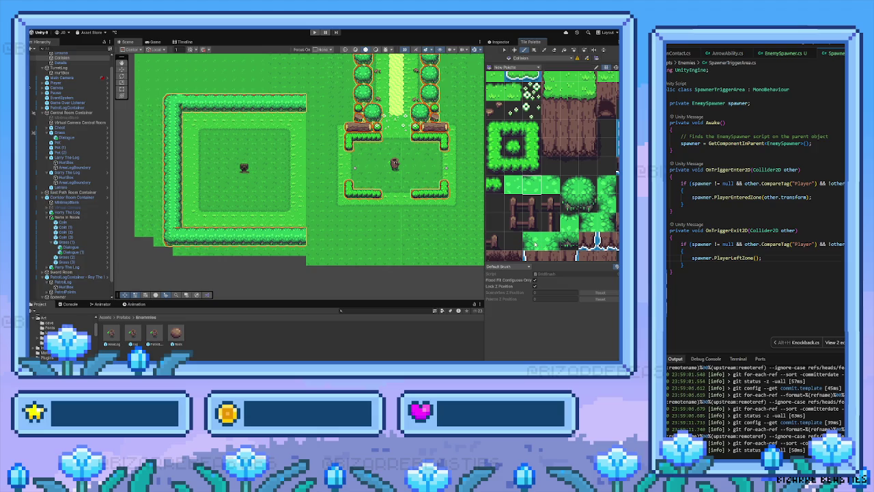
left_click(533, 241)
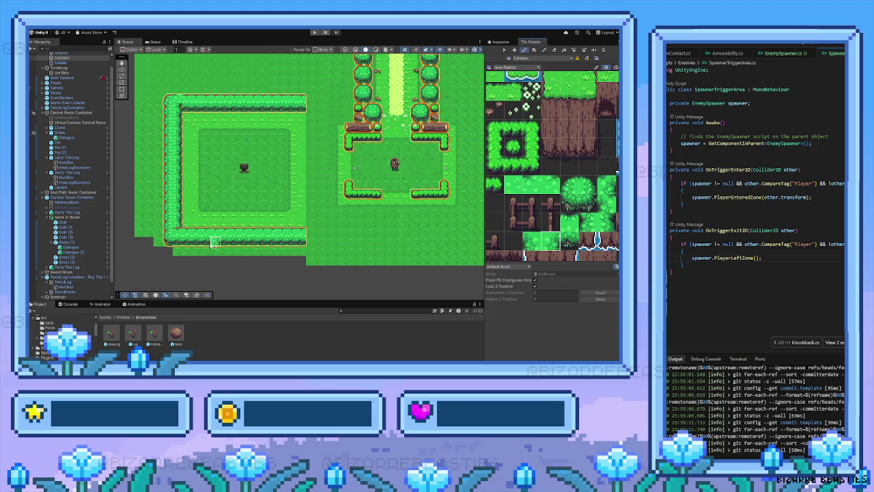
Step: Survey the hedged grass areas, fenced dirt yard and tree-lined path
scroll(280, 198, "down", 5)
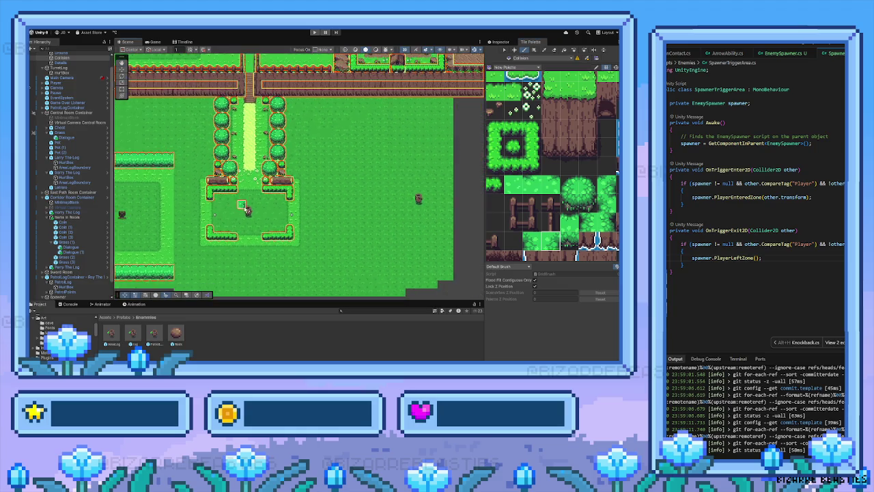
scroll(280, 199, "up", 5)
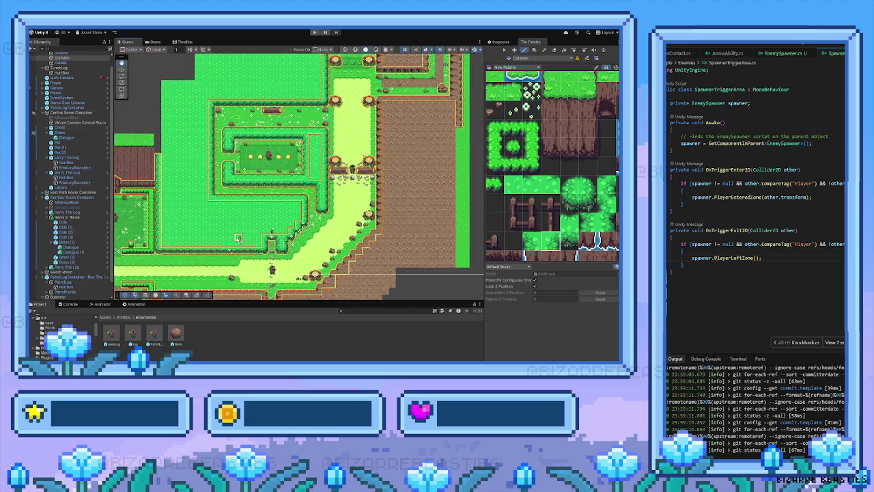
scroll(230, 237, "up", 1)
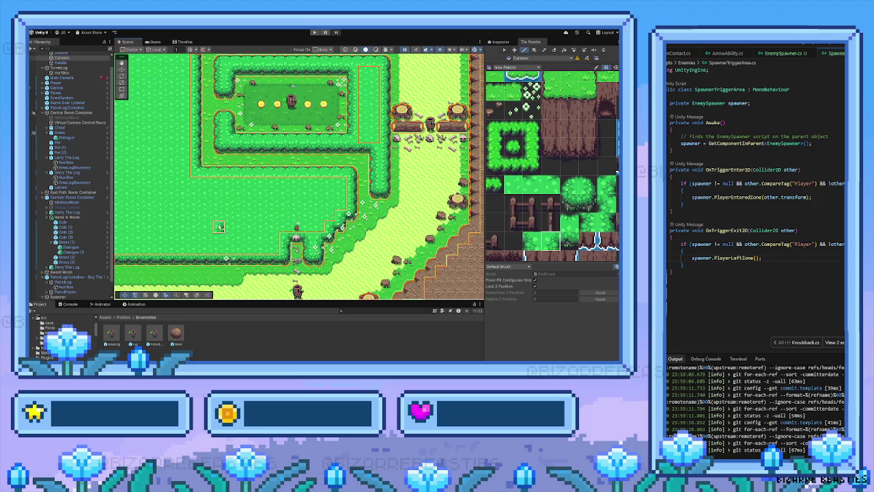
scroll(186, 228, "down", 3)
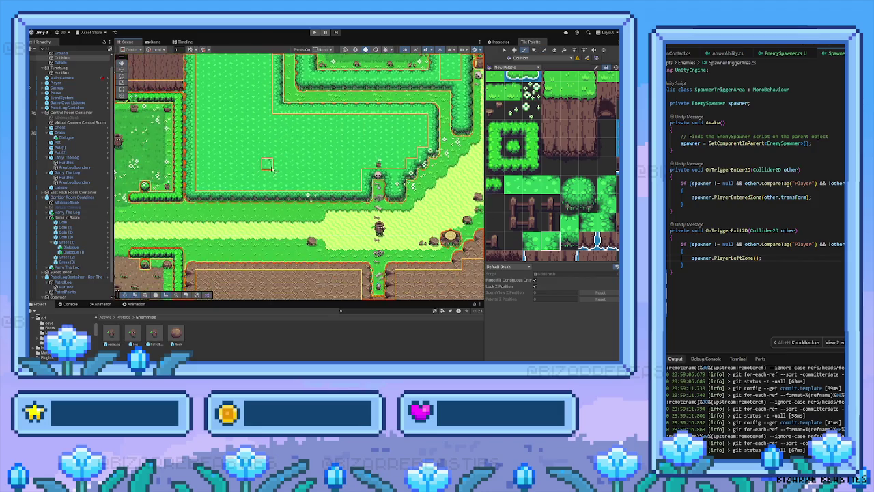
scroll(186, 248, "up", 3)
left_click_drag(184, 252, 176, 190)
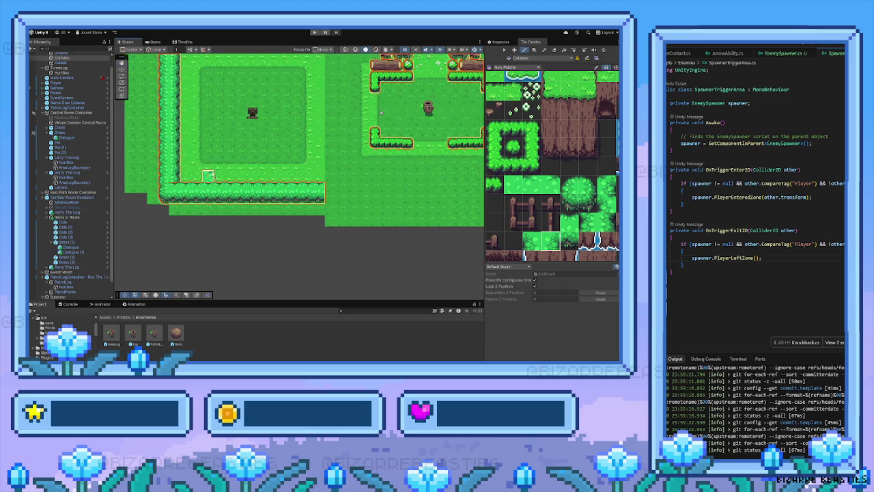
mouse_move(274, 125)
left_mouse_down()
mouse_move(205, 246)
mouse_move(198, 205)
mouse_move(199, 238)
mouse_move(209, 247)
mouse_move(289, 143)
left_mouse_up()
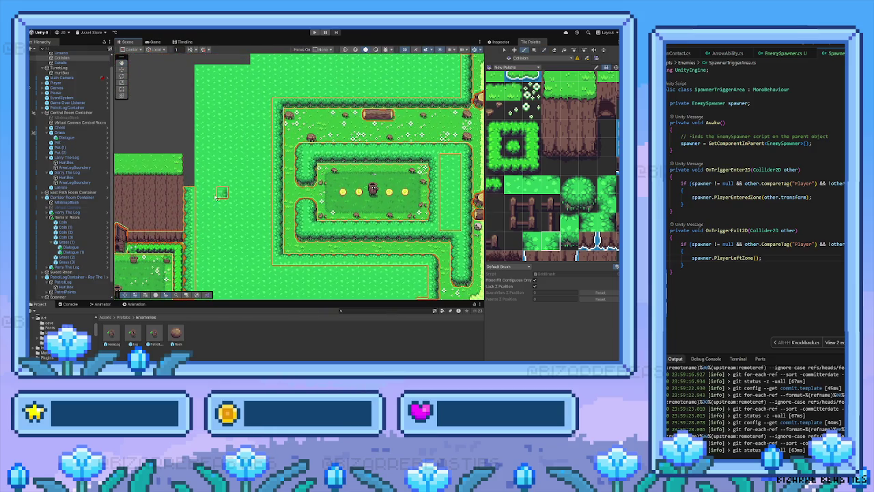
mouse_move(221, 194)
left_mouse_down()
mouse_move(213, 222)
mouse_move(285, 189)
mouse_move(280, 150)
left_mouse_up()
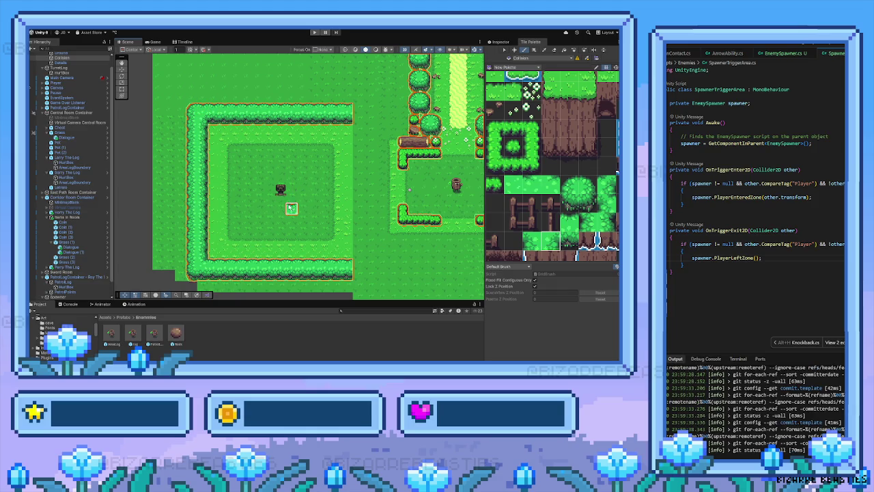
Step: Cap the short hedge by the tree-lined path with a rounded end tile
left_click_drag(301, 251, 290, 227)
left_click_drag(347, 242, 310, 239)
mouse_move(361, 148)
left_mouse_down()
mouse_move(268, 185)
mouse_move(157, 273)
mouse_move(205, 171)
mouse_move(259, 205)
mouse_move(296, 193)
mouse_move(287, 102)
mouse_move(295, 140)
left_mouse_up()
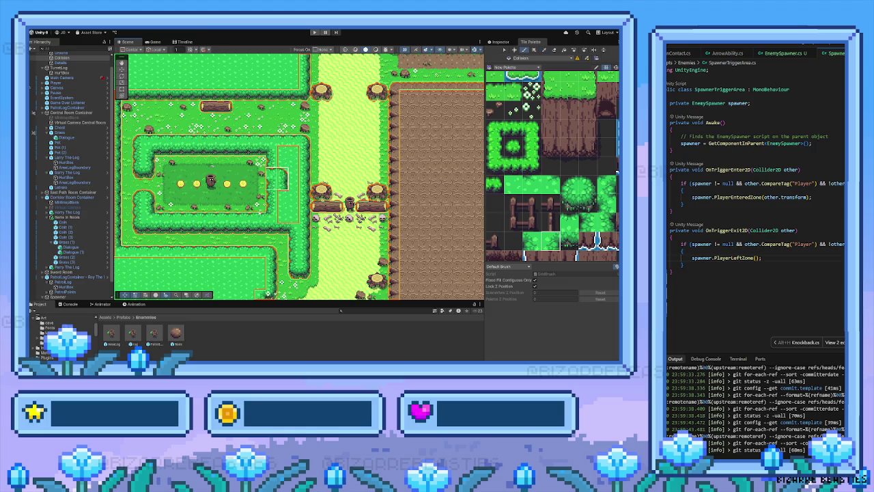
mouse_move(280, 179)
left_mouse_down()
mouse_move(259, 164)
mouse_move(214, 185)
left_mouse_up()
scroll(214, 185, "down", 10)
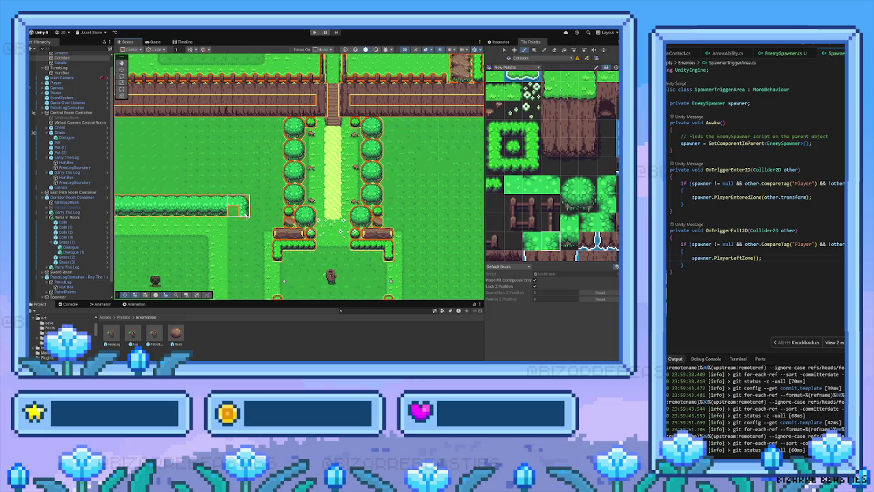
left_click(235, 210)
scroll(552, 219, "down", 2)
left_click(573, 185)
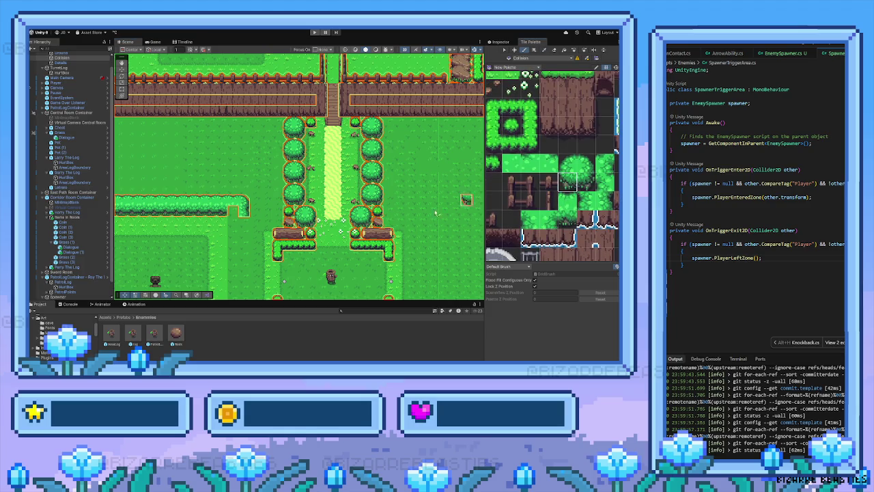
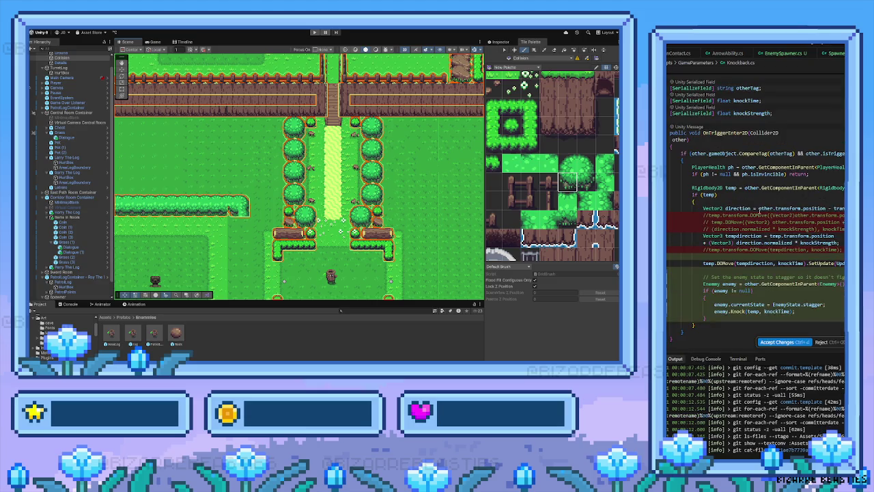
Step: Accept the Knockback.cs code changes, then bring the tree-lined grass area into view
left_click(793, 342)
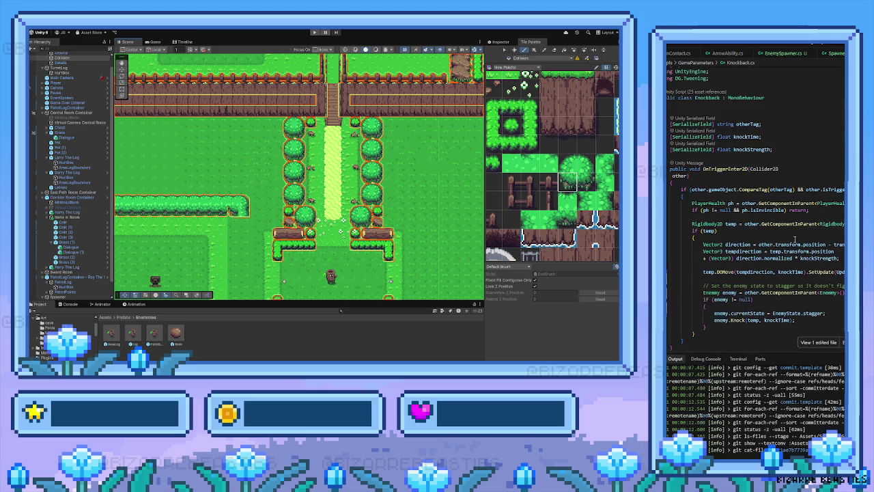
key("shift+f")
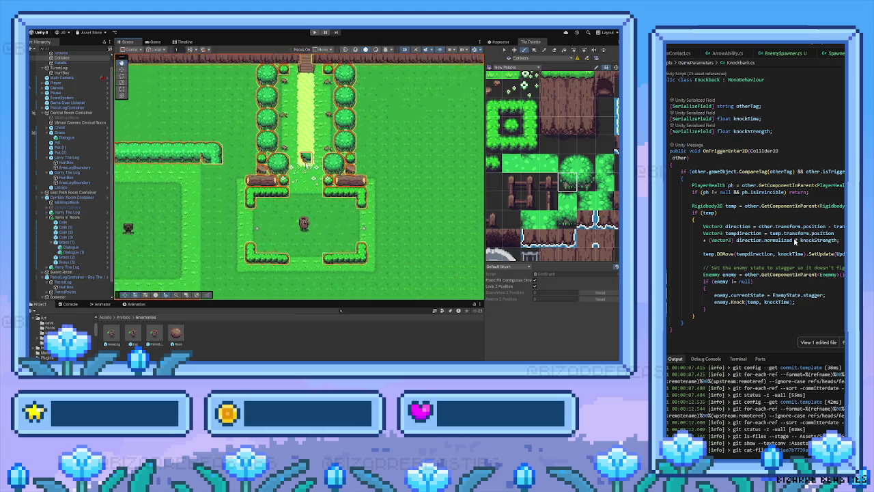
mouse_move(294, 159)
left_mouse_down()
mouse_move(248, 181)
mouse_move(250, 220)
mouse_move(350, 98)
mouse_move(311, 143)
mouse_move(281, 158)
mouse_move(298, 222)
left_mouse_up()
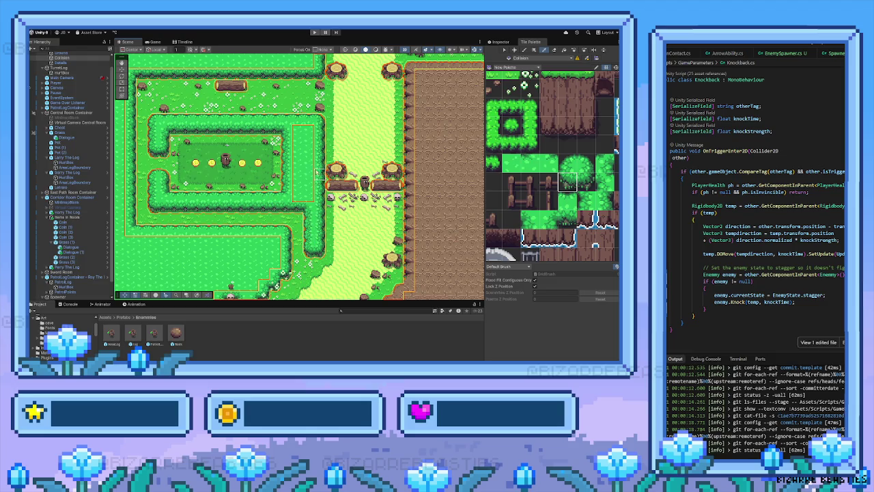
mouse_move(253, 247)
left_mouse_down()
mouse_move(371, 93)
mouse_move(327, 136)
mouse_move(214, 179)
mouse_move(256, 148)
mouse_move(253, 203)
left_mouse_up()
scroll(270, 173, "up", 3)
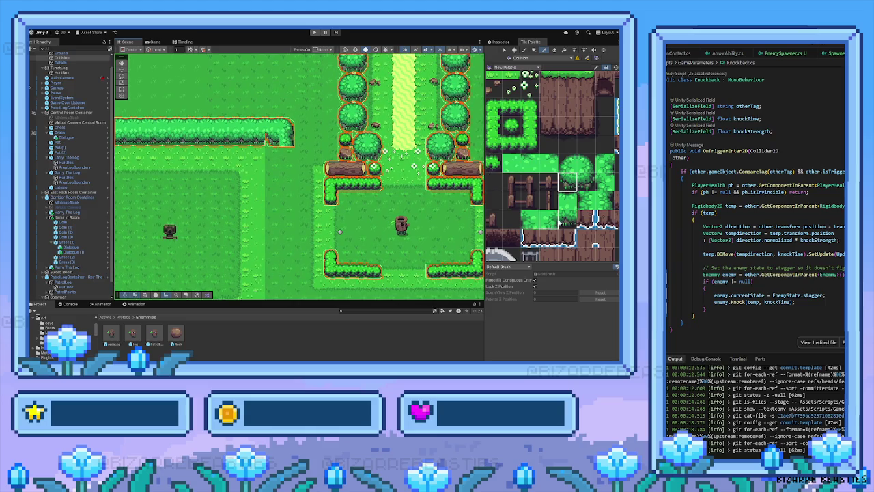
Step: Choose a hedge tile from the Tile Palette as the paint brush
left_click(566, 218)
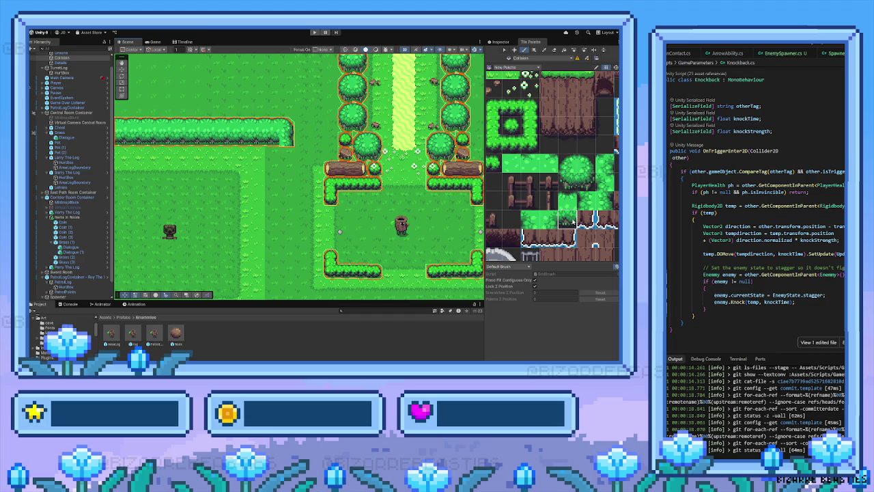
left_click_drag(583, 208, 603, 232)
left_click(603, 206)
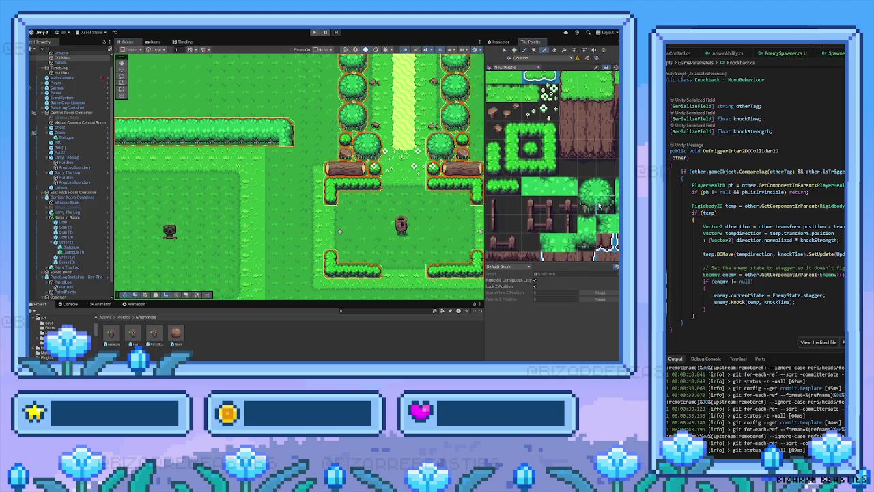
left_click_drag(583, 220, 570, 215)
left_click(592, 217)
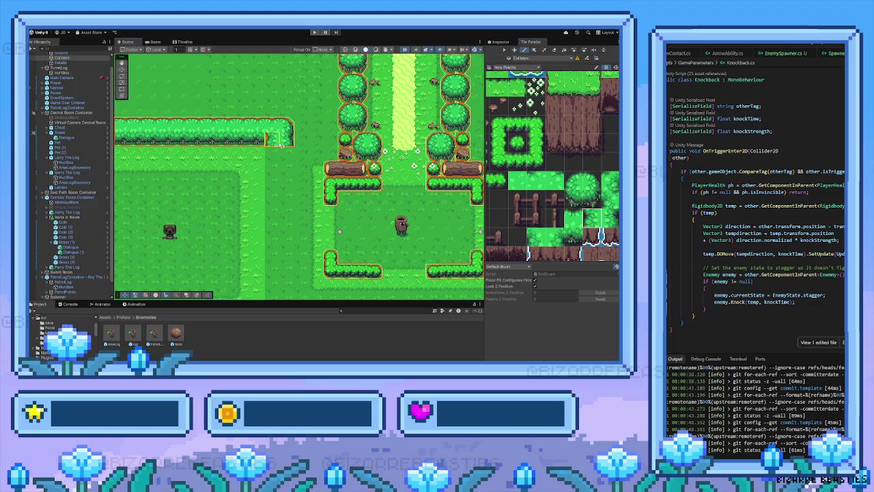
scroll(280, 145, "down", 3)
Step: Copy the hedge corner tile from the map and paint hedge columns down the left room's right side
key("i")
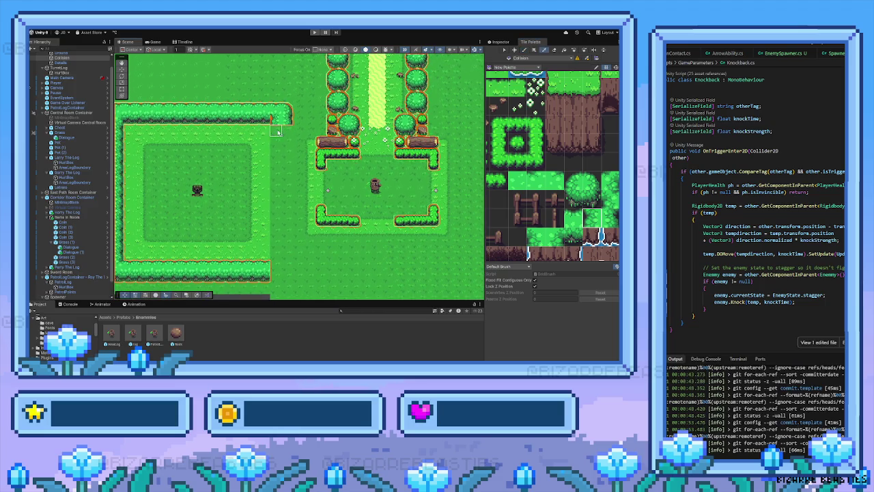
left_click(277, 131)
key("b")
mouse_move(276, 131)
left_mouse_down()
mouse_move(277, 257)
mouse_move(277, 169)
left_mouse_up()
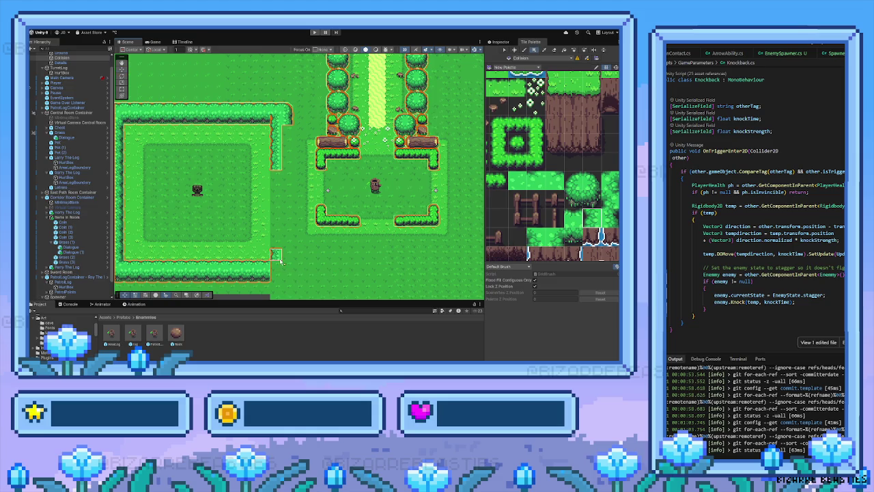
left_click_drag(275, 254, 277, 217)
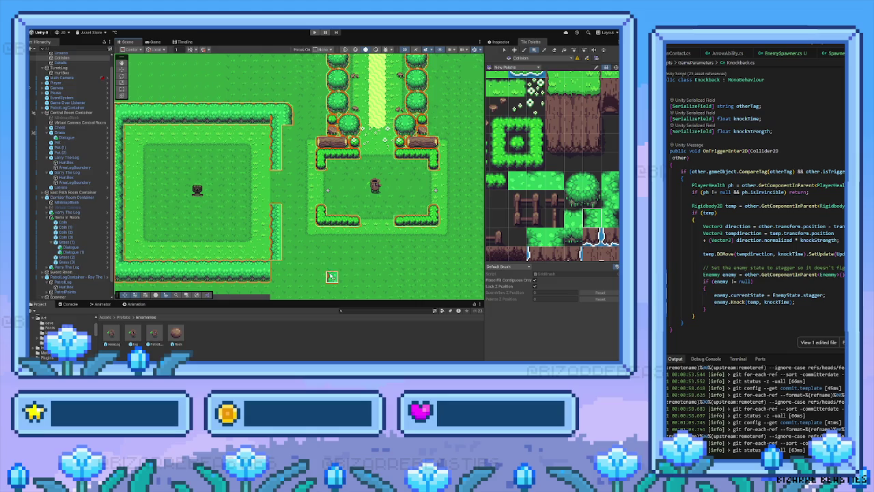
Step: Add a round bush at the hedge corner and select a two-tile hedge column
left_click_drag(332, 269, 313, 250)
left_click(574, 187)
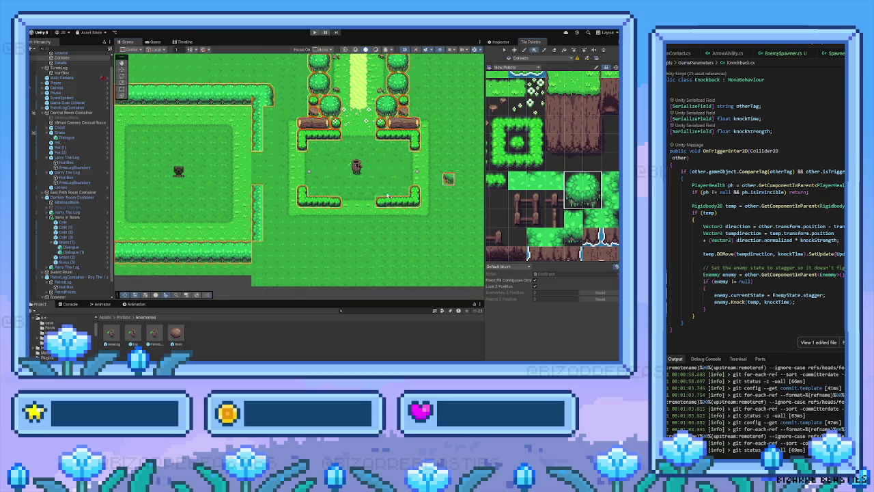
left_click(260, 250)
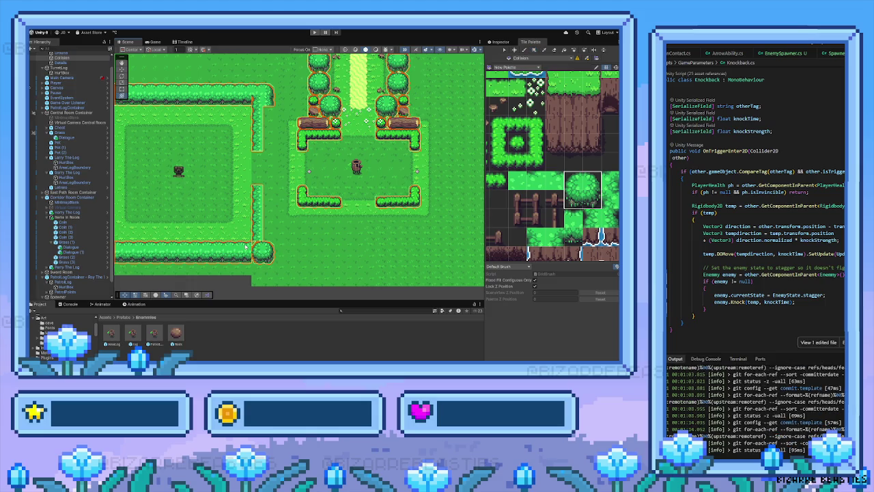
key("d")
key("b")
left_click_drag(573, 235, 573, 217)
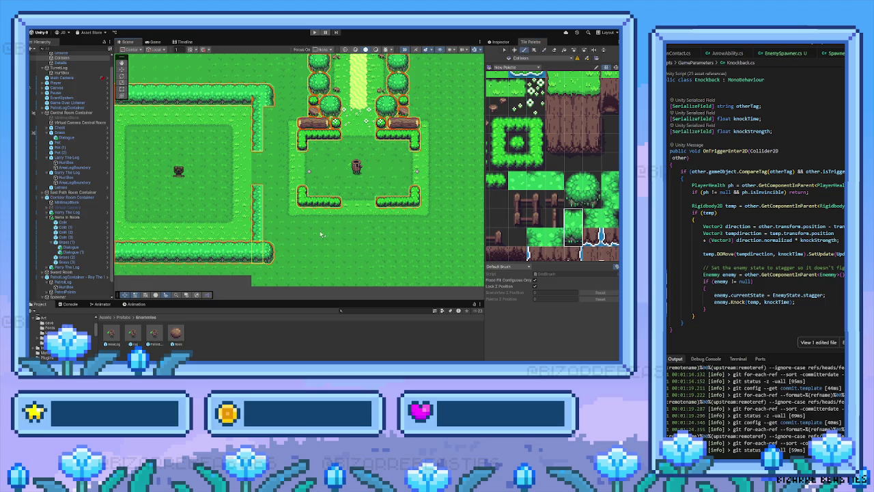
scroll(538, 186, "up", 2)
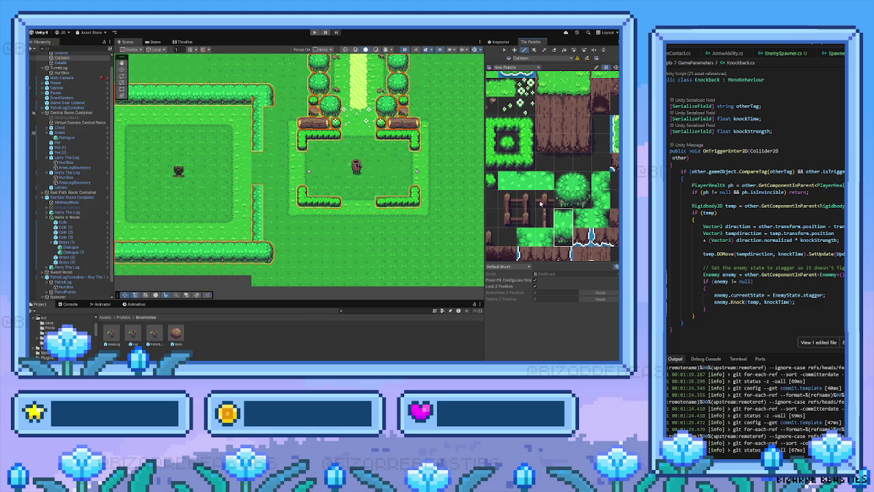
scroll(540, 204, "up", 2)
scroll(545, 192, "up", 2)
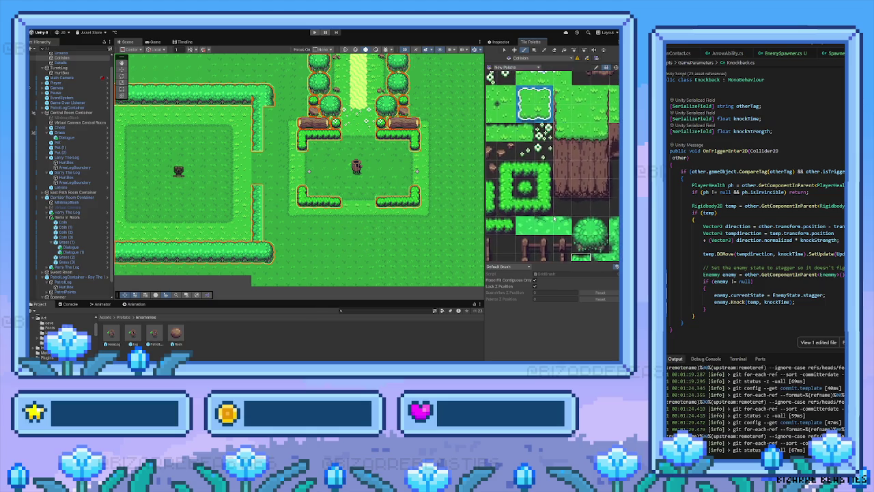
scroll(547, 204, "up", 5)
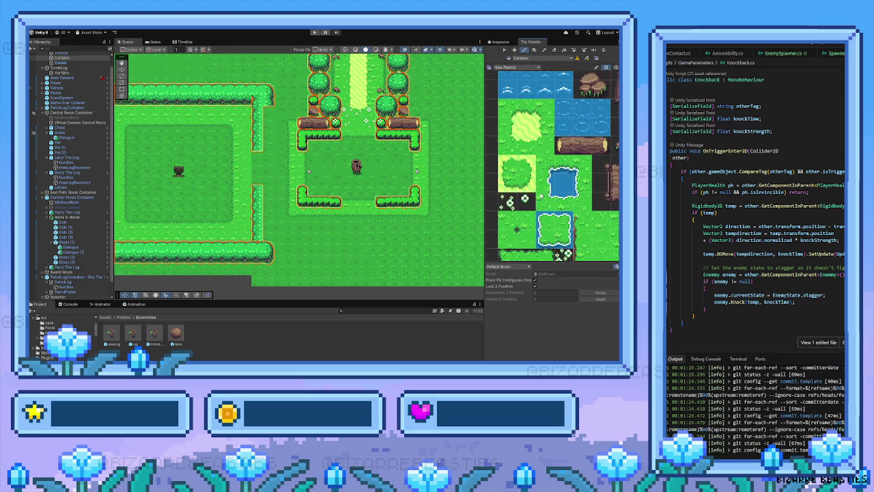
scroll(539, 196, "down", 5)
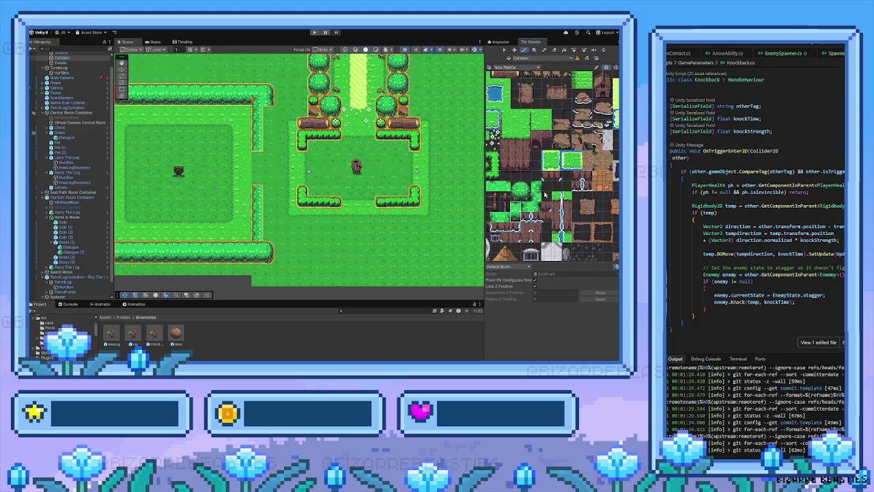
scroll(545, 194, "down", 5)
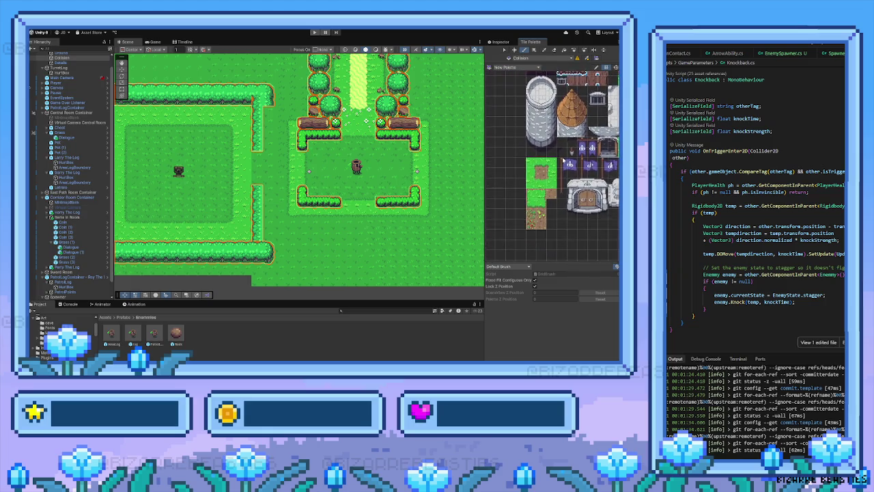
scroll(553, 171, "up", 5)
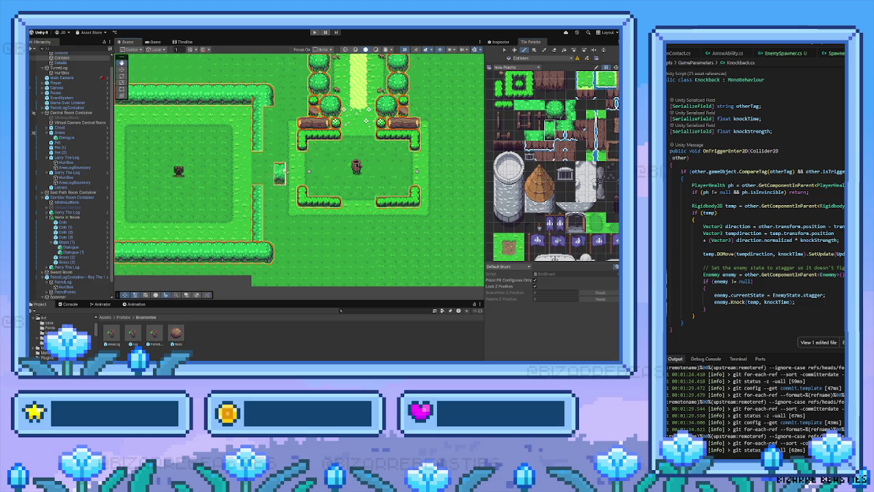
scroll(287, 176, "down", 2)
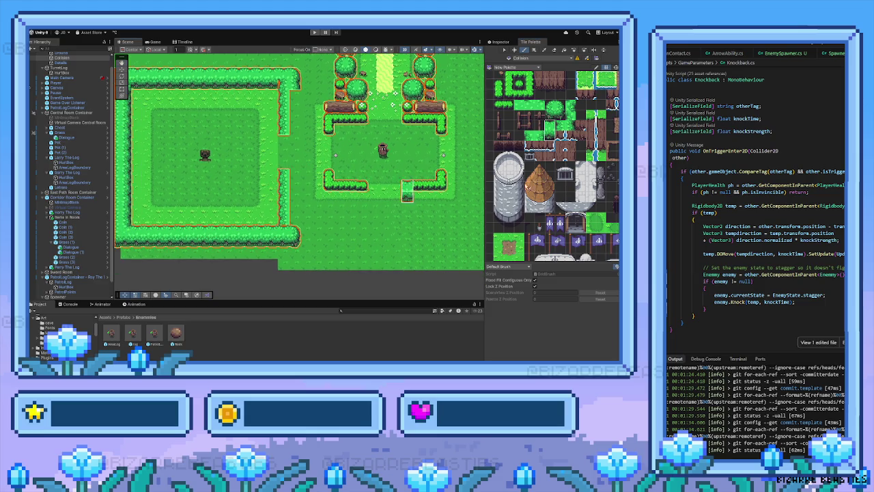
scroll(512, 211, "up", 3)
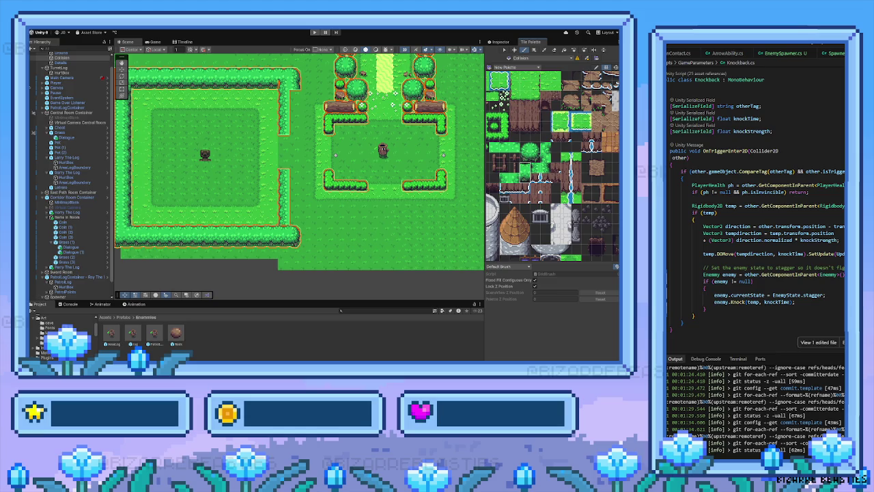
Step: Box-fill hedge columns along the left room's right edge, above and below the opening
mouse_move(175, 333)
left_mouse_down()
mouse_move(239, 287)
mouse_move(271, 247)
mouse_move(306, 168)
mouse_move(285, 208)
mouse_move(396, 174)
mouse_move(523, 161)
mouse_move(557, 194)
mouse_move(551, 191)
left_mouse_up()
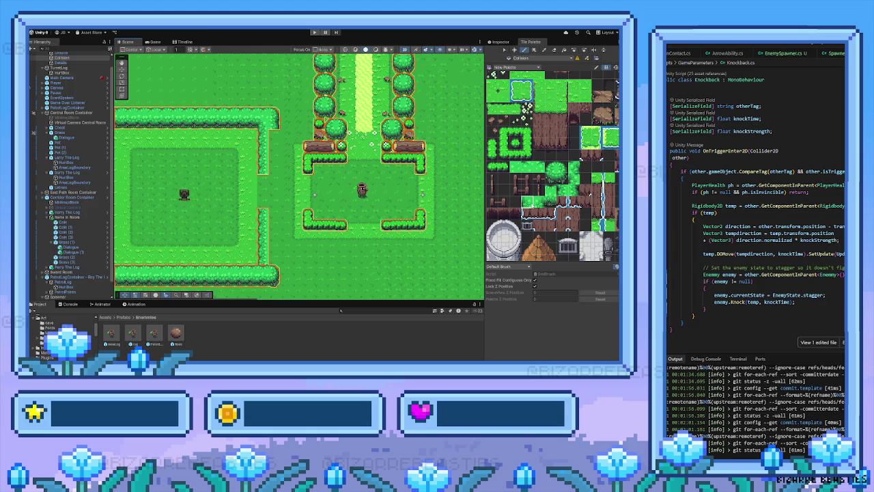
scroll(520, 126, "up", 2)
scroll(548, 205, "up", 2)
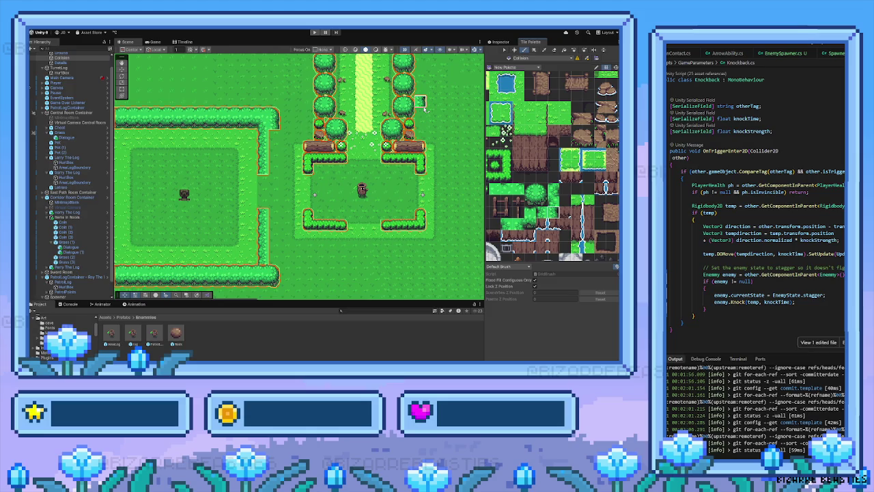
key("u")
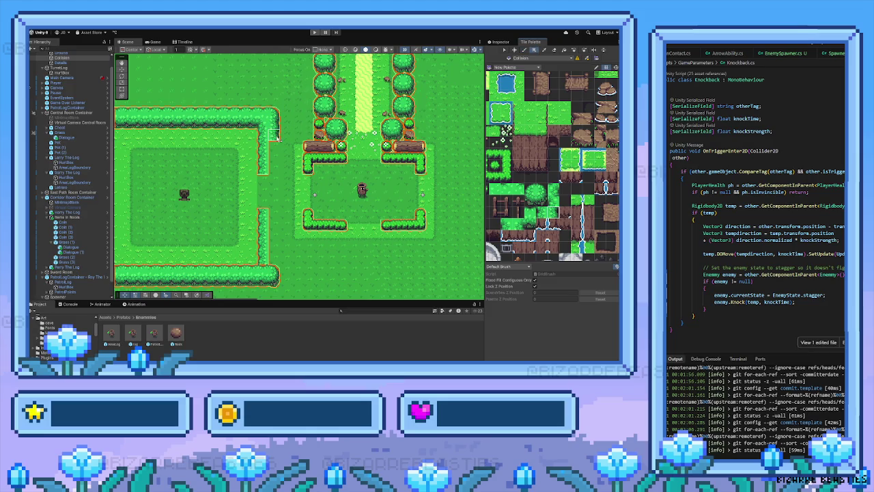
left_click_drag(278, 138, 274, 160)
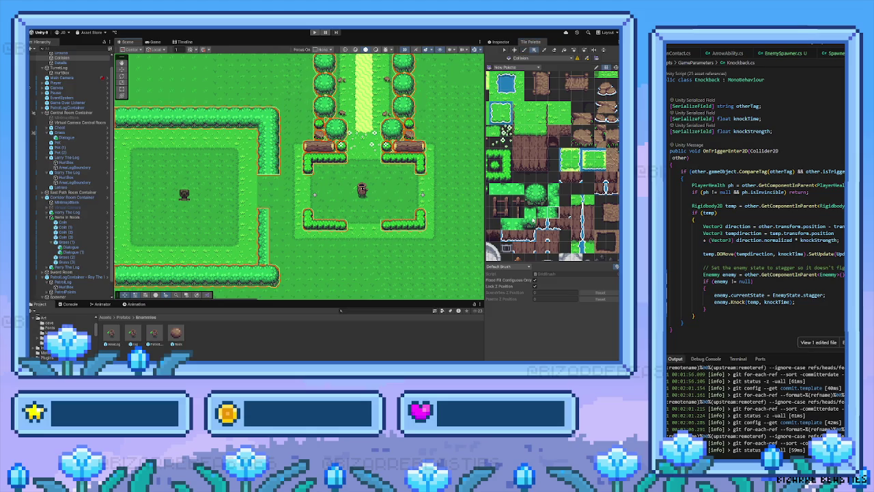
left_click_drag(275, 264, 274, 224)
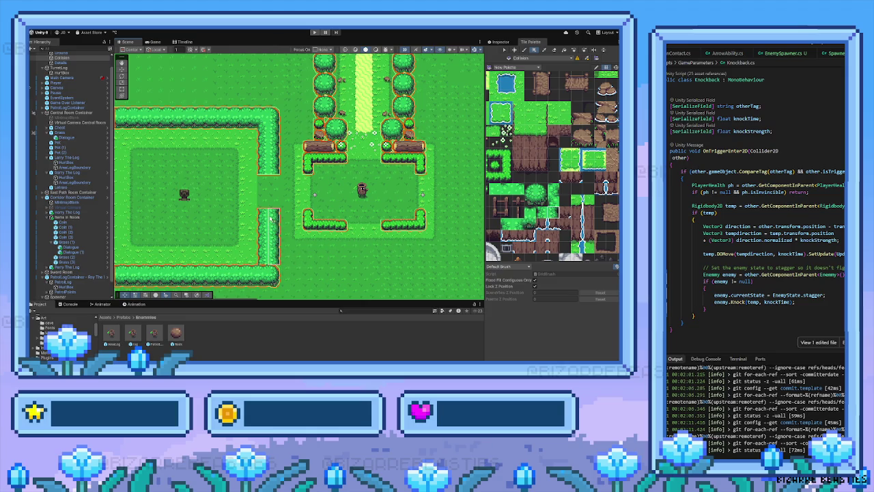
Step: Select the tree tile in the Tile Palette
left_click(537, 199)
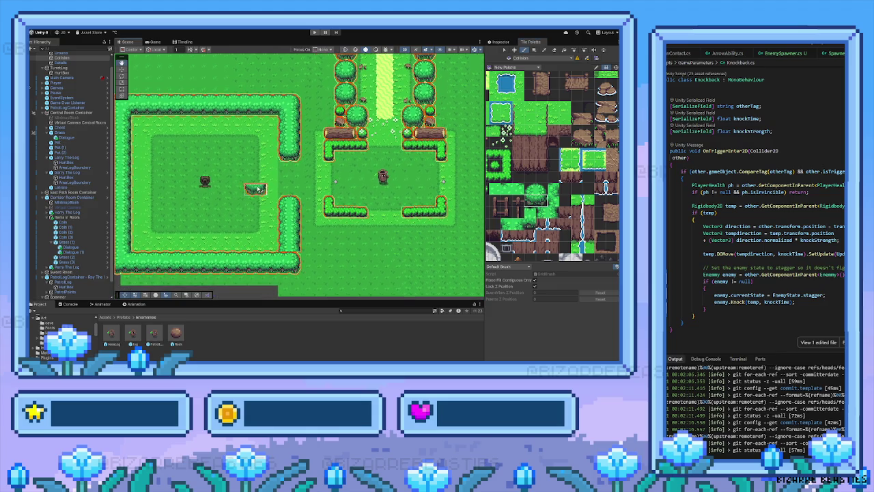
scroll(260, 184, "down", 2)
scroll(536, 204, "up", 3)
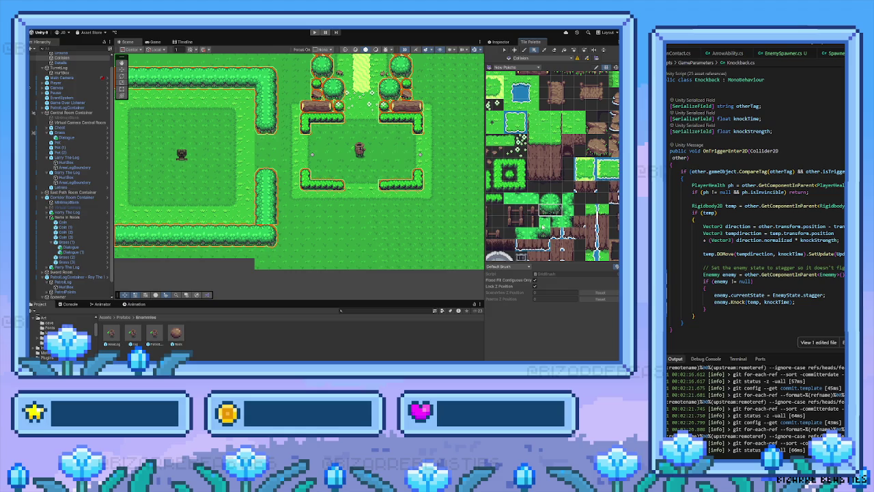
scroll(544, 228, "down", 2)
key("i")
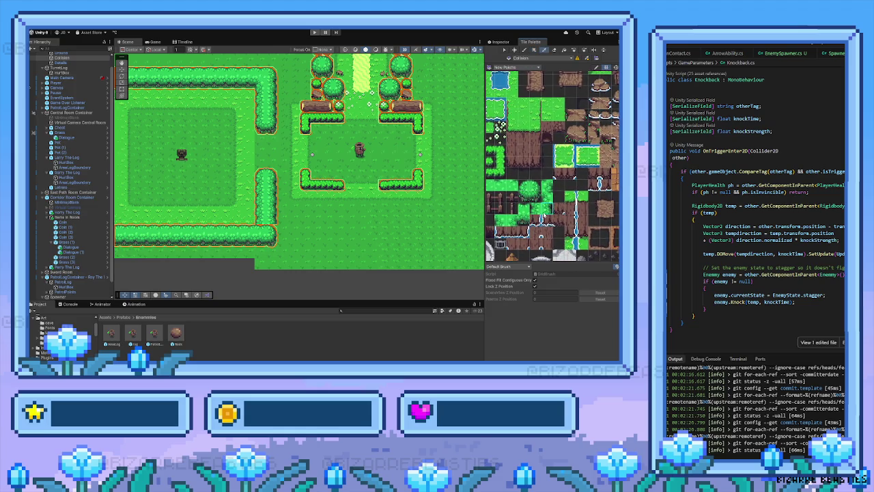
key("u")
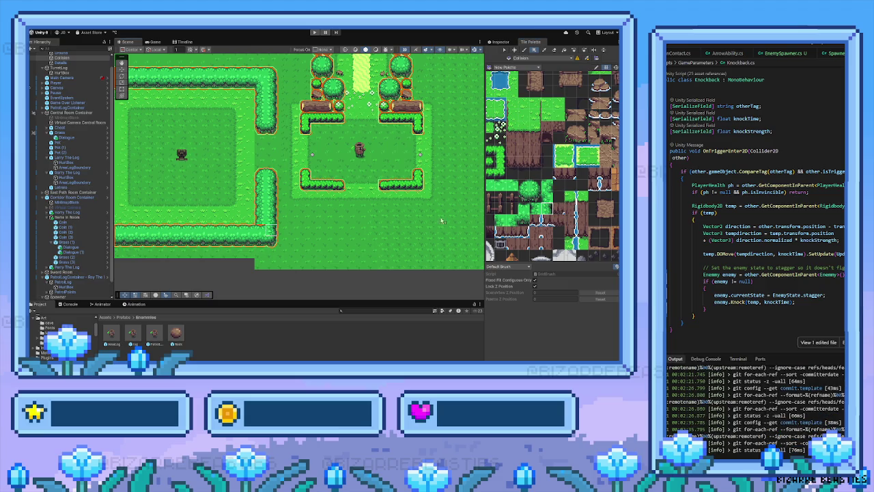
scroll(553, 166, "up", 1)
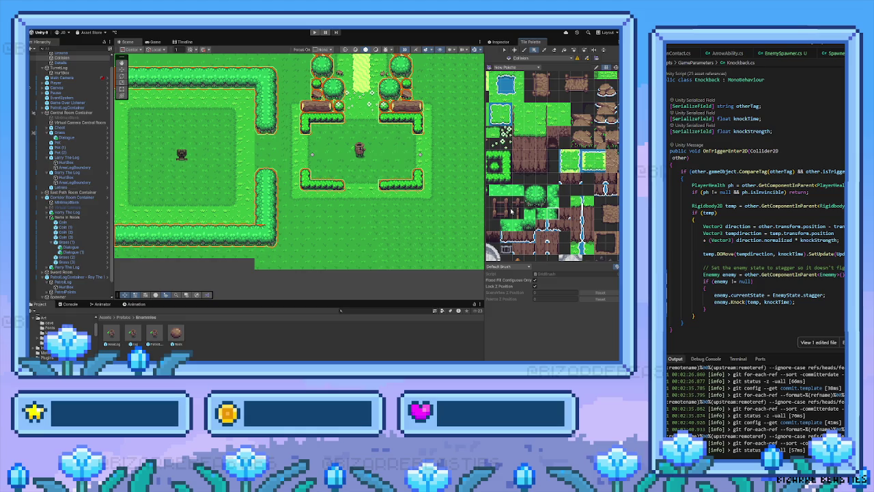
scroll(529, 219, "up", 5)
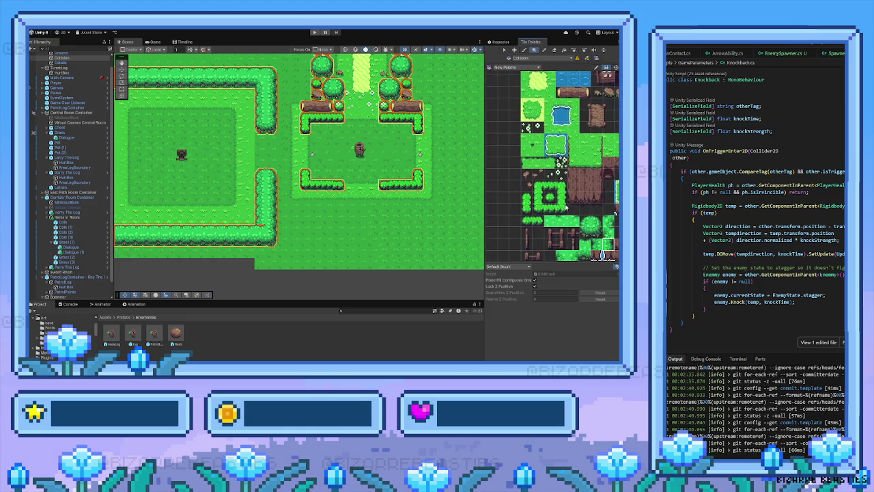
scroll(532, 220, "right", 3)
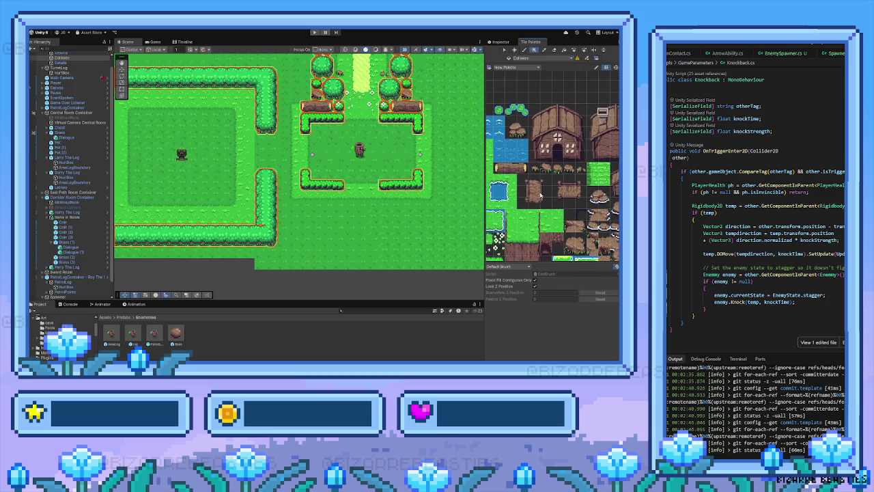
scroll(553, 151, "down", 8)
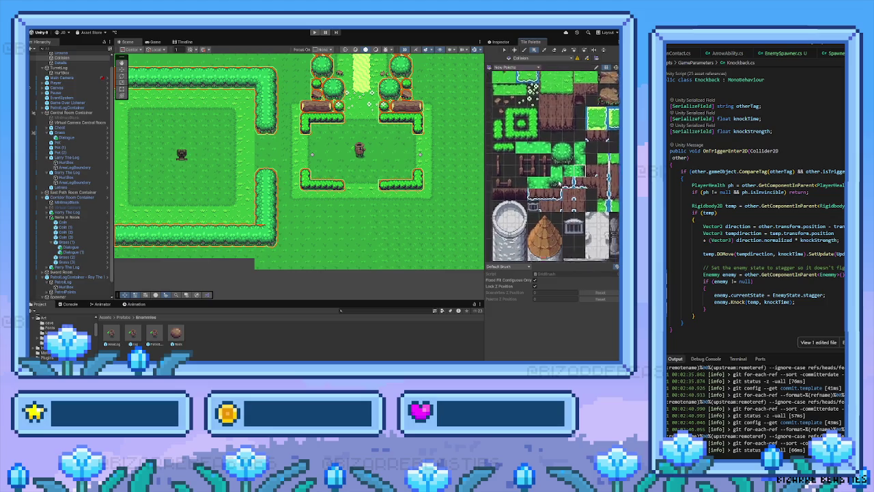
scroll(556, 205, "down", 8)
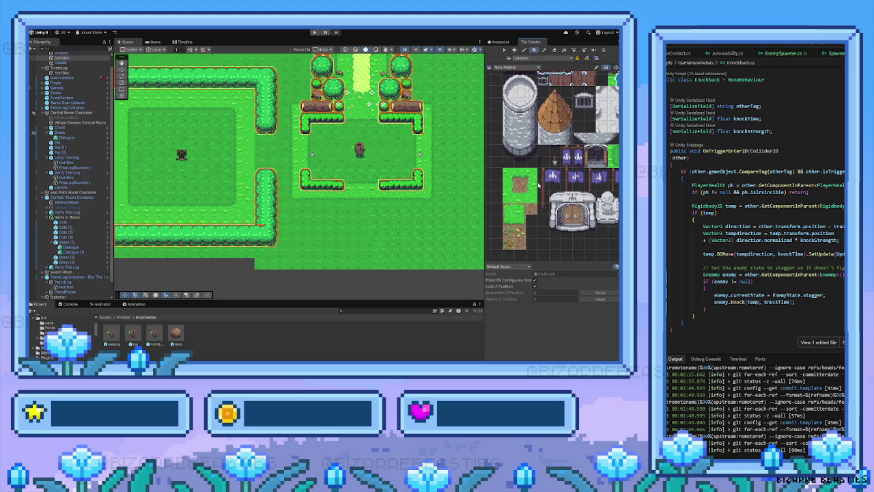
scroll(547, 170, "up", 9)
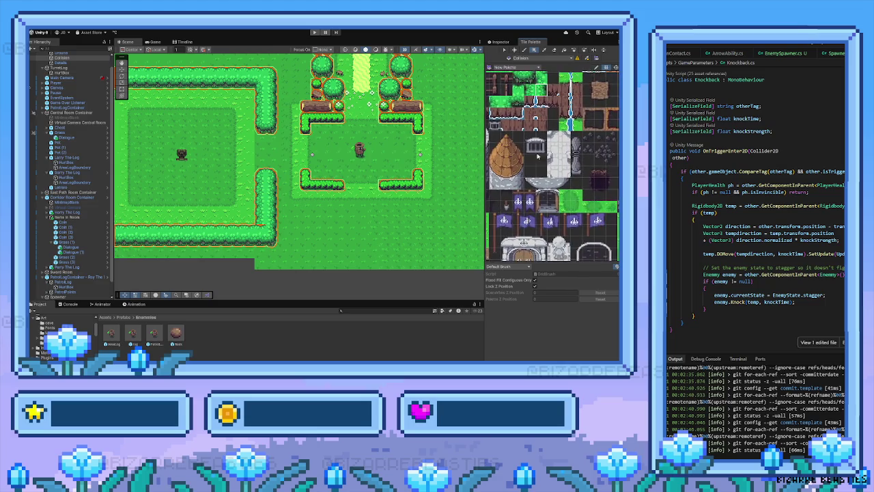
scroll(557, 210, "up", 3)
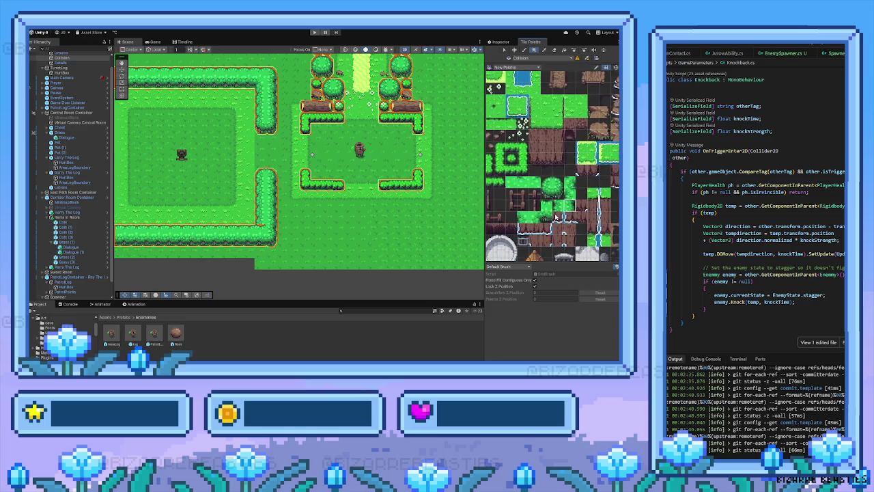
scroll(557, 206, "up", 1)
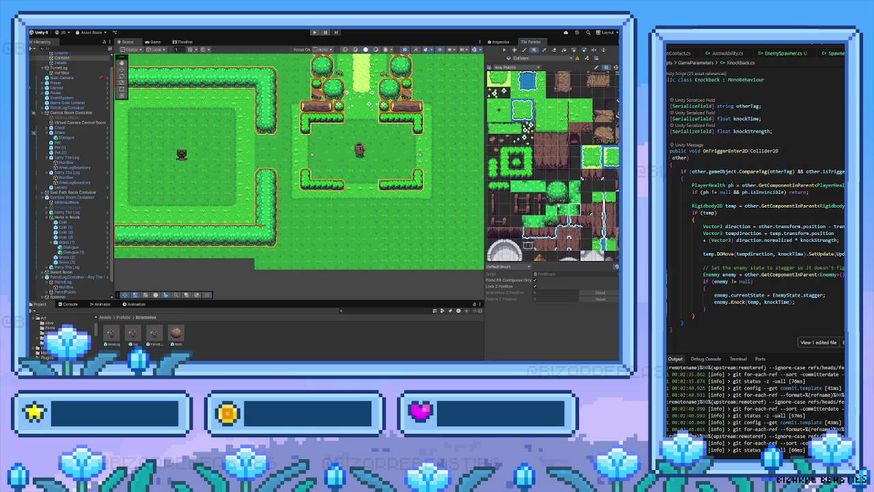
scroll(532, 137, "up", 2)
mouse_move(475, 63)
left_mouse_down()
mouse_move(417, 142)
mouse_move(328, 168)
mouse_move(342, 166)
mouse_move(342, 191)
mouse_move(328, 217)
mouse_move(315, 219)
left_mouse_up()
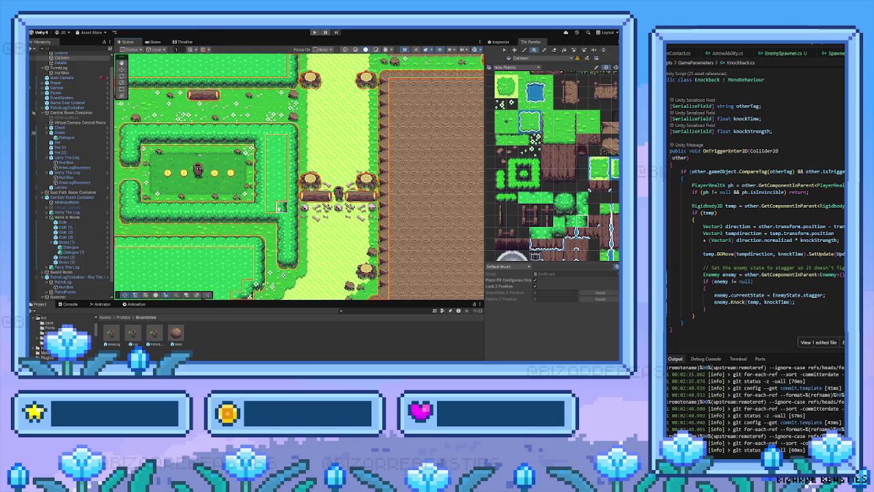
Step: With the Pick tool active, return the view to the two grass rooms and pick a palette tile
key("i")
mouse_move(231, 226)
left_mouse_down()
mouse_move(279, 221)
mouse_move(318, 187)
mouse_move(293, 168)
mouse_move(269, 198)
mouse_move(263, 230)
mouse_move(272, 281)
left_mouse_up()
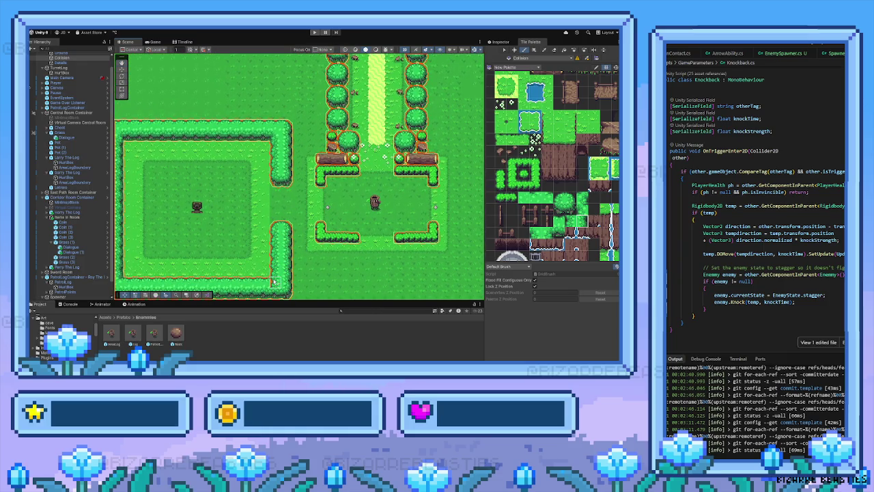
left_click_drag(537, 204, 522, 186)
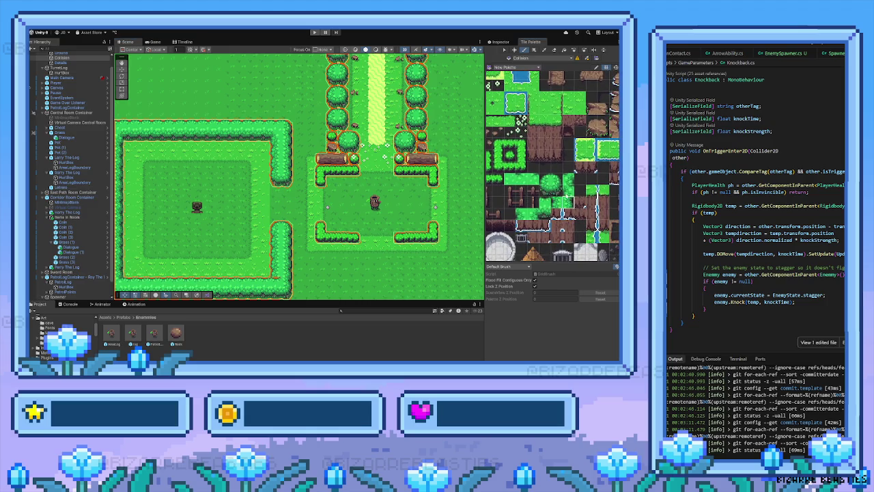
left_click(569, 191)
Step: Browse the Tile Palette's upper grass, tower, roof and cliff tiles
left_click_drag(545, 203, 561, 193)
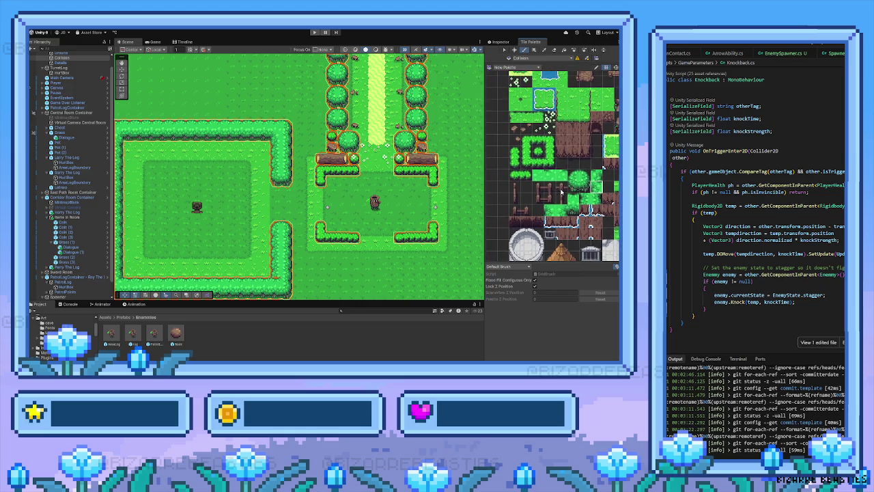
scroll(564, 198, "up", 5)
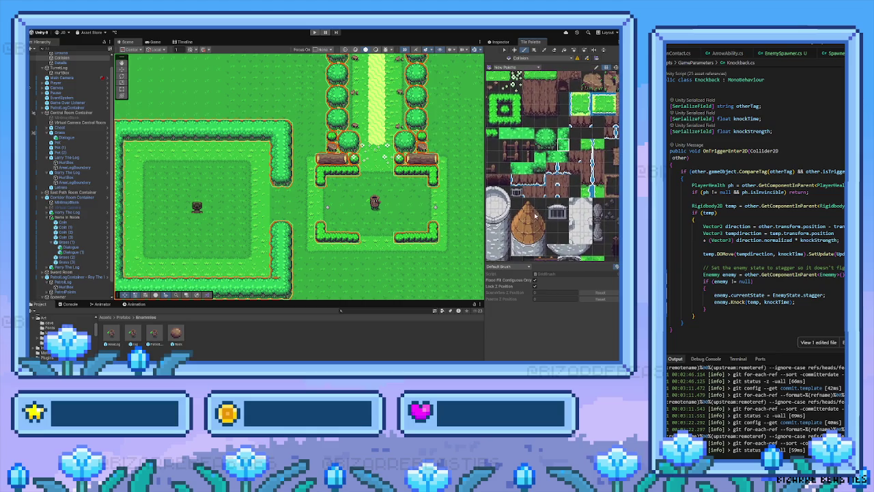
left_click_drag(536, 216, 529, 193)
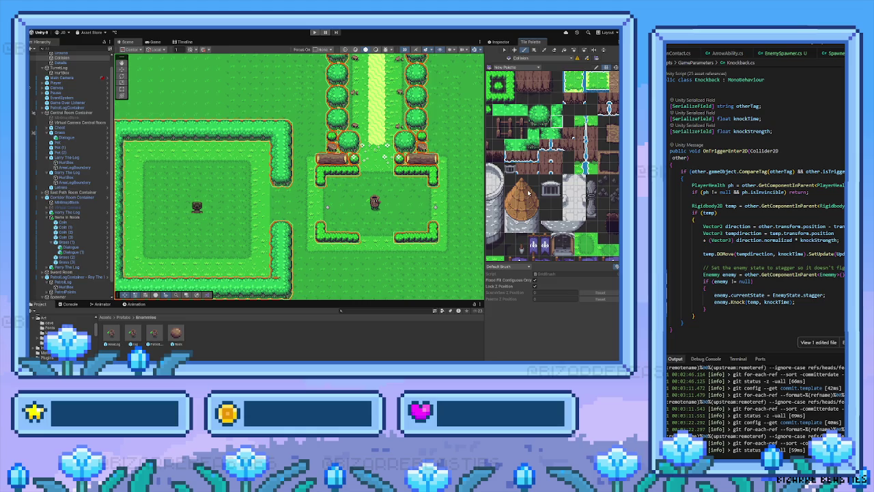
scroll(390, 216, "down", 3)
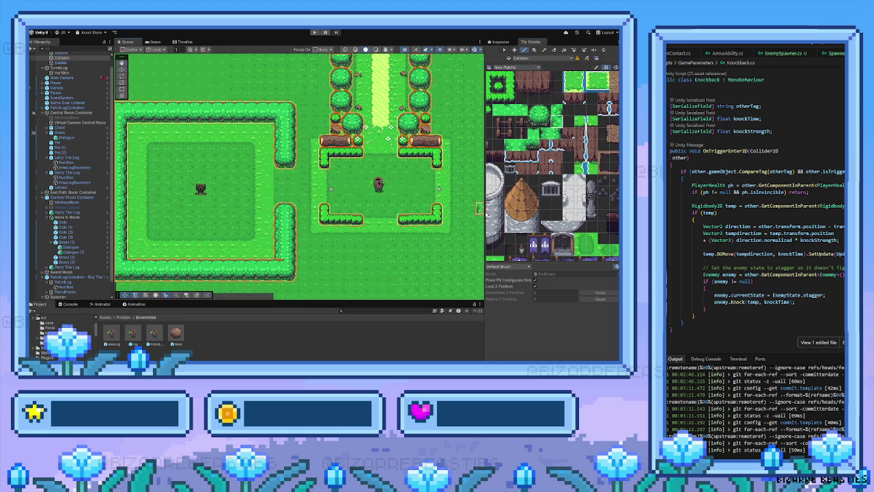
left_click_drag(556, 217, 602, 79)
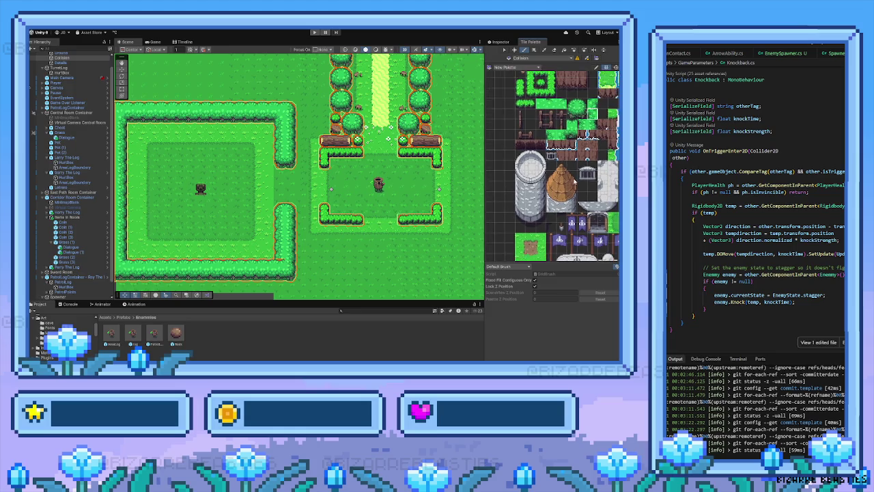
left_click_drag(572, 202, 567, 269)
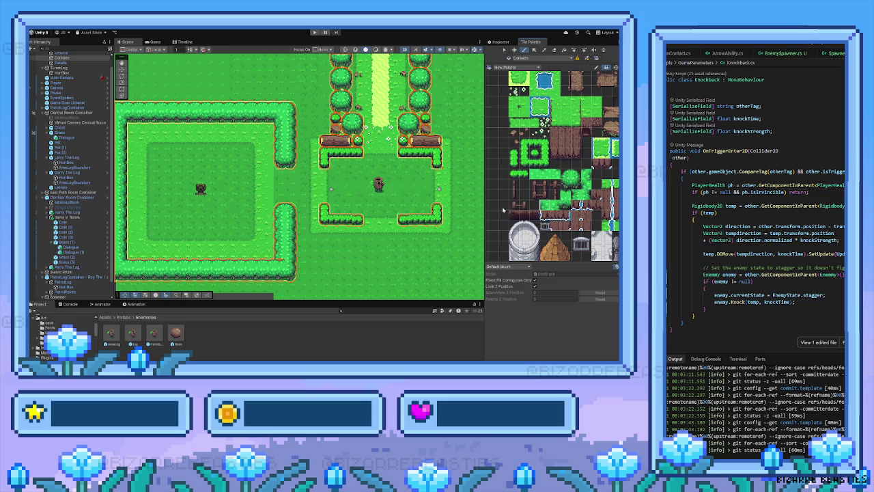
scroll(553, 166, "down", 1)
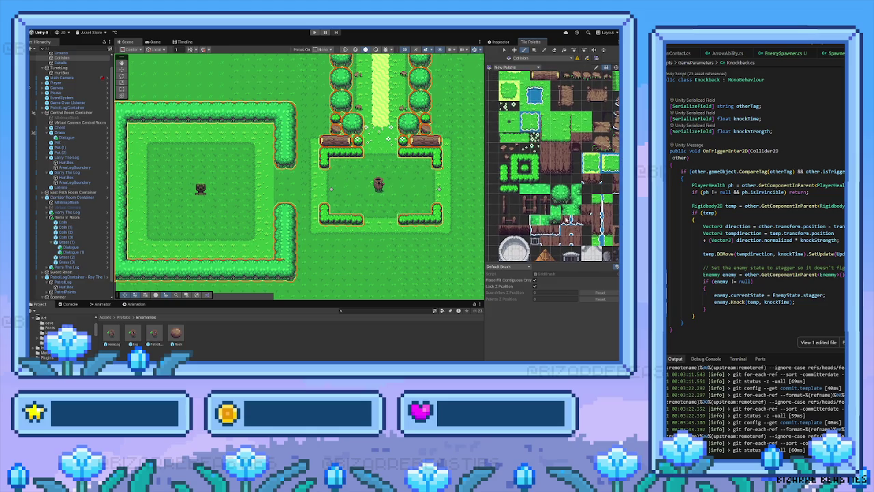
scroll(552, 166, "up", 3)
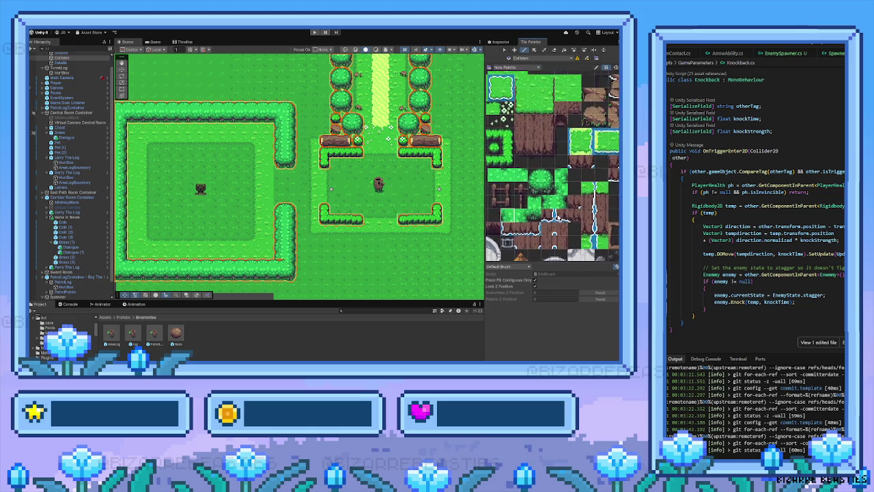
scroll(553, 166, "up", 1)
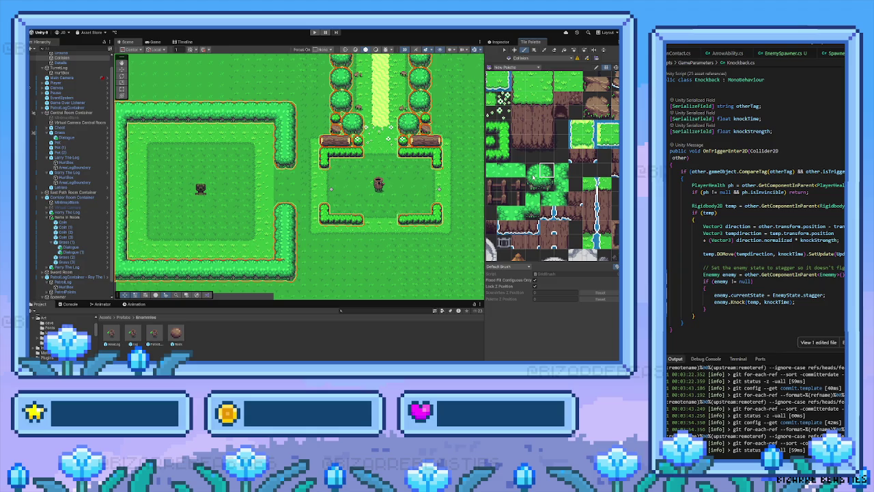
Step: Try two grass tiles, then zoom the palette and choose a hedge tile for the corner
left_click(532, 175)
left_click(504, 213)
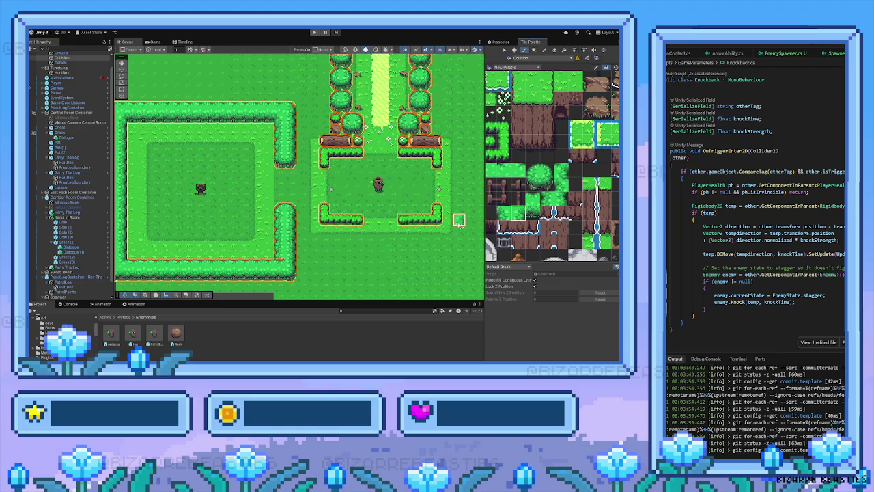
scroll(548, 213, "up", 2)
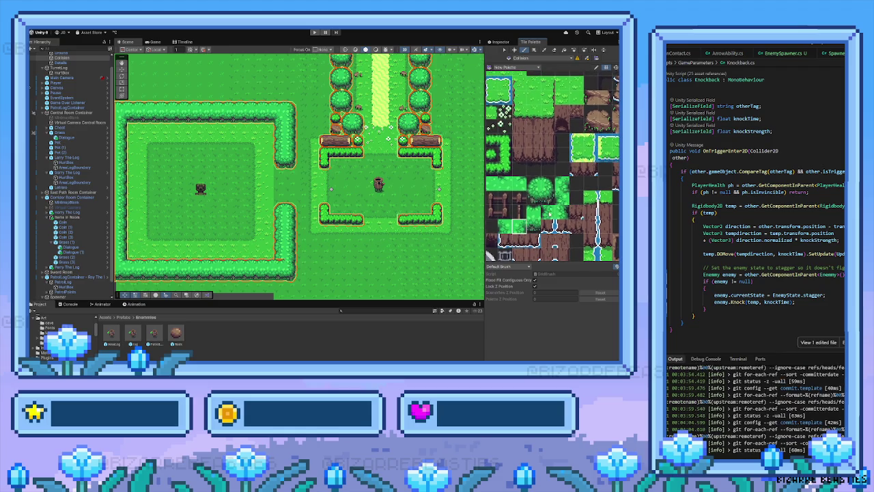
scroll(534, 203, "up", 5)
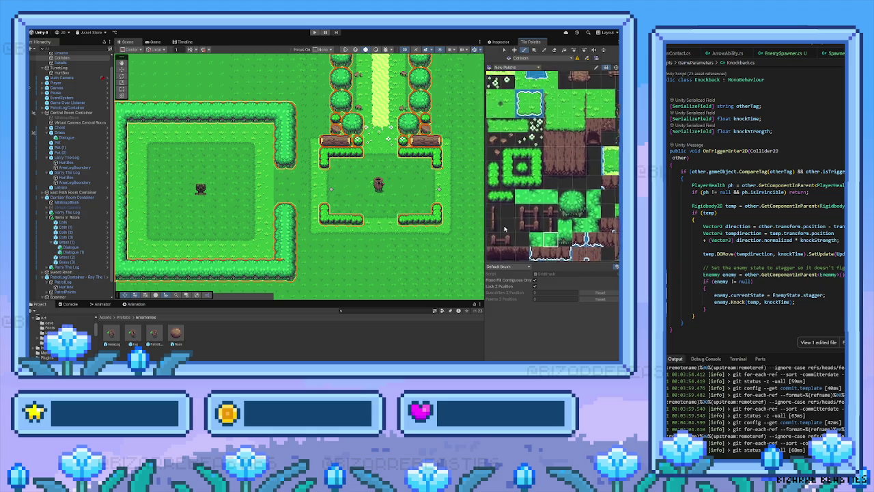
scroll(606, 224, "down", 5)
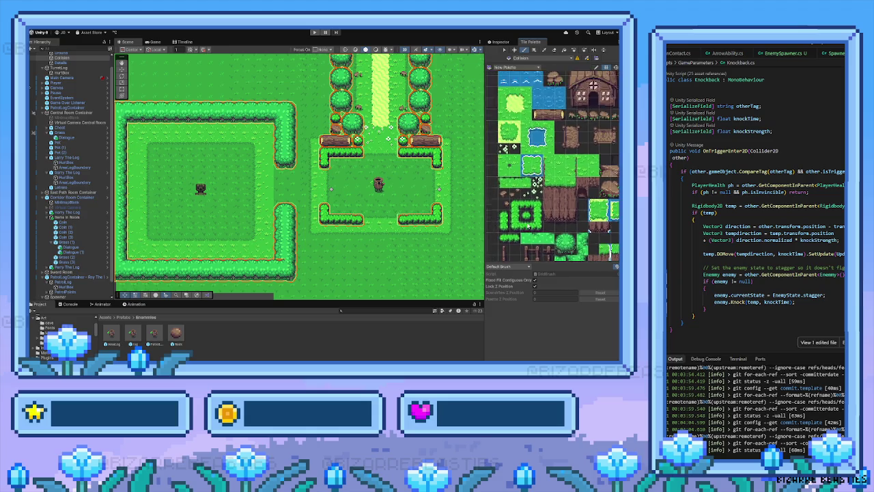
scroll(519, 198, "down", 5)
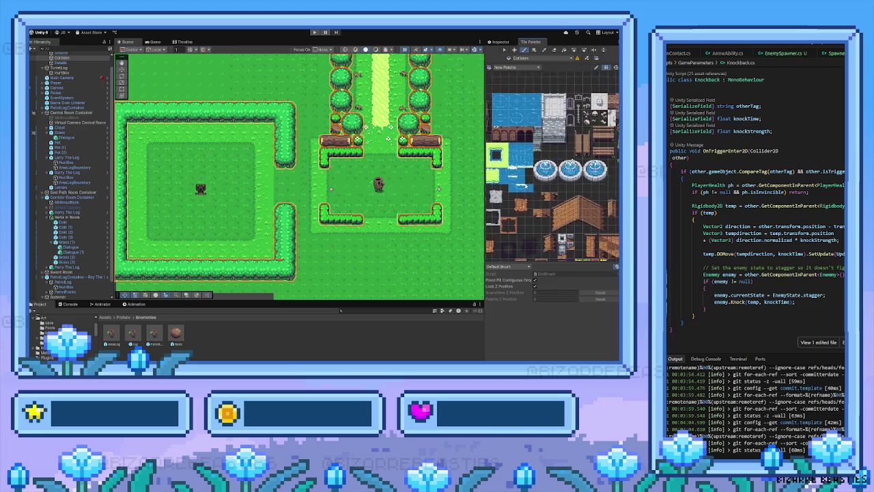
scroll(539, 201, "up", 5)
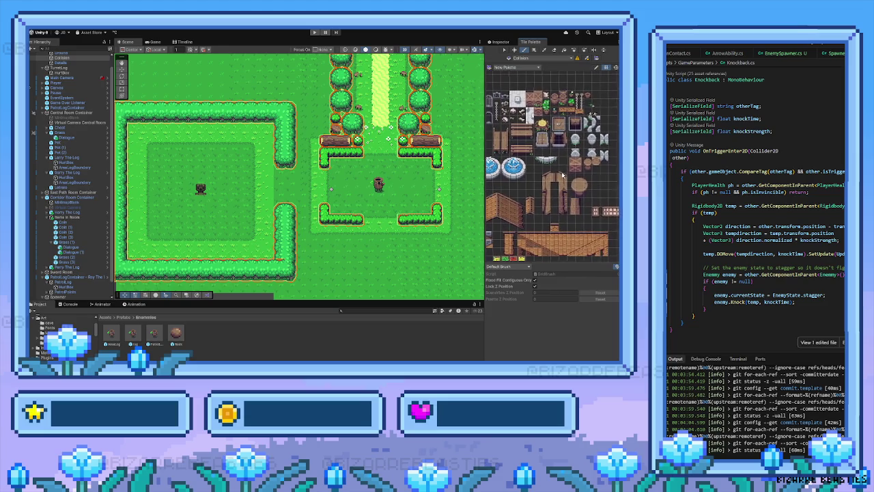
scroll(569, 152, "down", 5)
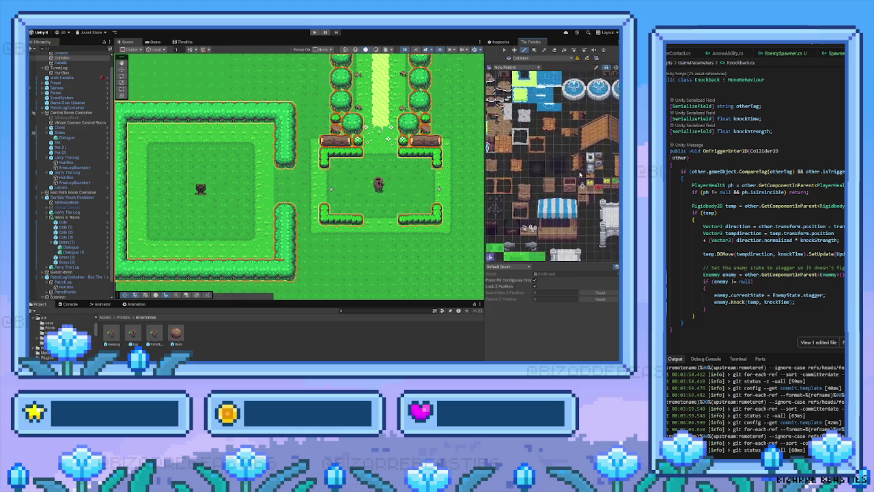
scroll(564, 182, "up", 5)
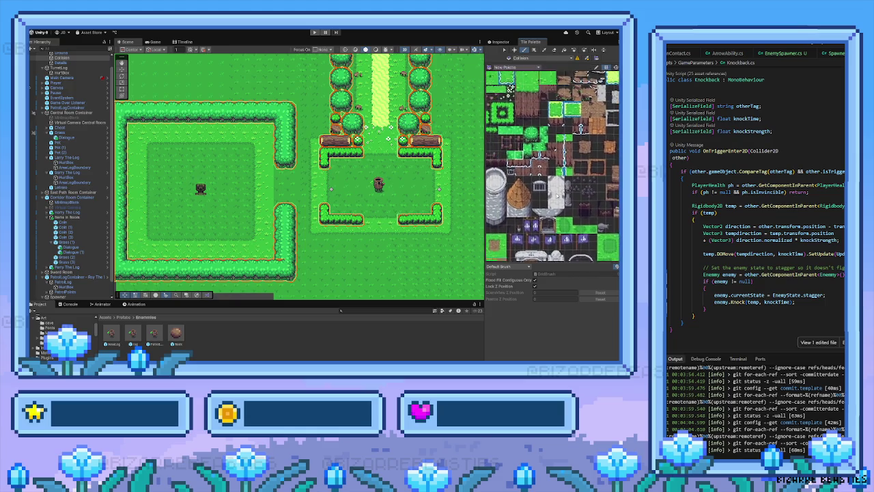
scroll(547, 210, "up", 5)
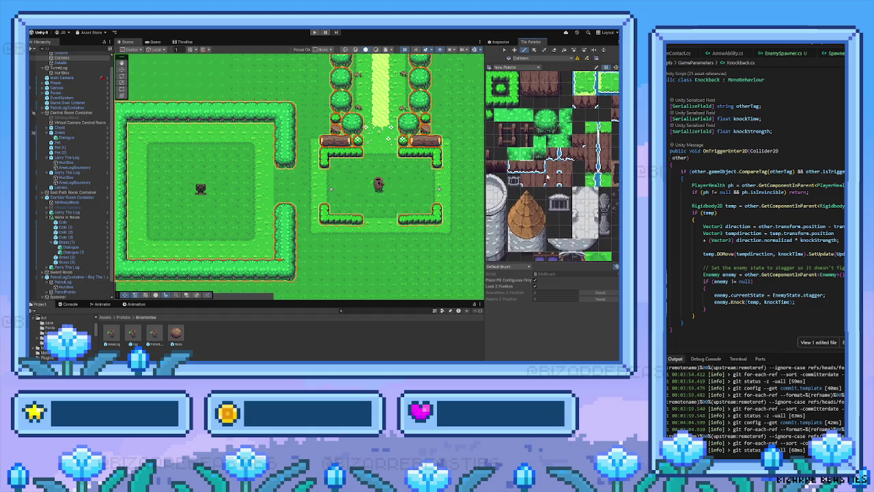
scroll(547, 210, "up", 1)
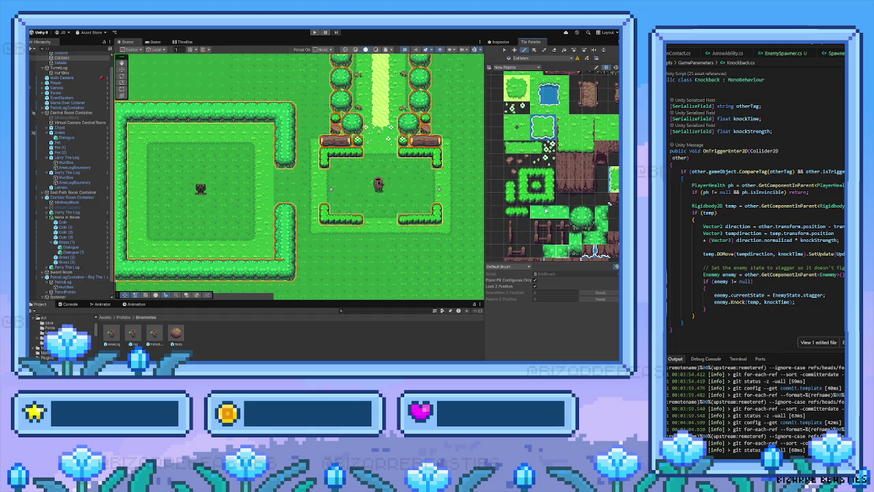
scroll(554, 194, "up", 3)
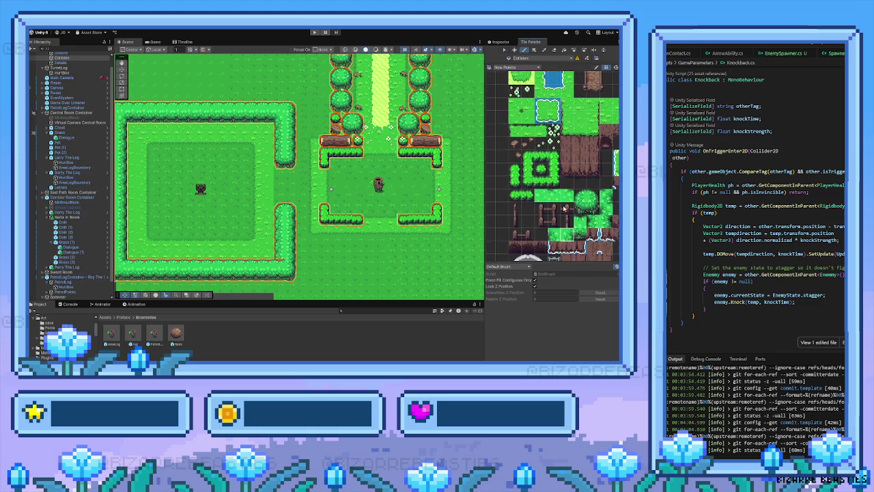
left_click(536, 231)
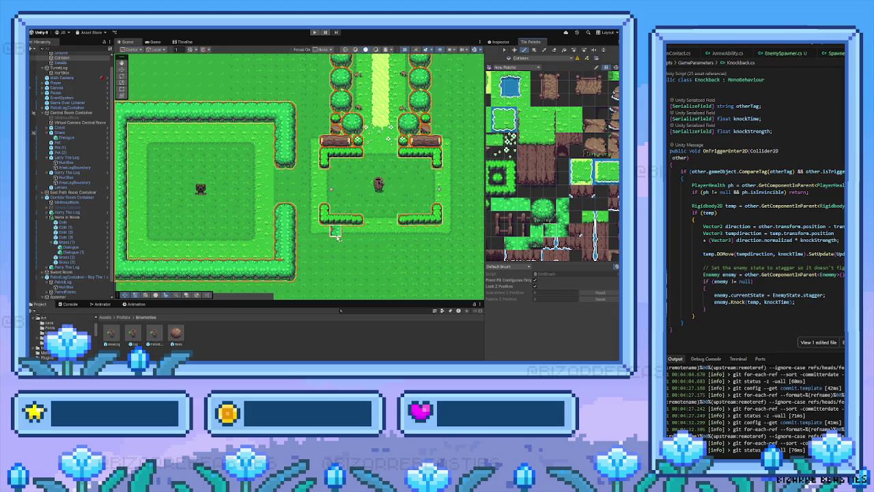
scroll(518, 205, "left", 2)
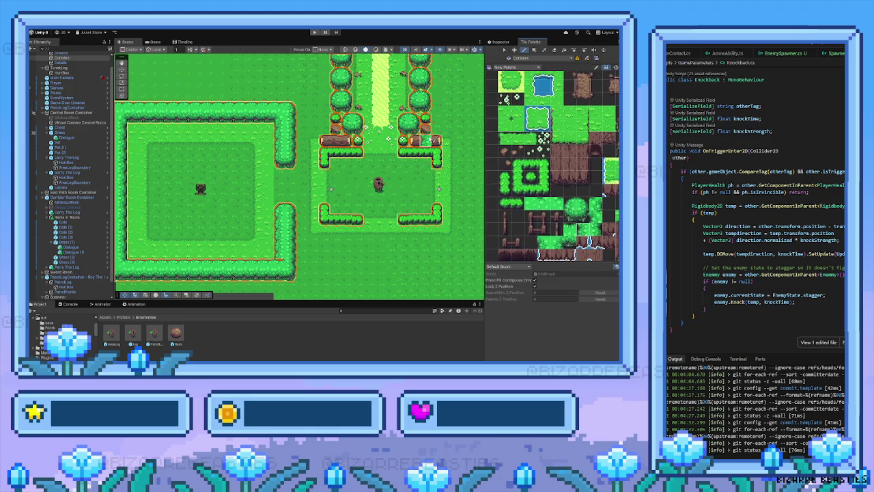
scroll(427, 141, "down", 8)
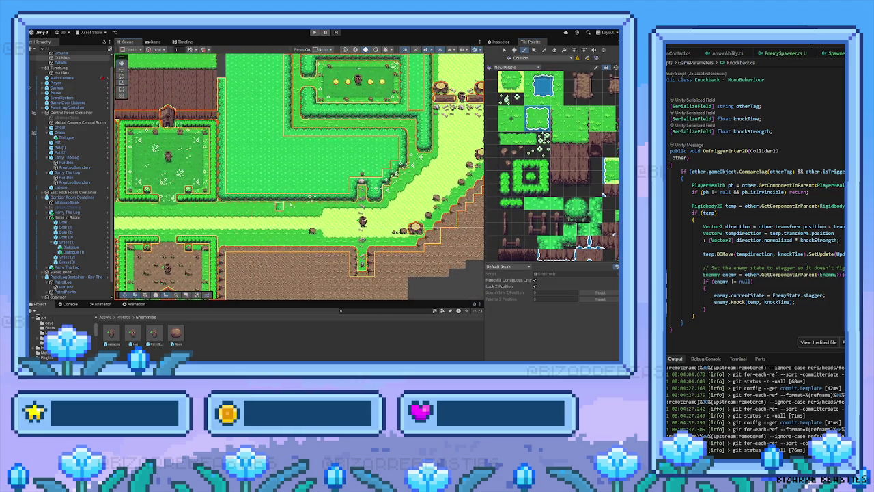
scroll(279, 205, "right", 5)
scroll(280, 205, "up", 3)
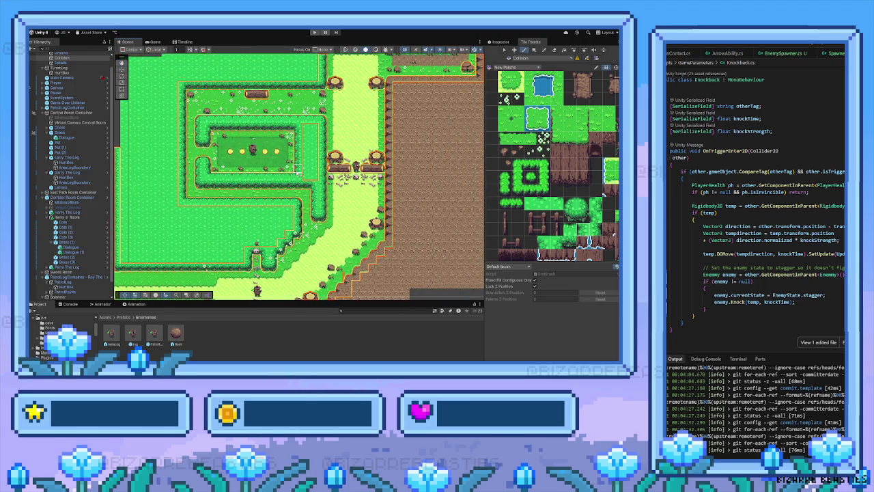
scroll(292, 178, "down", 6)
scroll(291, 178, "left", 3)
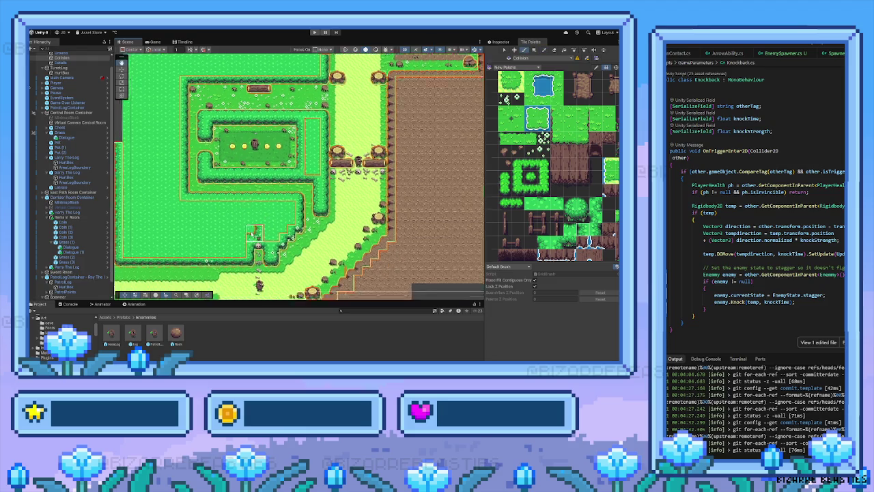
scroll(330, 161, "down", 1)
scroll(331, 161, "left", 1)
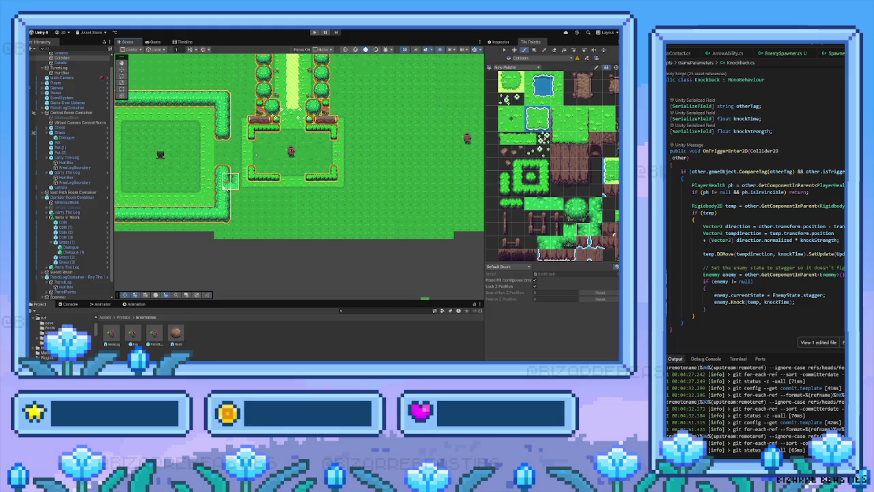
left_click_drag(195, 186, 246, 202)
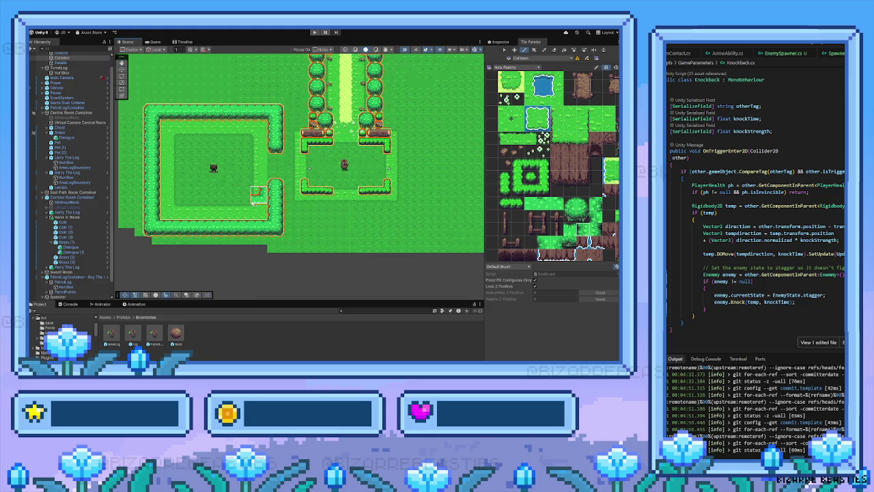
scroll(256, 198, "up", 3)
scroll(256, 198, "left", 1)
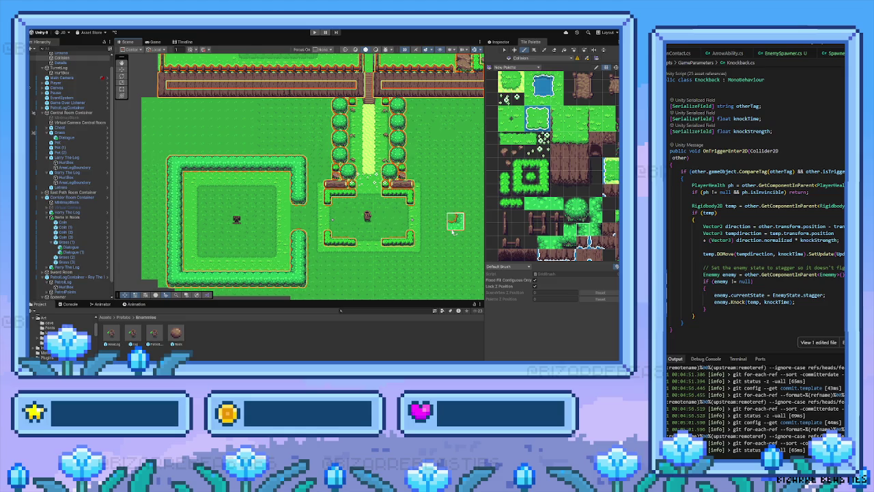
left_click_drag(447, 228, 412, 209)
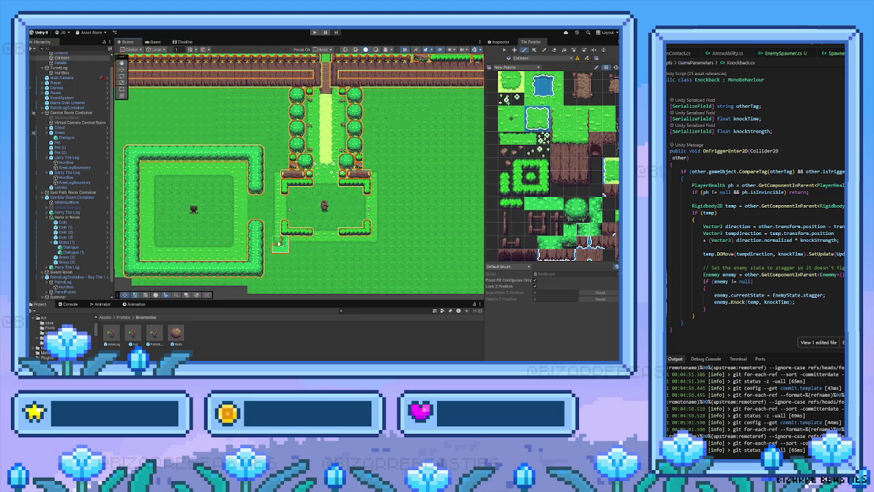
left_click_drag(227, 211, 260, 207)
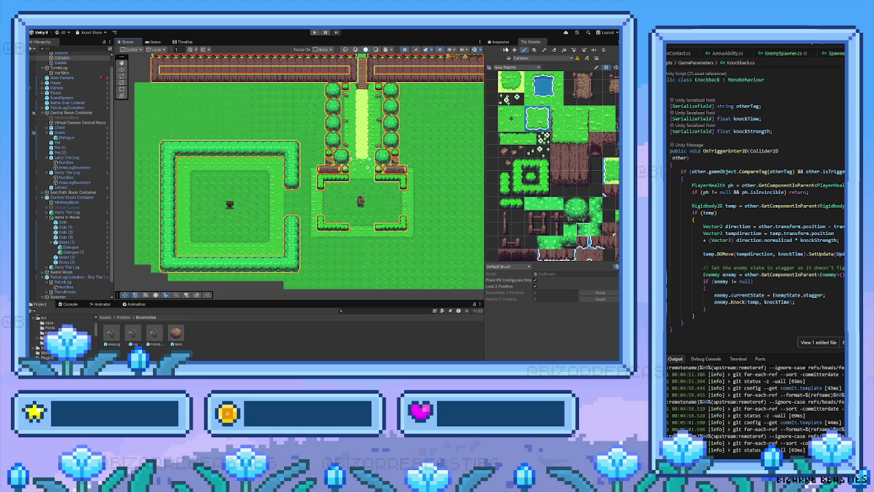
Step: Make the Ground tilemap the paint target and pick a grass tile
left_click(501, 41)
left_click(530, 41)
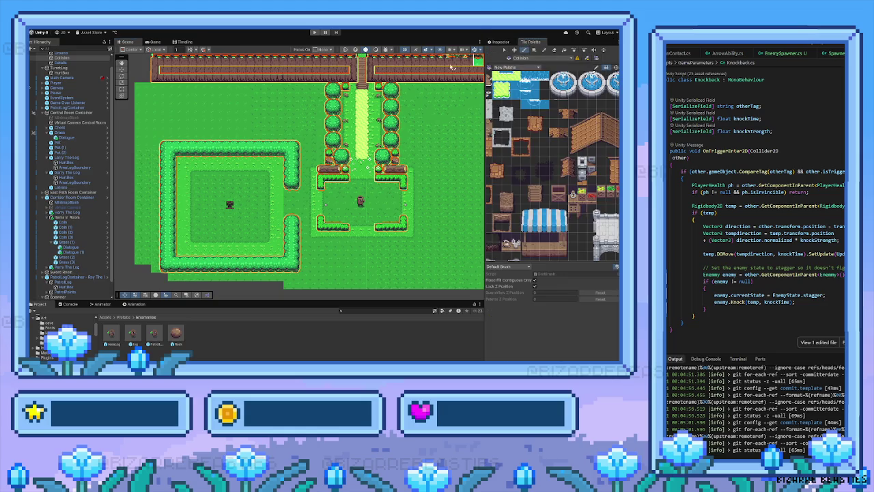
scroll(62, 71, "up", 1)
left_click(58, 64)
left_click_drag(267, 230, 241, 127)
left_click_drag(541, 151, 569, 179)
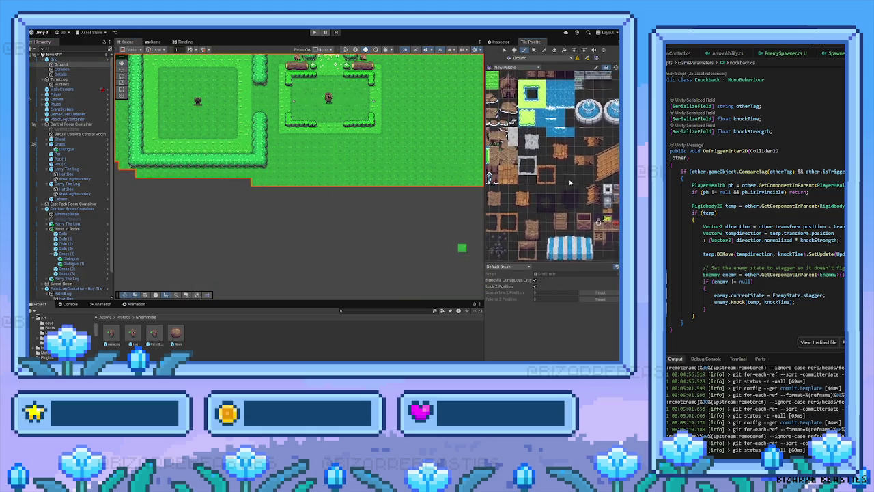
scroll(570, 182, "down", 3)
scroll(519, 151, "down", 10)
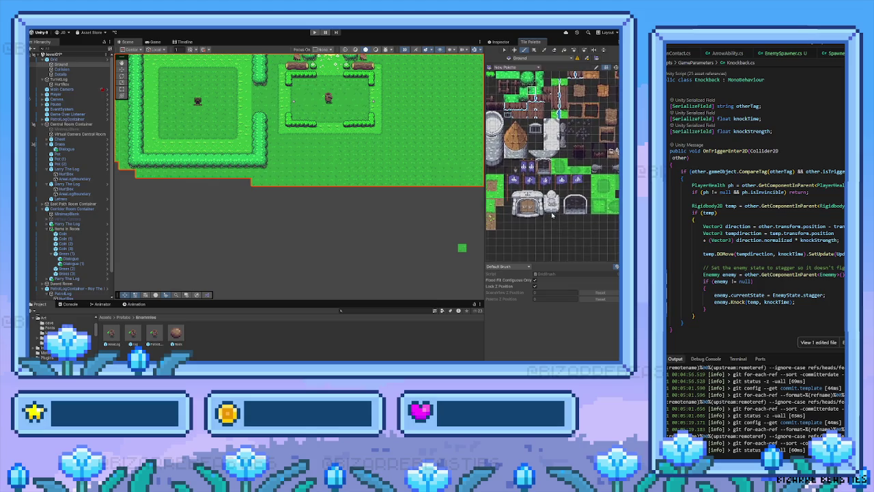
left_click(553, 198)
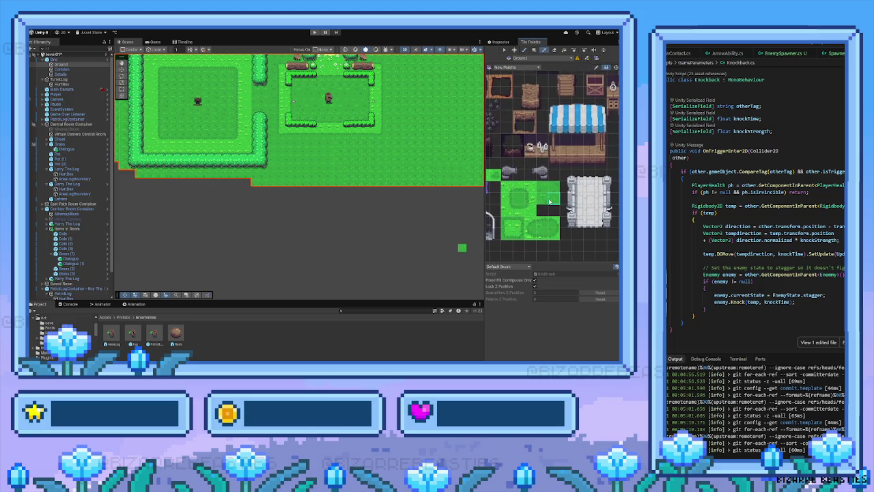
Step: Box-fill grass along the map's lower edge, including the bottom-left and a small right area
left_click(534, 50)
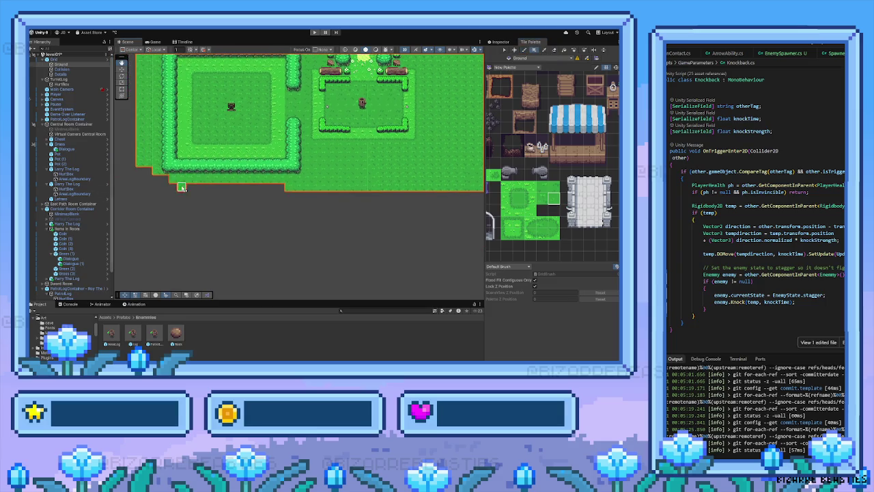
mouse_move(144, 176)
left_mouse_down()
mouse_move(297, 199)
mouse_move(154, 199)
mouse_move(287, 207)
mouse_move(235, 227)
mouse_move(466, 219)
left_mouse_up()
left_click(542, 198)
left_click_drag(398, 221, 301, 224)
mouse_move(369, 206)
left_mouse_down()
mouse_move(372, 217)
mouse_move(413, 227)
left_mouse_up()
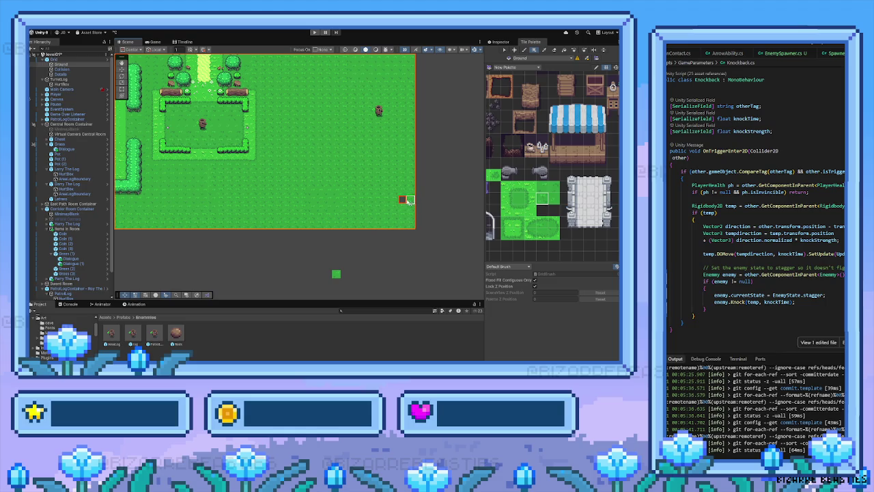
Step: Pan to the lower field by the farmhouse and box-fill a strip of tiles there
scroll(323, 230, "left", 10)
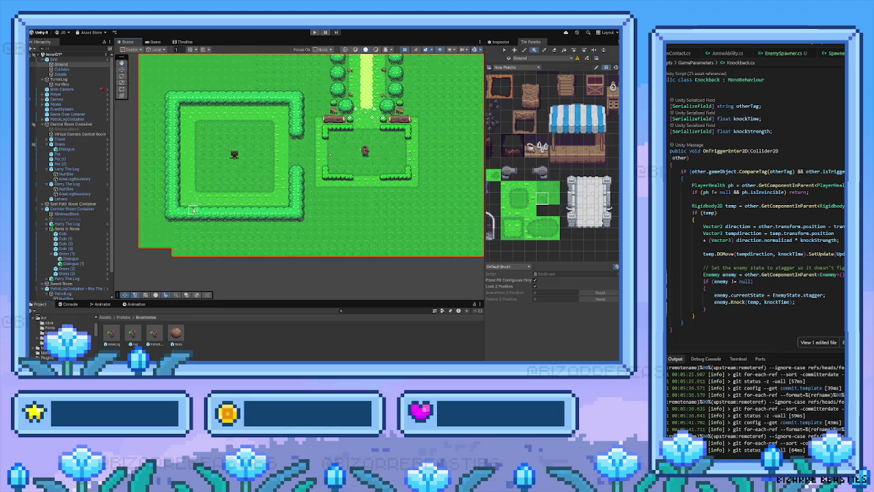
scroll(183, 262, "left", 2)
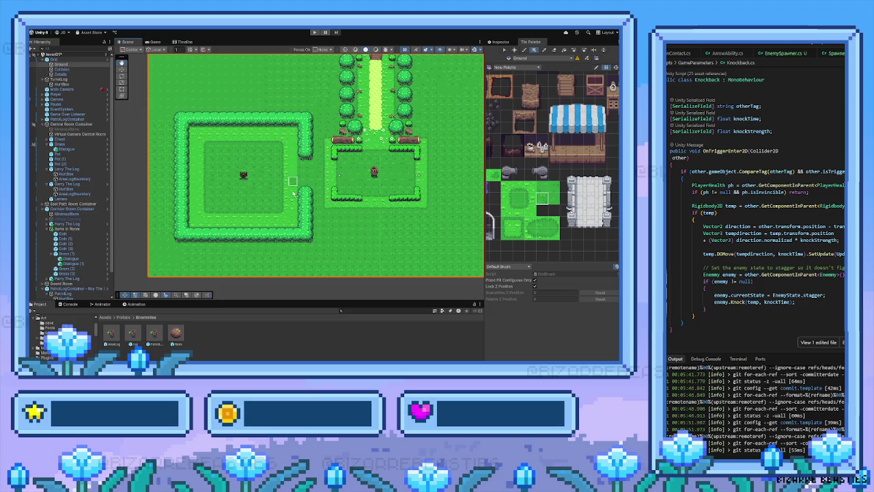
scroll(293, 181, "up", 3)
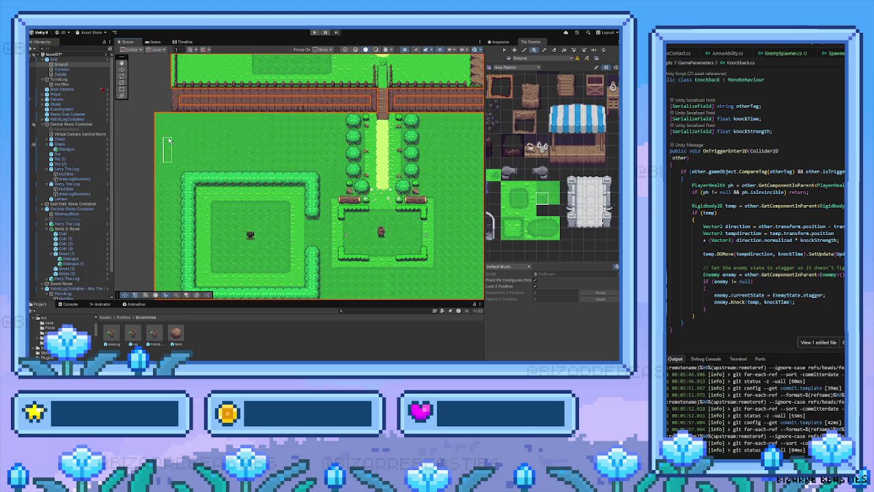
left_click_drag(267, 175, 241, 158)
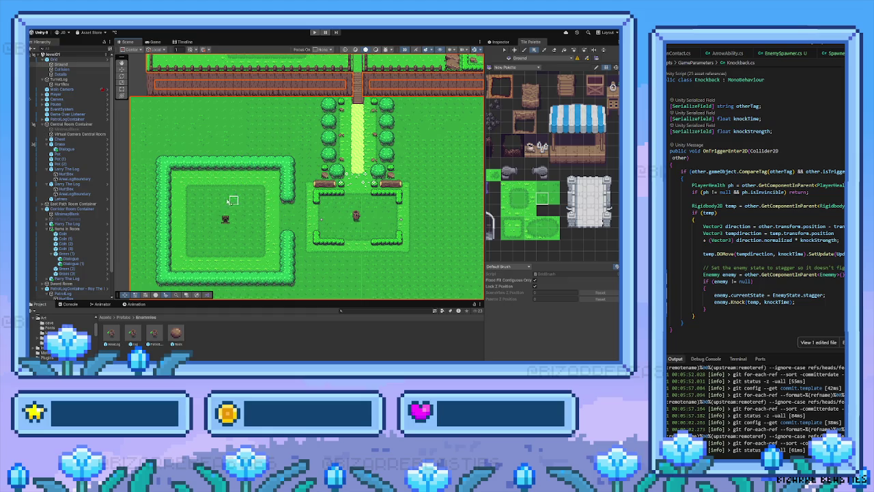
scroll(250, 209, "up", 2)
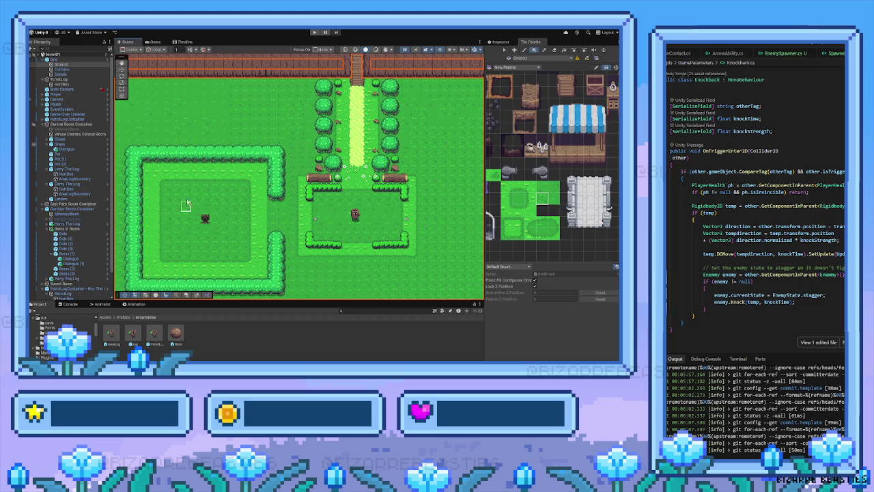
left_click_drag(290, 92, 305, 222)
left_click_drag(300, 116, 264, 204)
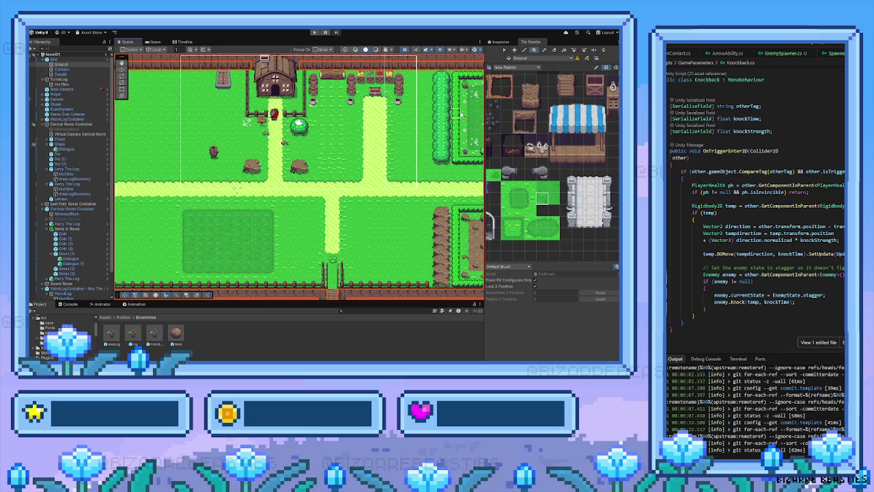
mouse_move(513, 176)
left_mouse_down()
mouse_move(530, 176)
mouse_move(608, 235)
left_mouse_up()
left_click(580, 173)
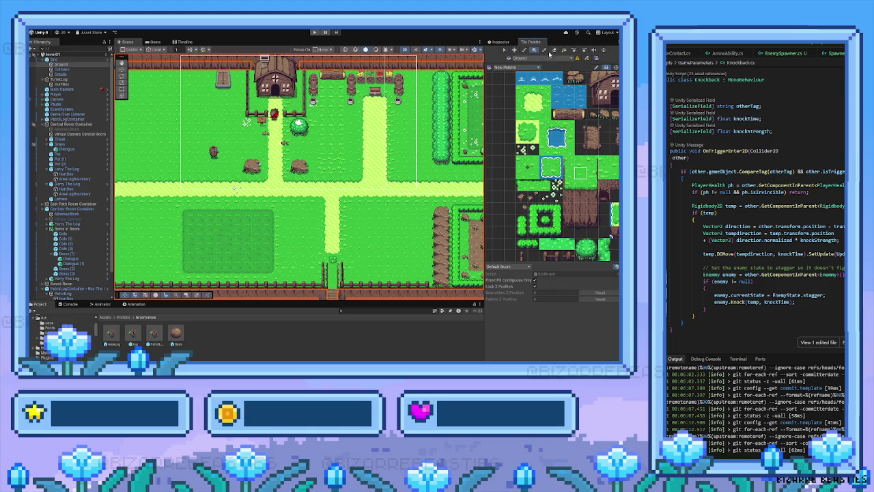
mouse_move(177, 217)
left_mouse_down()
mouse_move(279, 217)
mouse_move(179, 276)
left_mouse_up()
Step: Move the view back to the hedge rooms and start Play mode to test the level
key("Right")
key("Down")
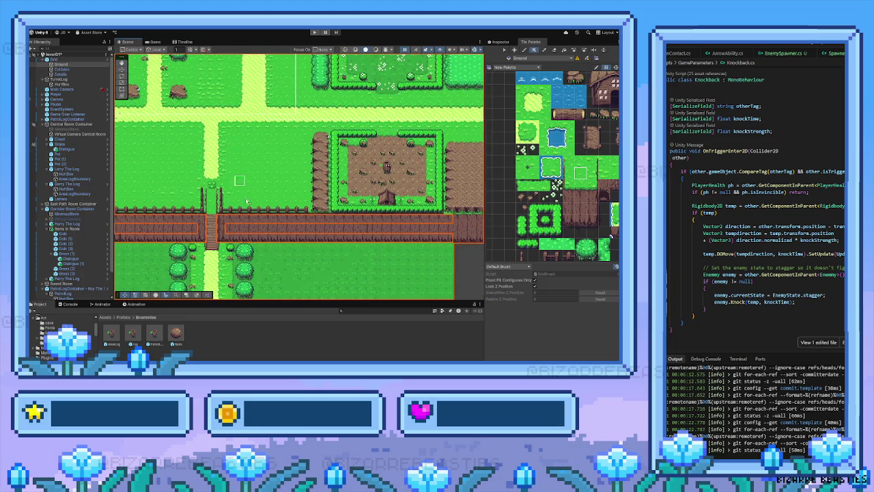
key("Down")
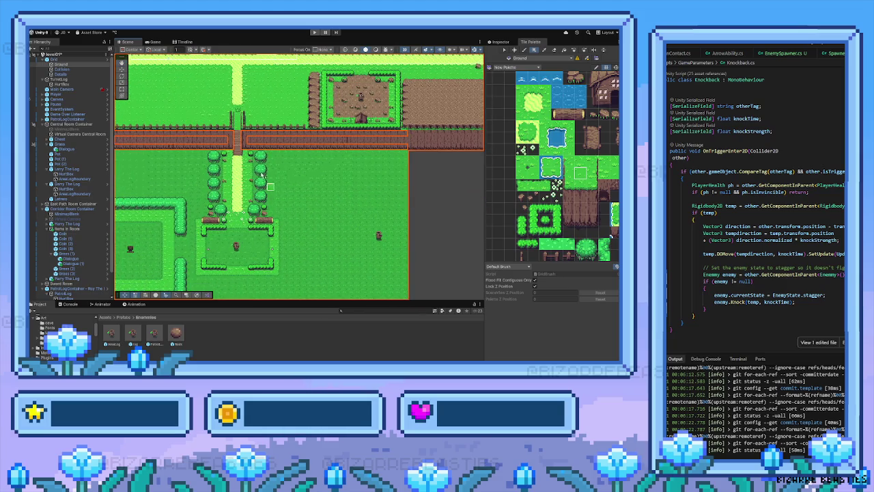
left_click(314, 32)
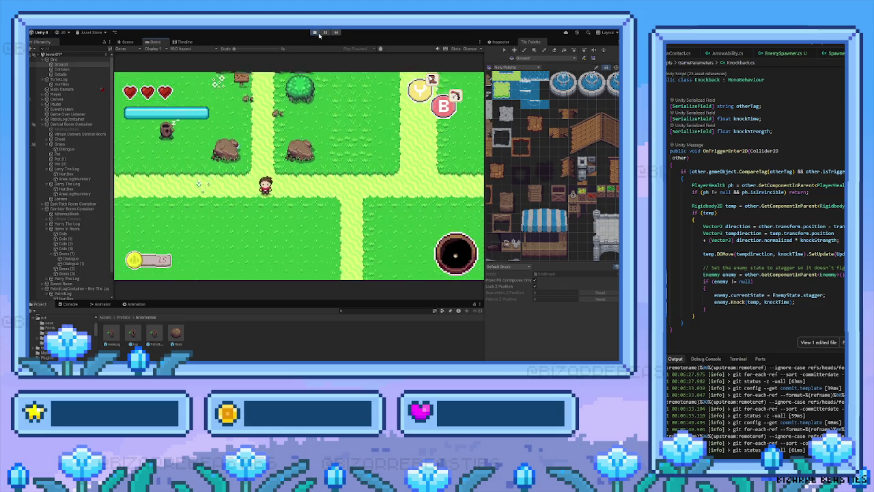
Step: Walk the player down through the fence gap, right through the forest, then back up into the room
key("Down")
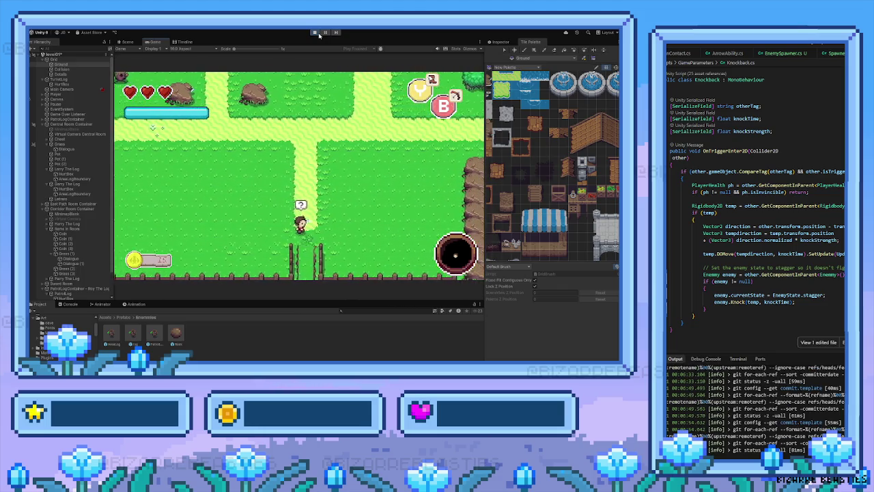
key("Down")
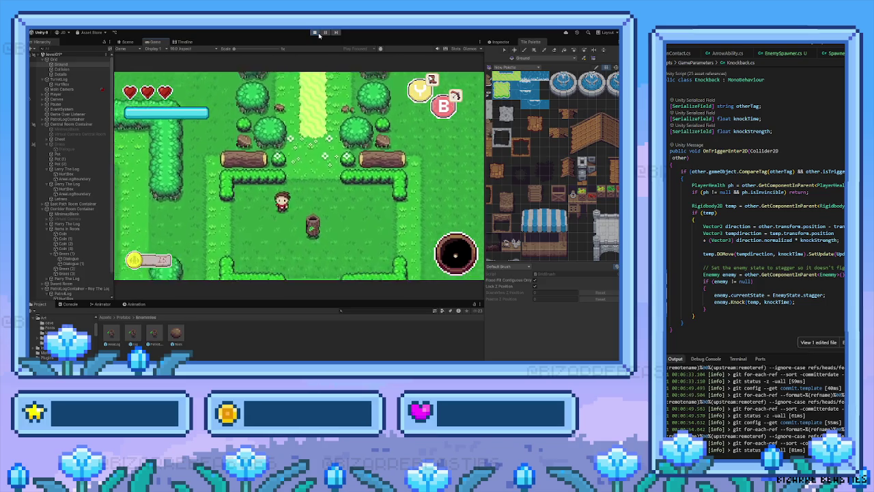
key("Right")
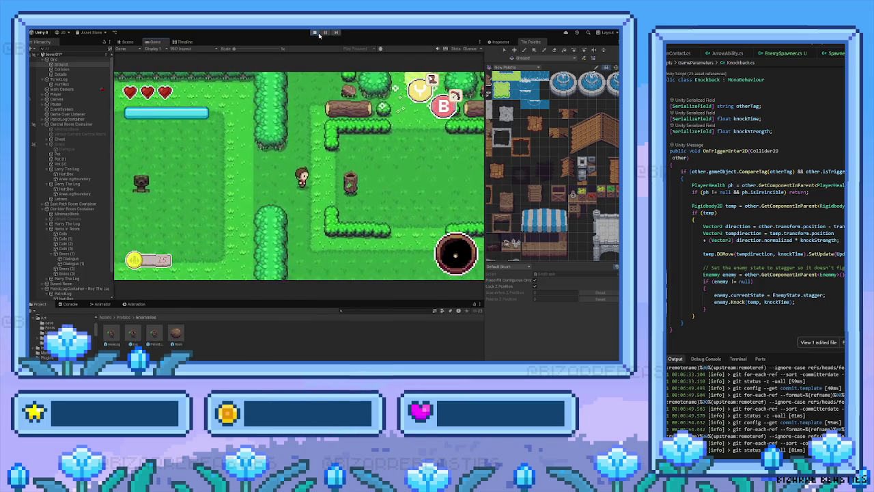
key("Right")
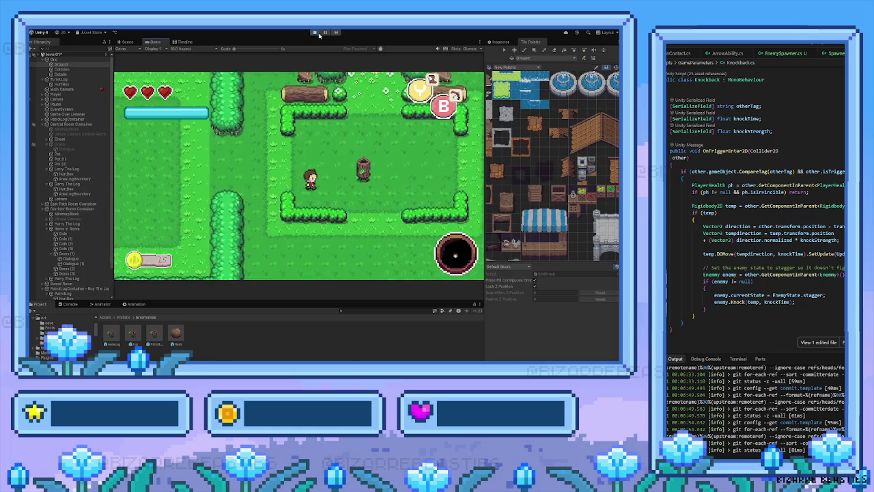
key("Left")
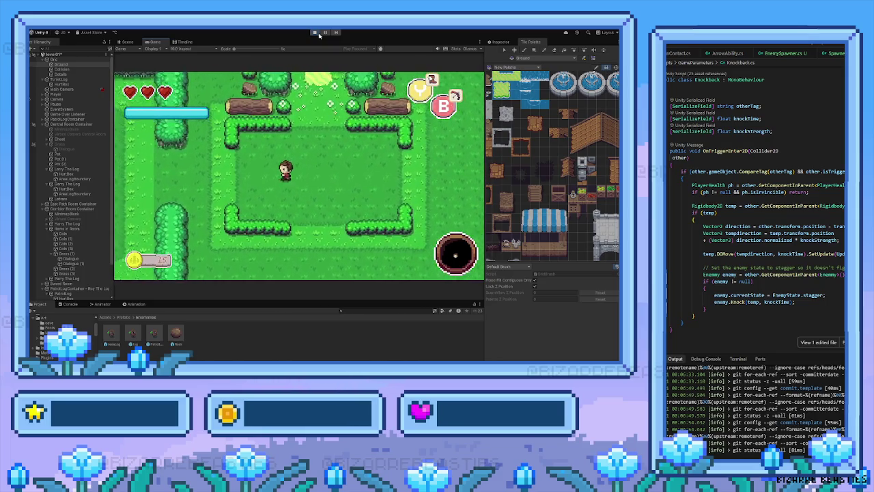
key("Left")
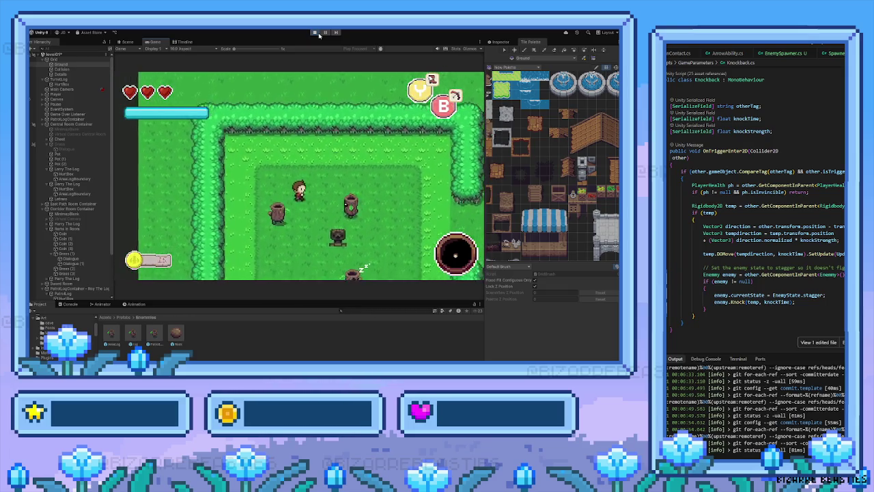
key("Up")
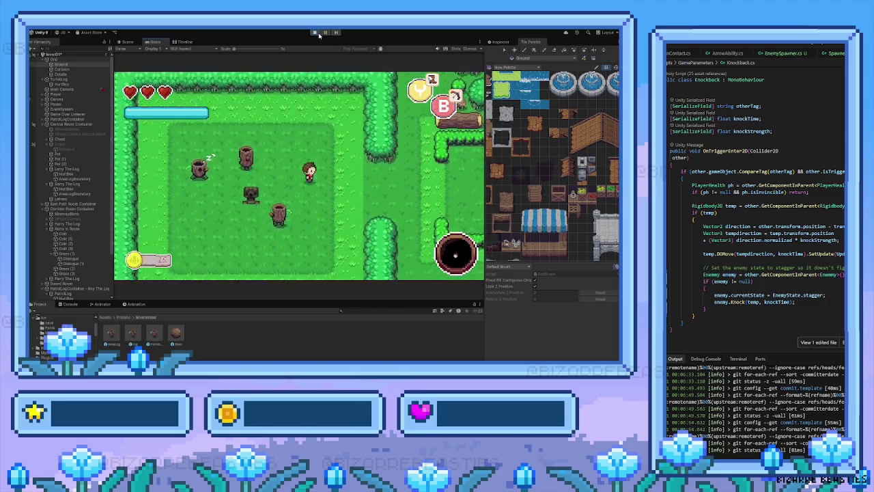
Step: Move the player back and forth among the log enemies, attacking them across the rooms
key("Left")
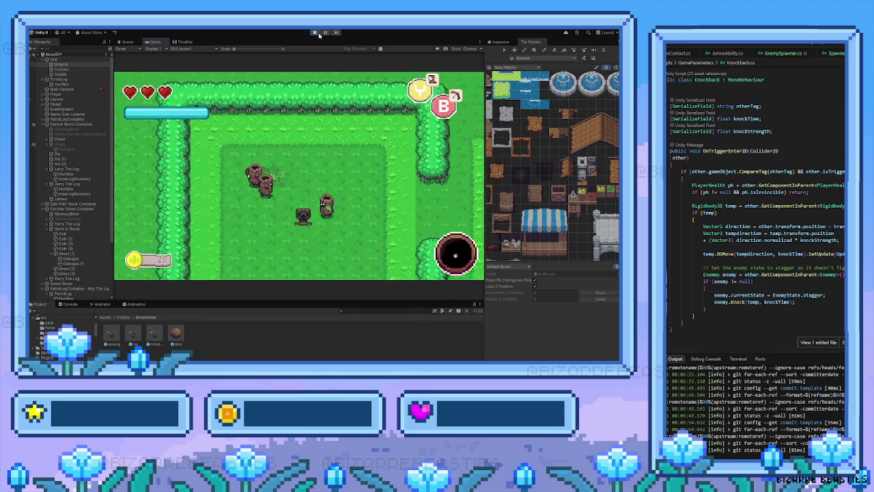
key("Right")
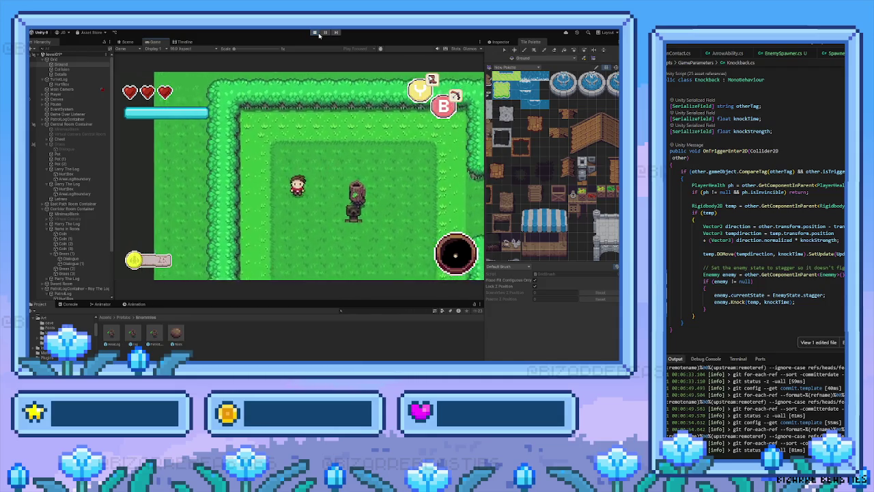
key("Right")
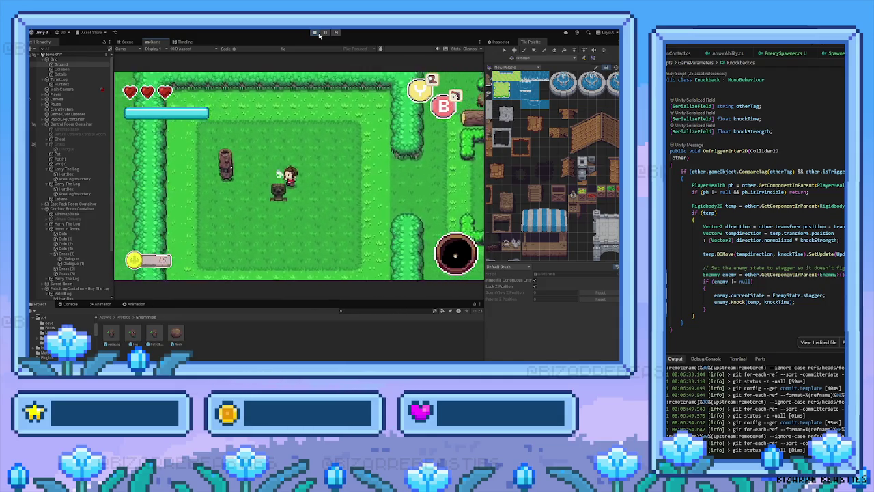
key("Left")
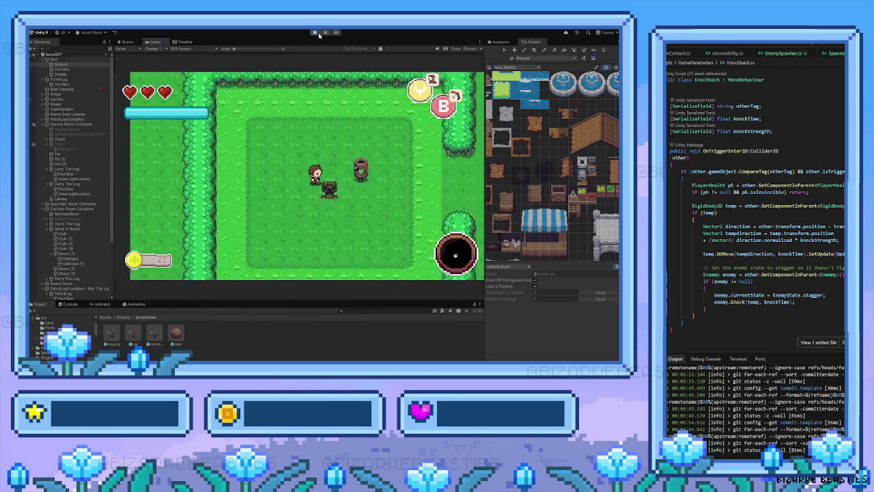
key("Right")
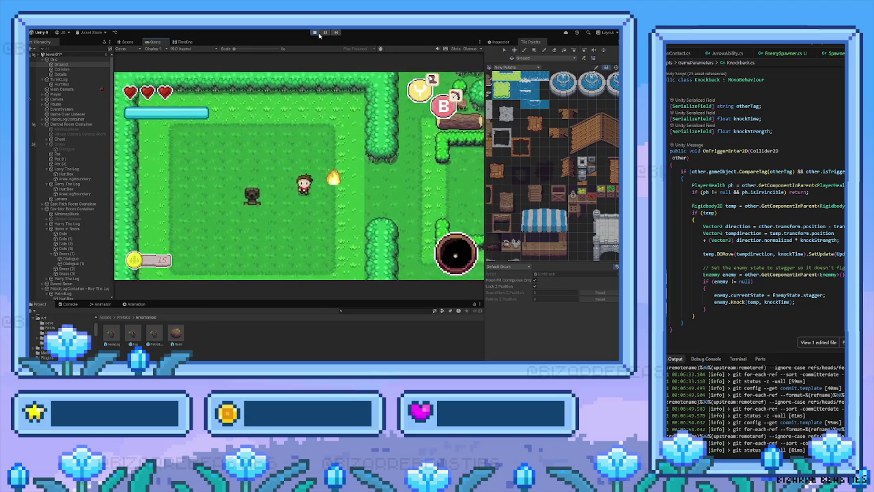
key("Up")
key("Right")
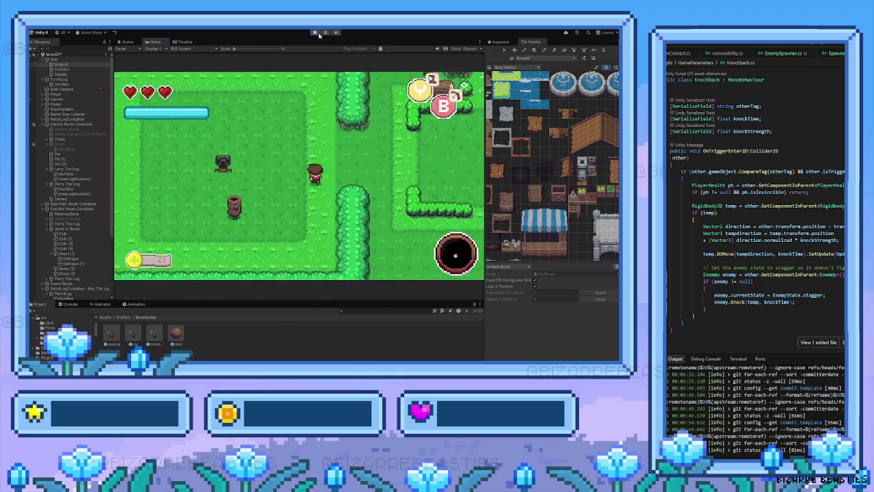
key("Right")
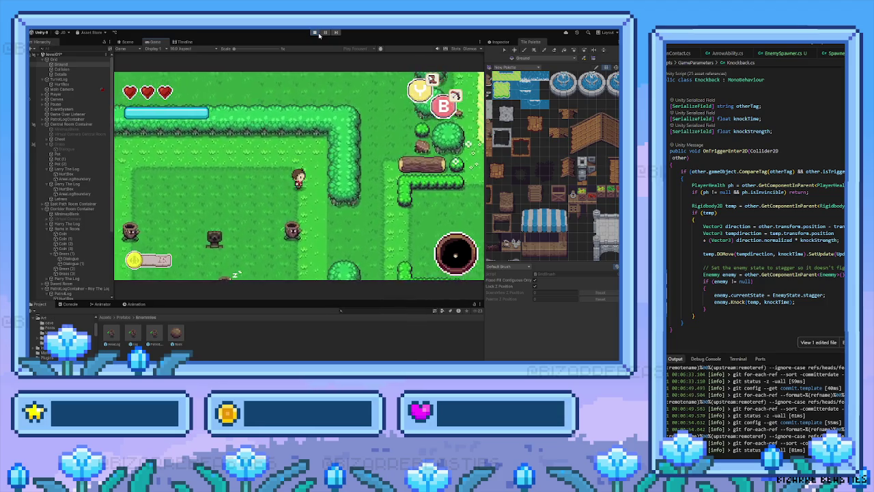
key("Left")
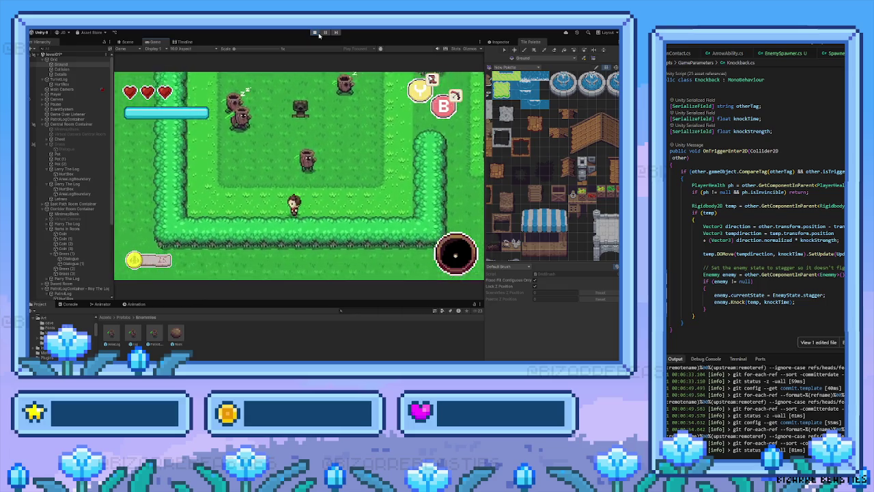
key("Left")
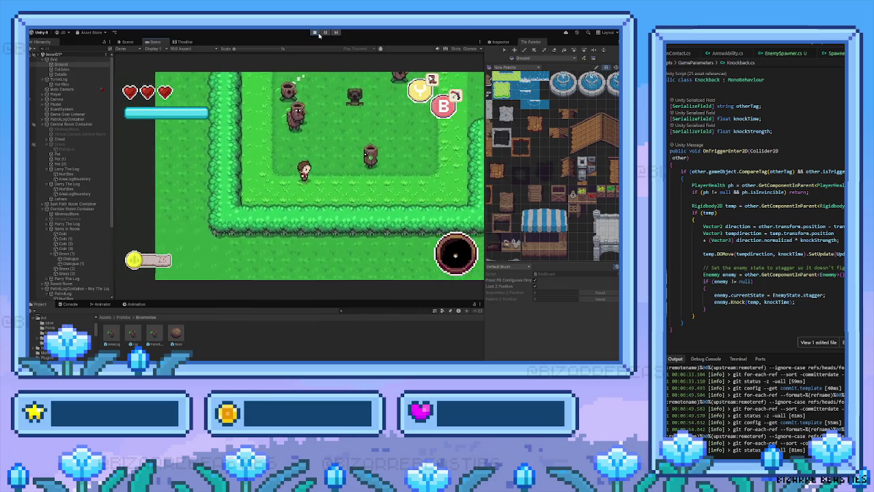
key("Right")
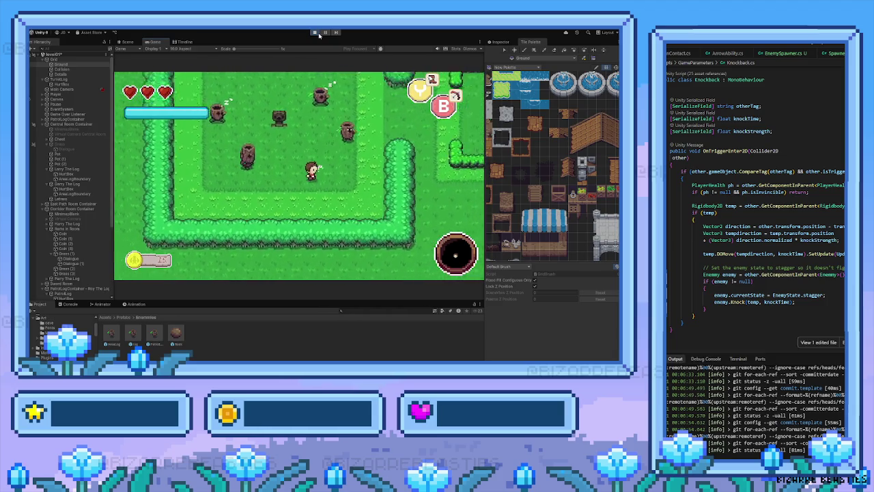
key("Right")
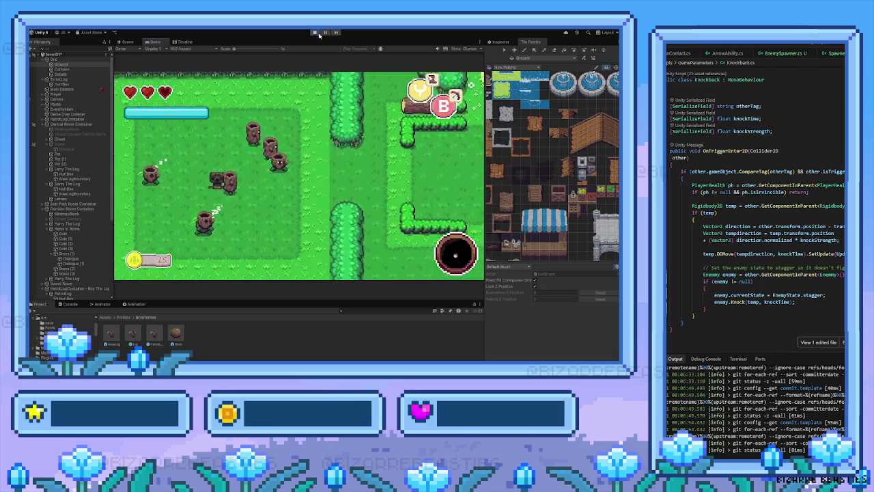
Step: Walk into the next hedged room and fight the log enemies there
key("Down")
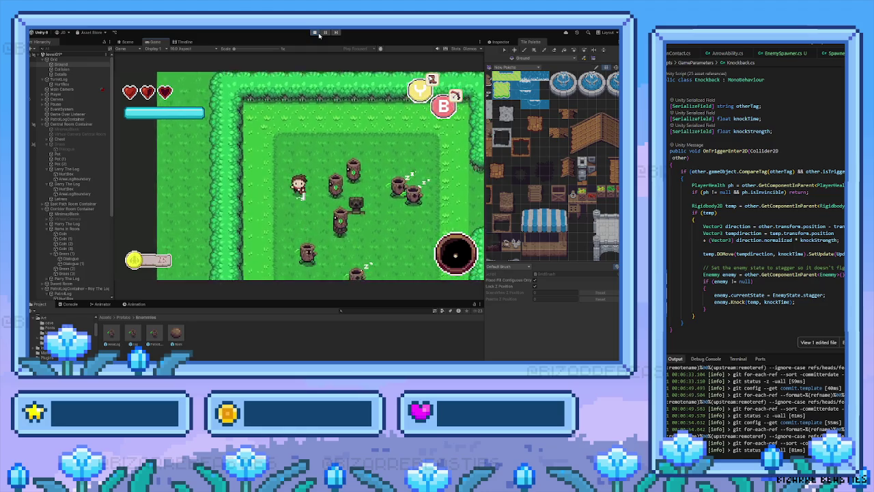
key("Up")
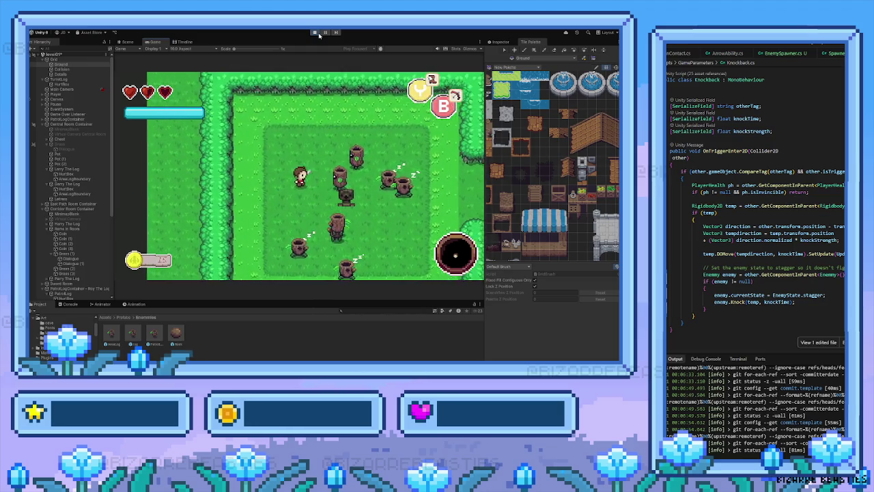
key("Right")
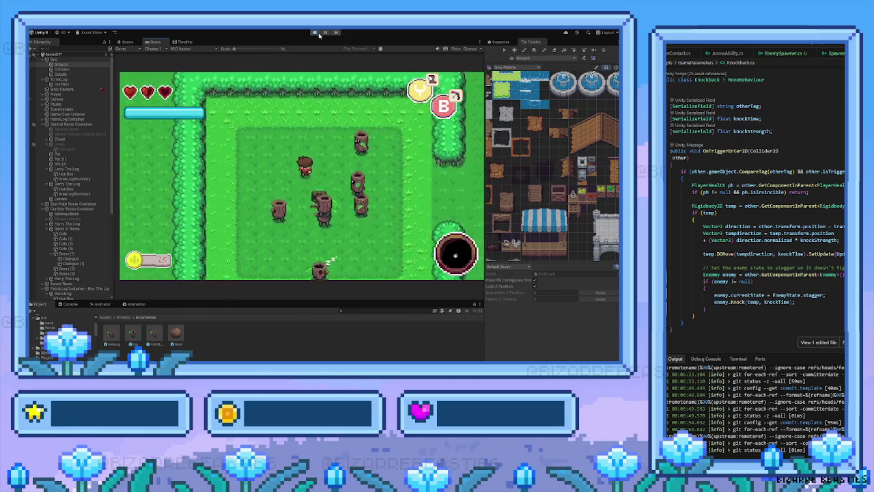
key("Left")
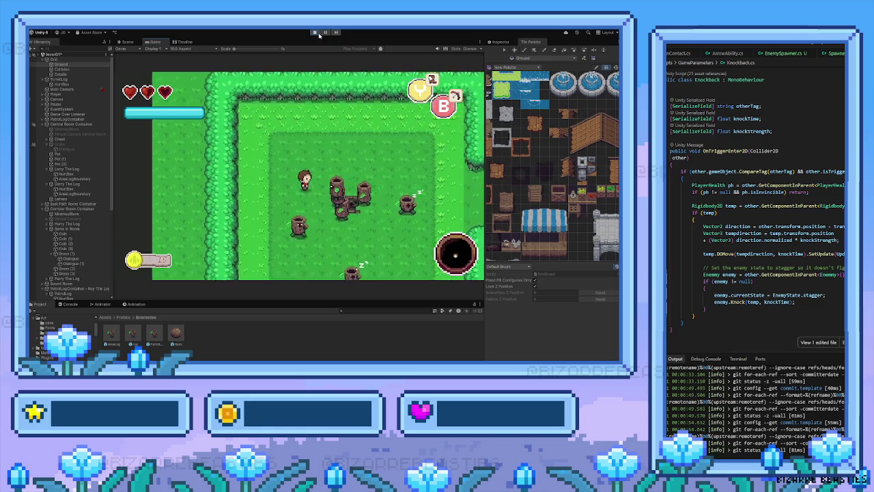
key("Right")
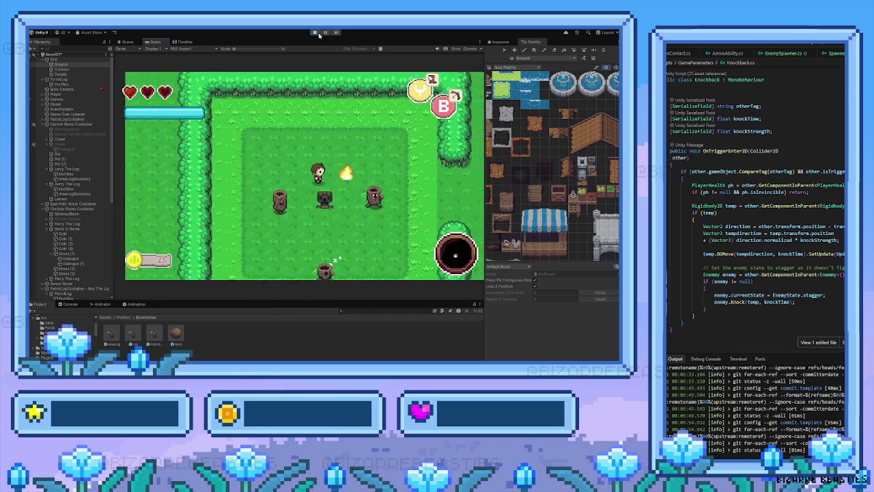
key("Right")
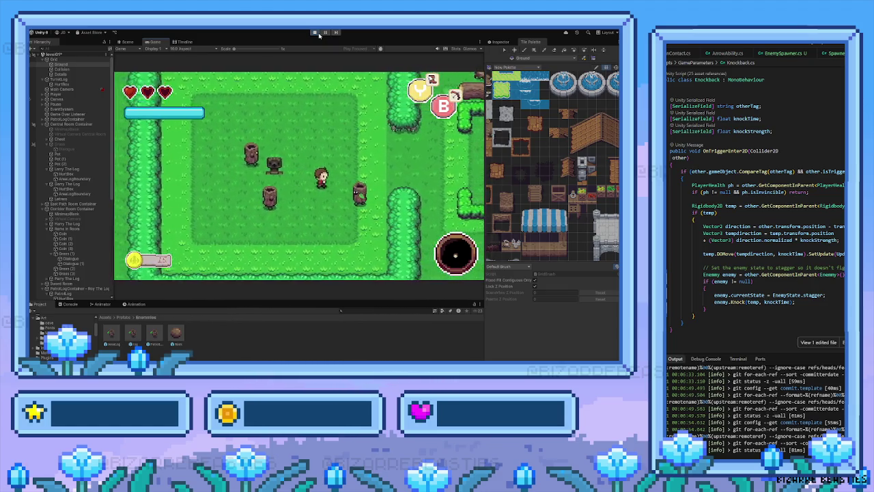
key("Left")
key("Down")
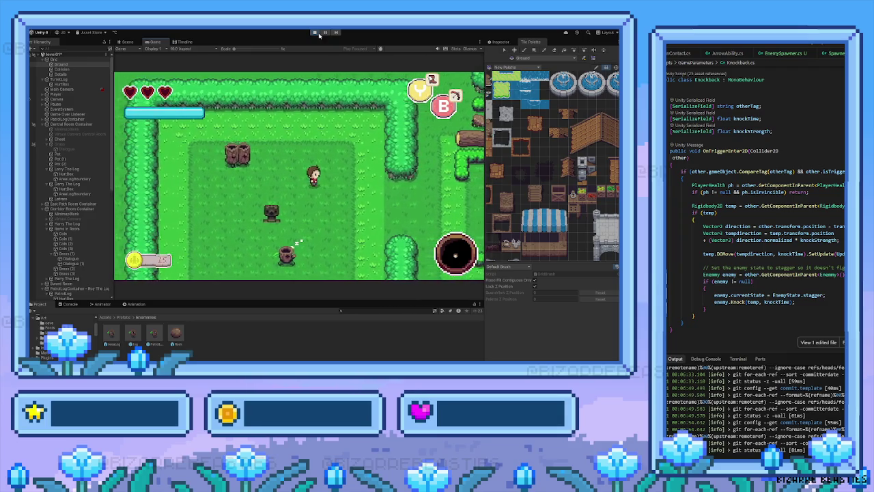
Step: Keep fighting the logs until the Game Over screen appears, then stop Play mode
key("Right")
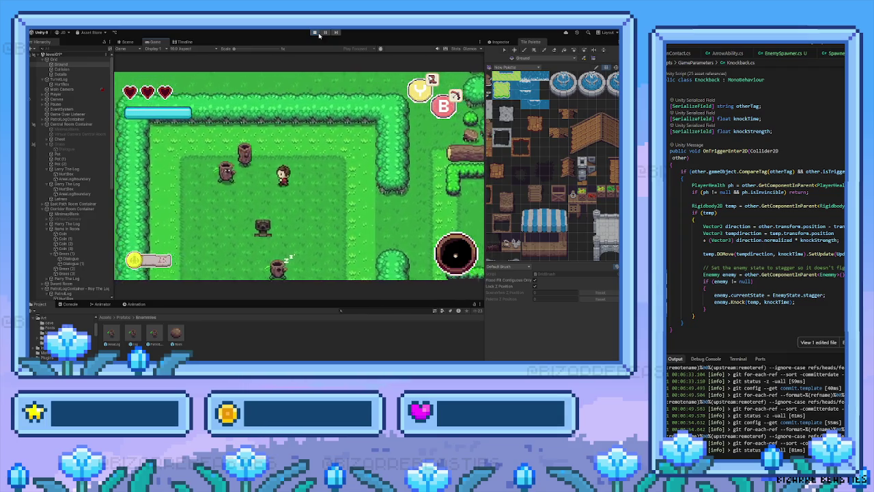
key("Left")
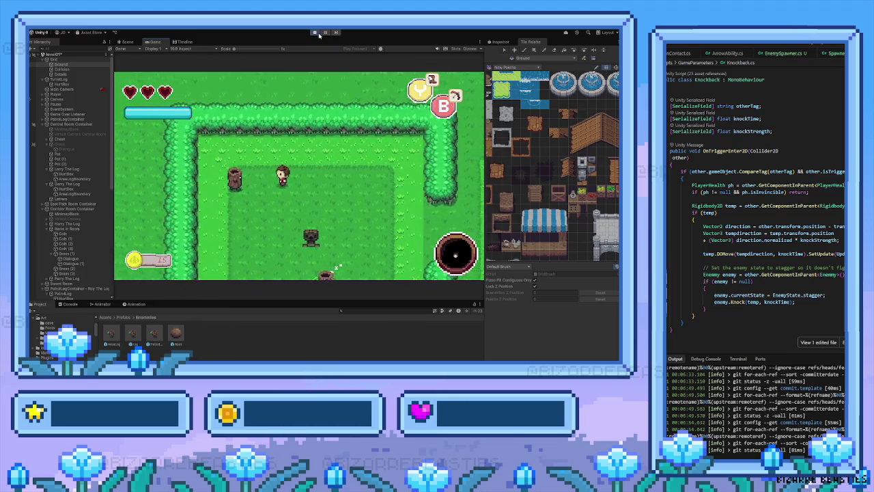
key("Right")
key("Down")
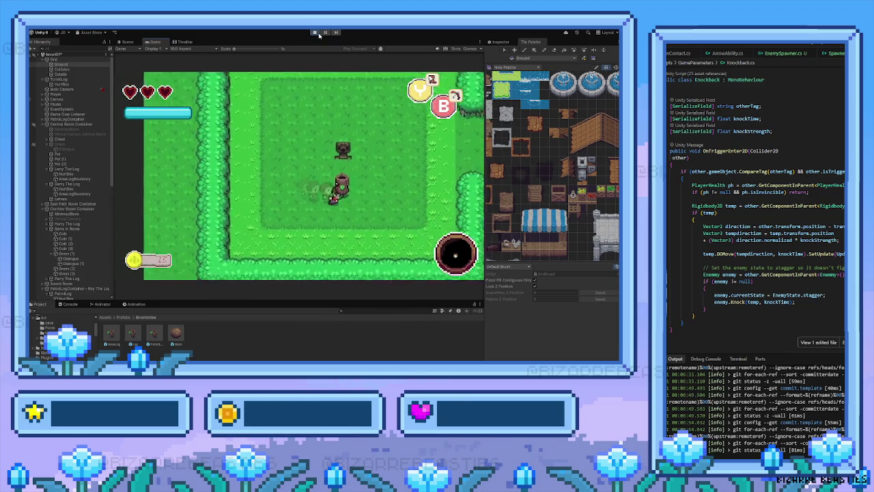
key("Right")
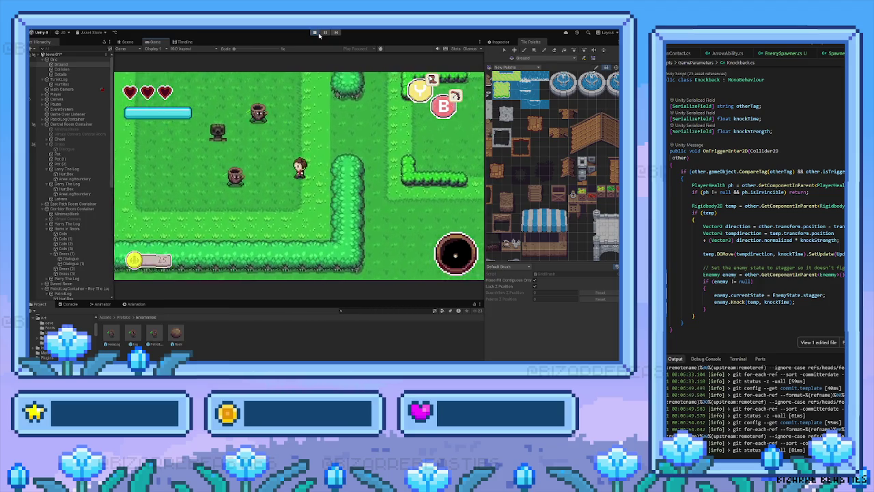
key("Left")
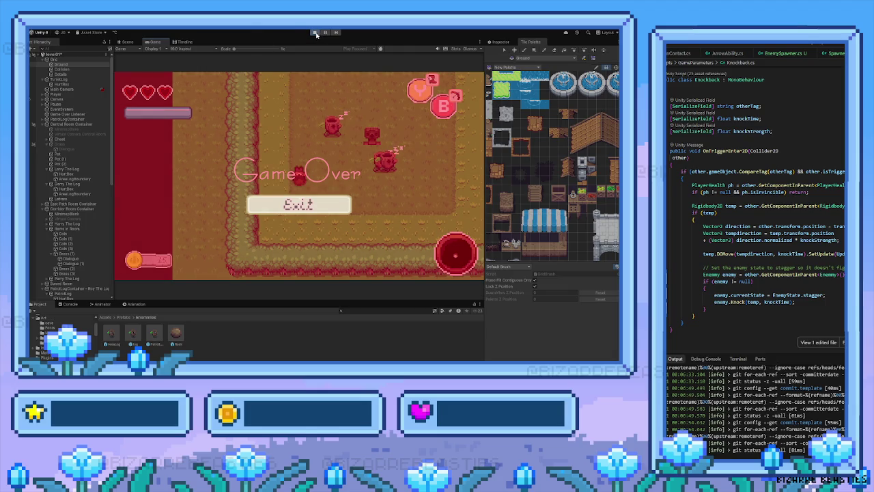
left_click(315, 33)
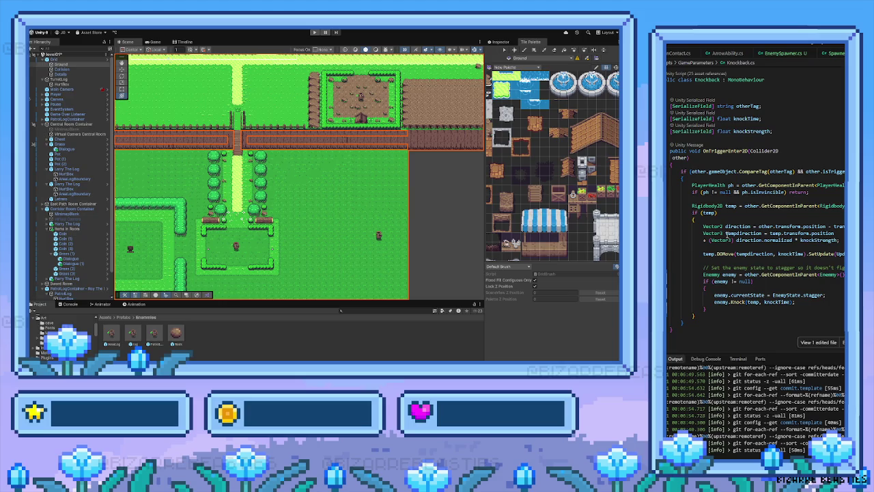
Step: Look over the SpawnerTriggerArea.cs and EnemySpawner.cs scripts
scroll(701, 216, "up", 2)
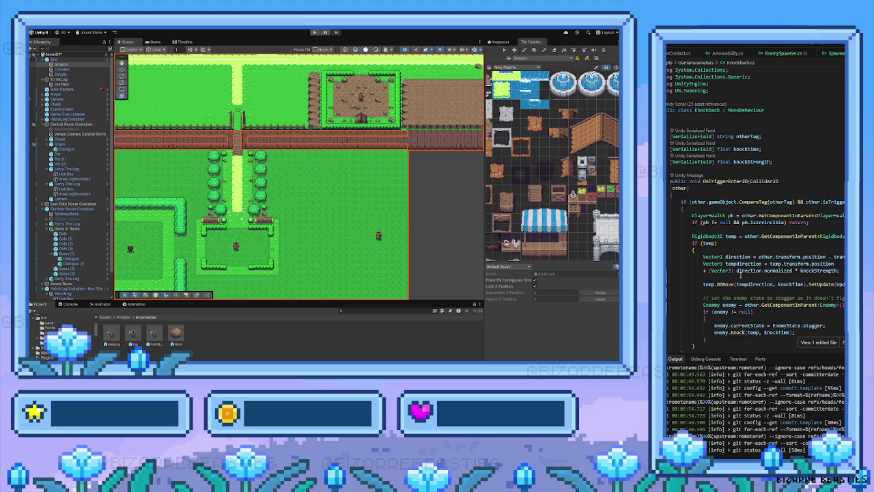
left_click(834, 52)
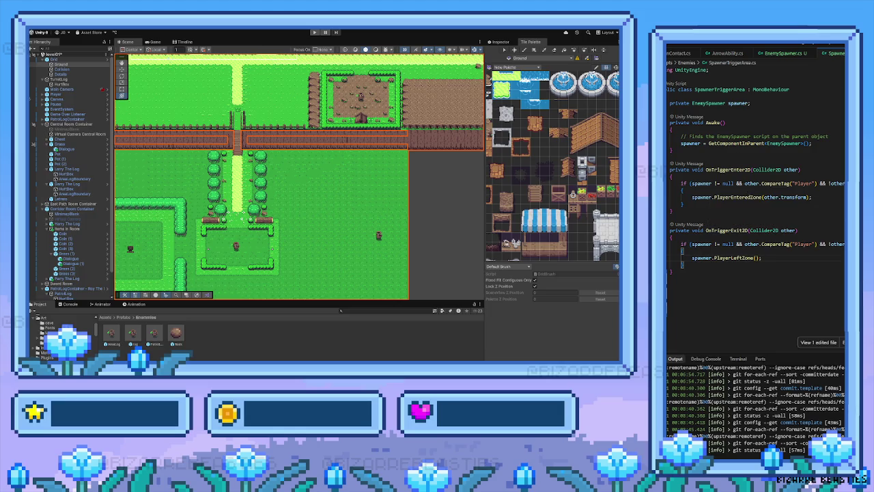
left_click(794, 56)
scroll(720, 226, "down", 1)
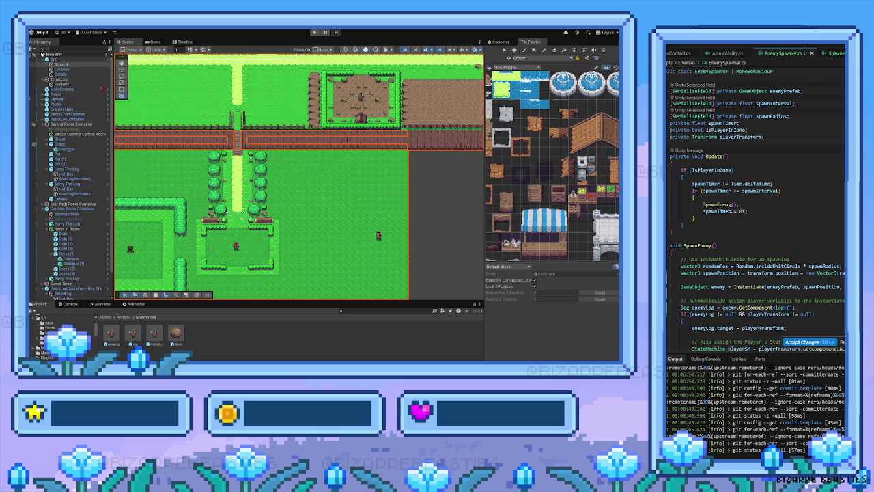
scroll(753, 225, "up", 1)
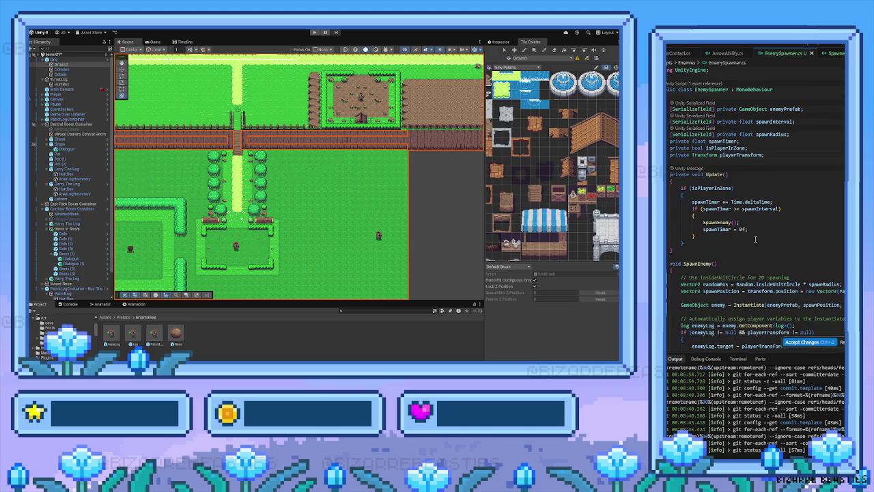
Step: Inspect the Ground tilemap and Grid, then select the Spawn Area object
left_click(500, 43)
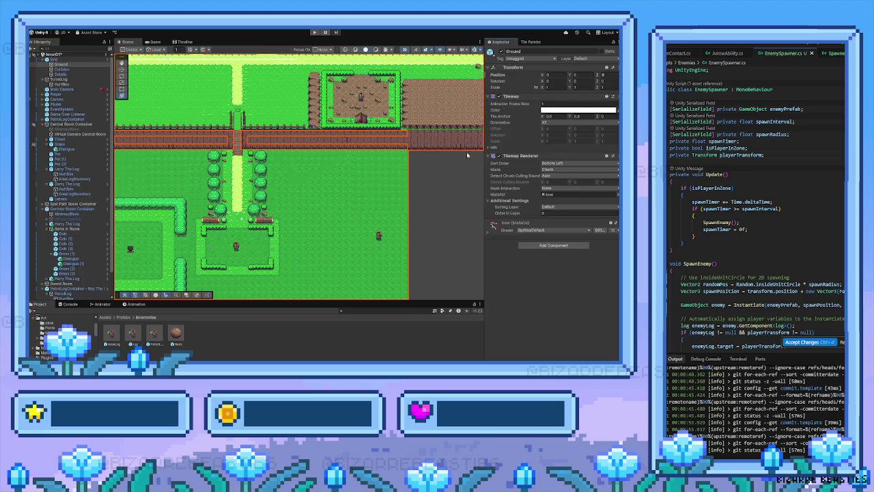
left_click_drag(205, 220, 253, 191)
left_click(245, 202)
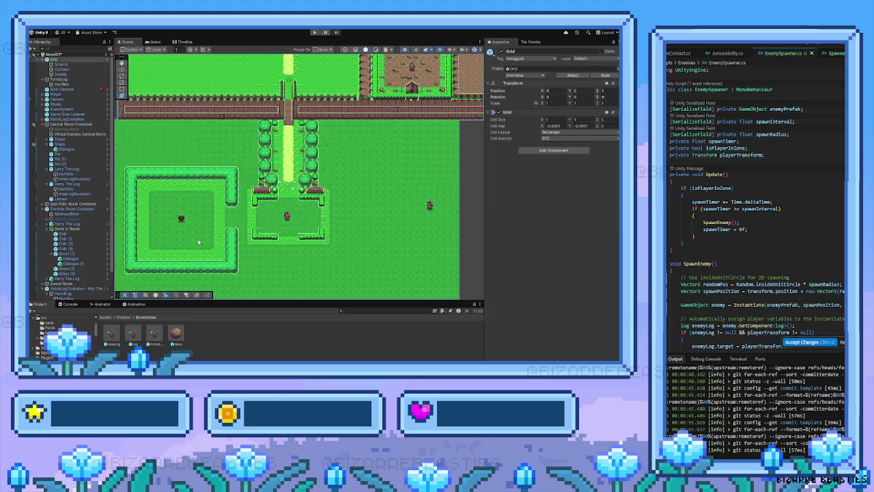
left_click(214, 243)
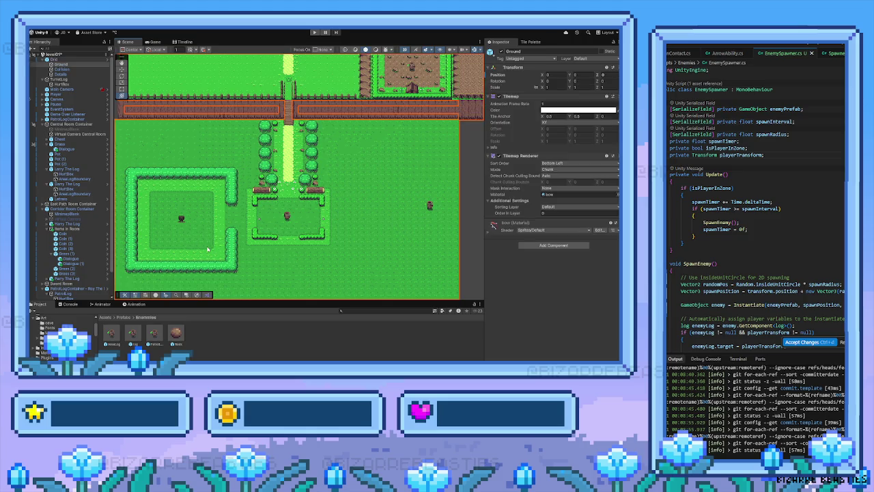
left_click(209, 248)
scroll(78, 185, "down", 2)
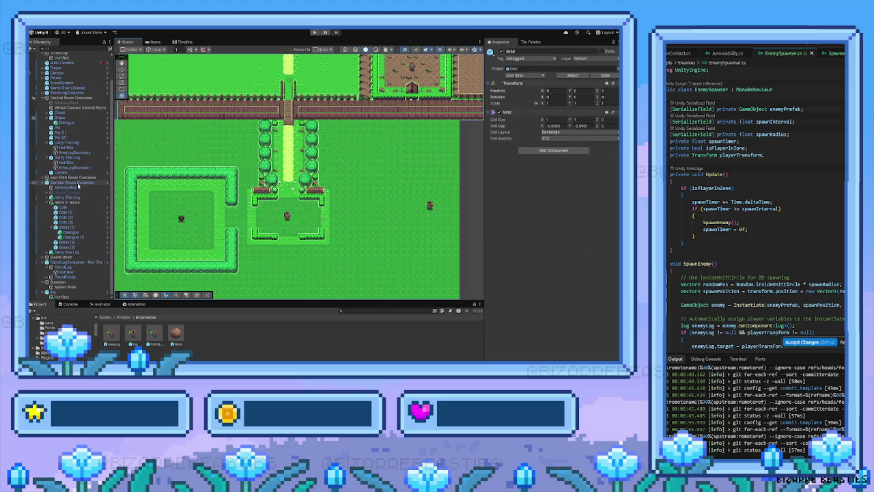
left_click(65, 287)
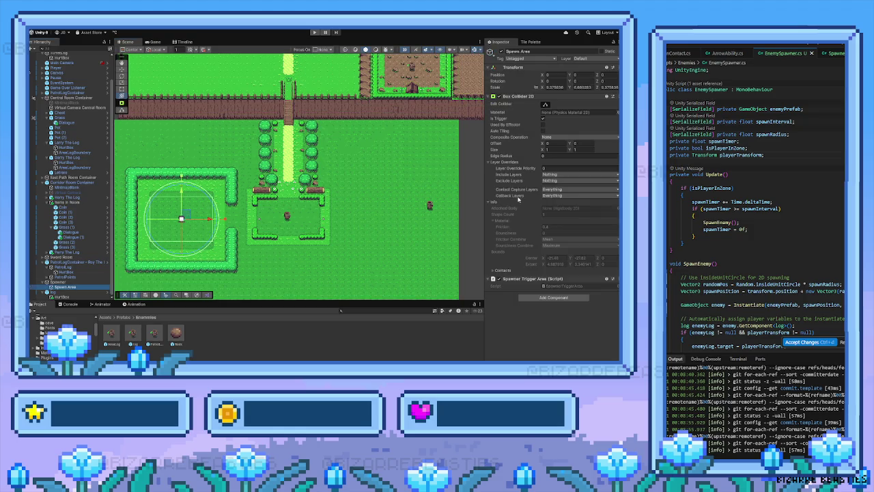
Step: Accept the diff that replaces EnemySpawner's trigger callbacks with public PlayerEnteredZone and PlayerLeftZone methods
left_click(60, 282)
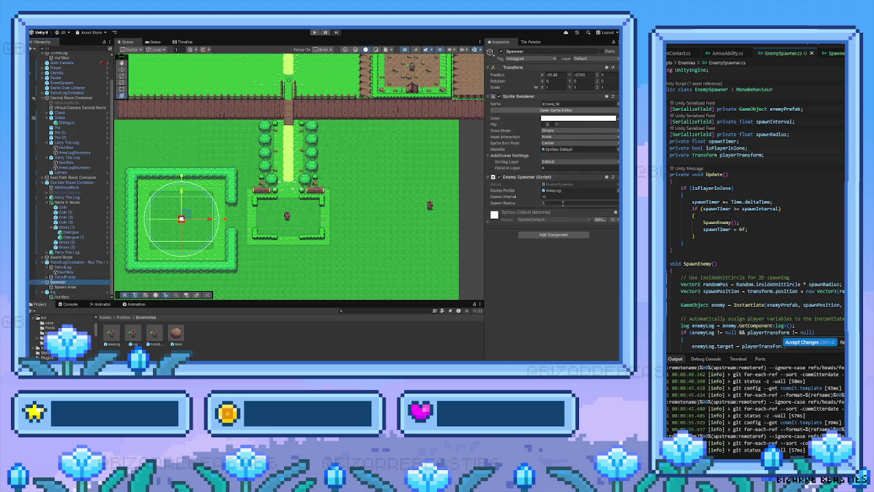
left_click(561, 202)
scroll(728, 211, "down", 8)
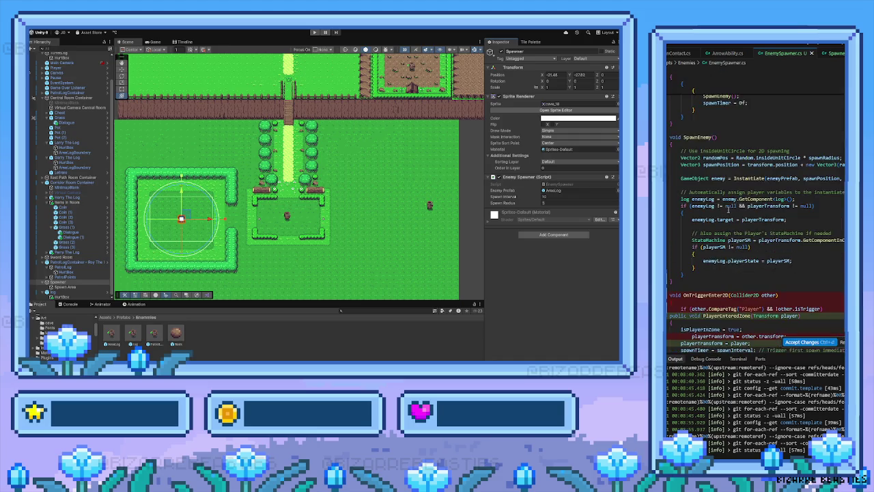
scroll(787, 277, "down", 5)
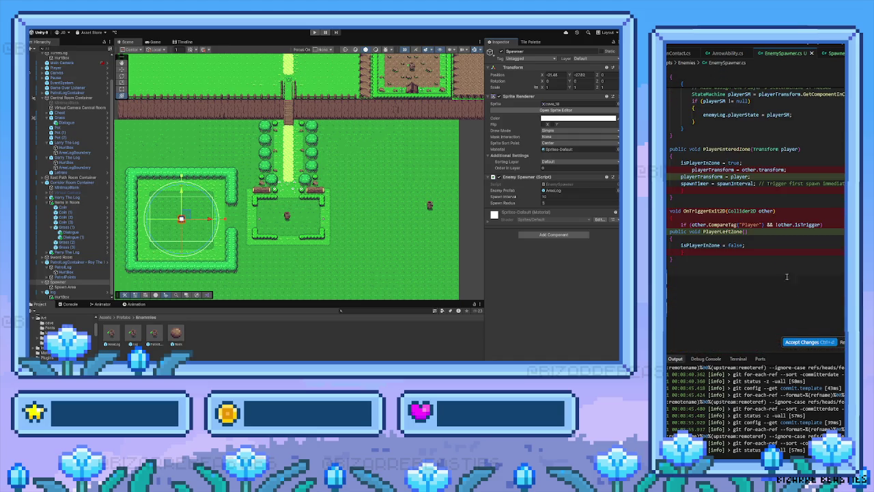
left_click(806, 343)
scroll(758, 280, "up", 3)
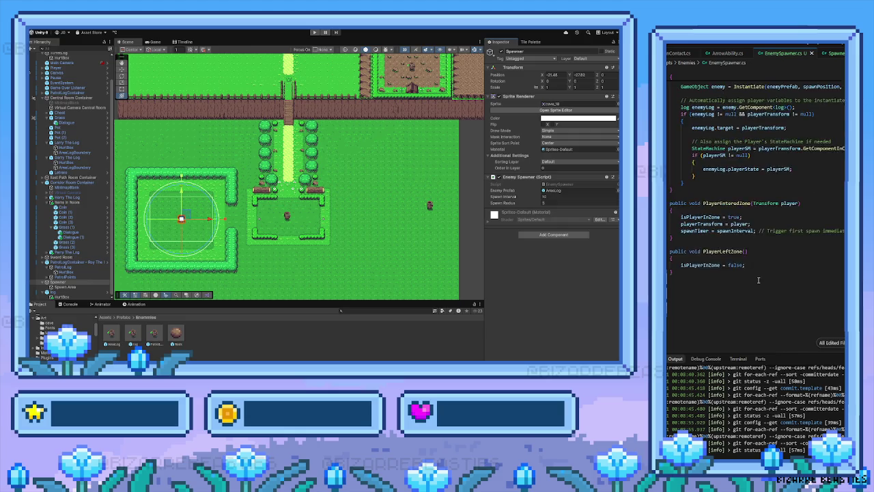
scroll(758, 280, "up", 2)
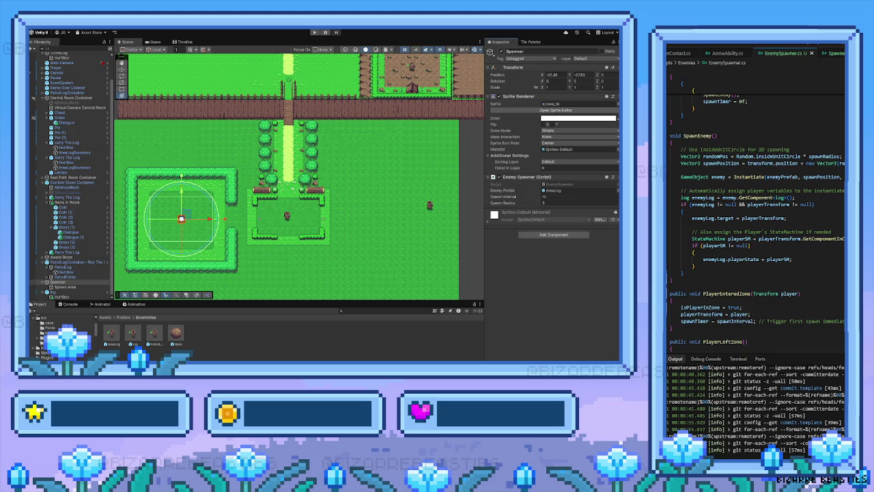
Step: Confirm the Spawner's Spawn Interval of 10 and bring the hedge room into view
left_click(547, 196)
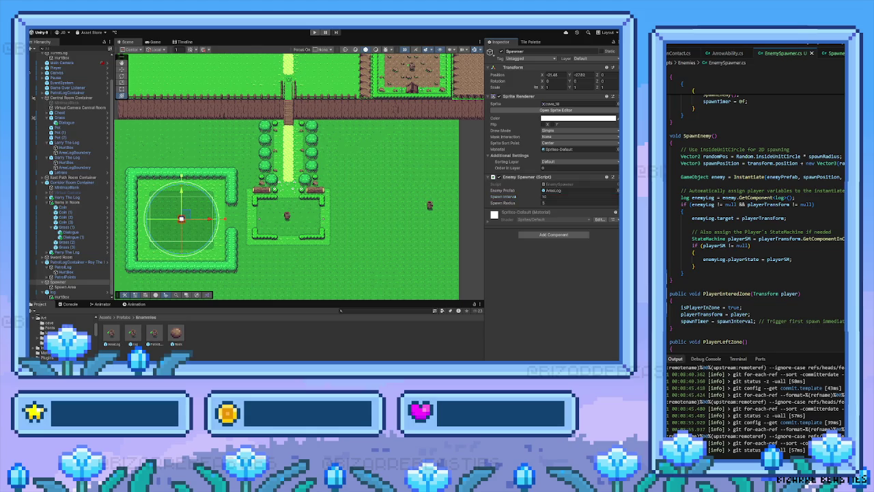
key("Return")
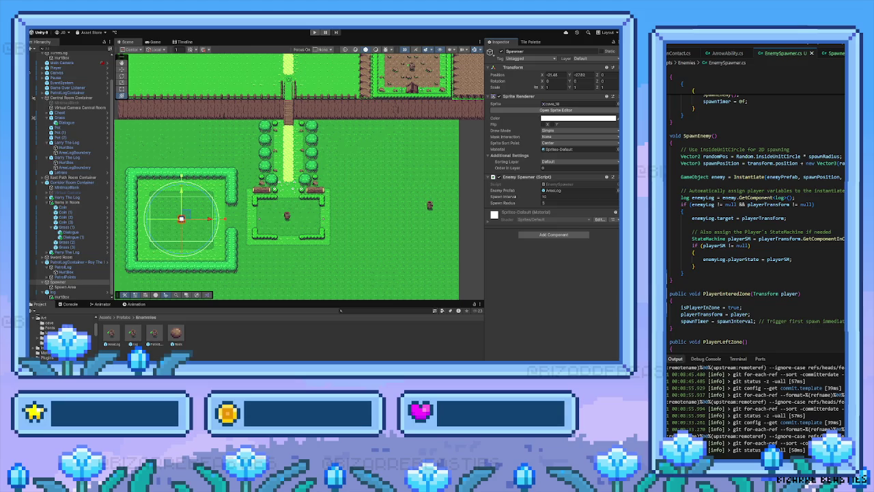
left_click_drag(187, 247, 238, 226)
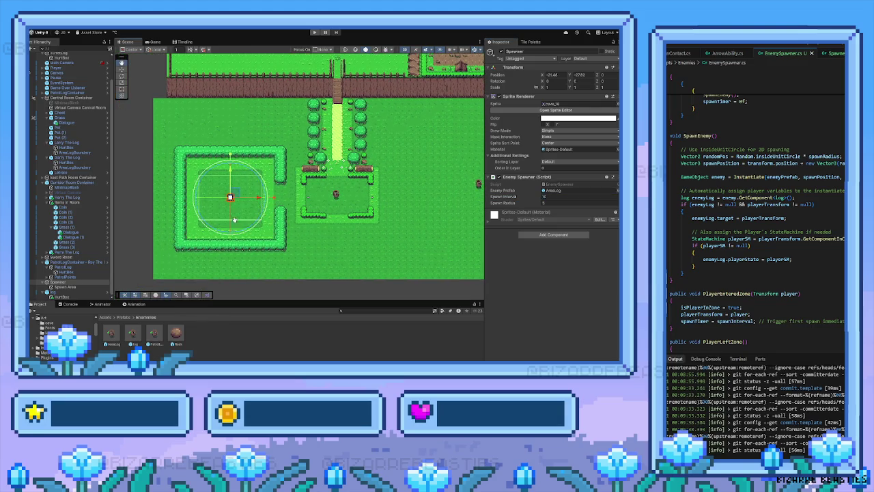
scroll(247, 211, "up", 5)
scroll(254, 196, "up", 2)
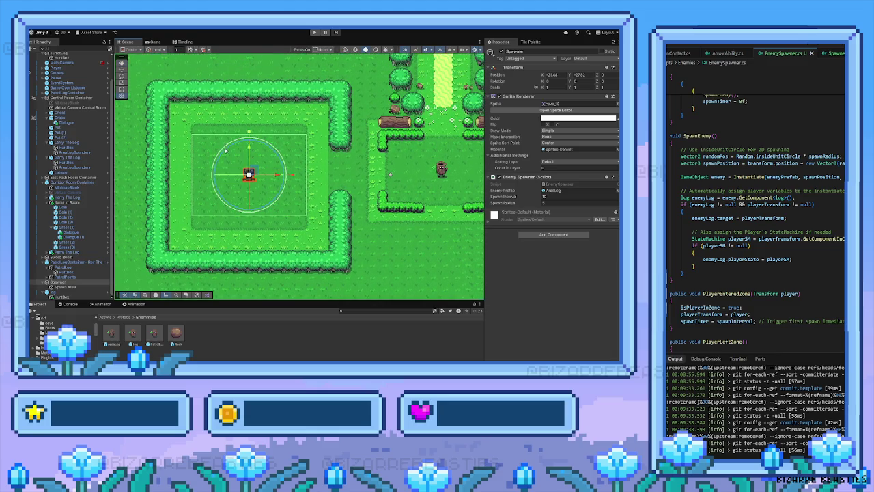
Step: Stretch the Spawn Area trigger box to a Y scale of about 7.67 to fit the hedge room
left_click(68, 287)
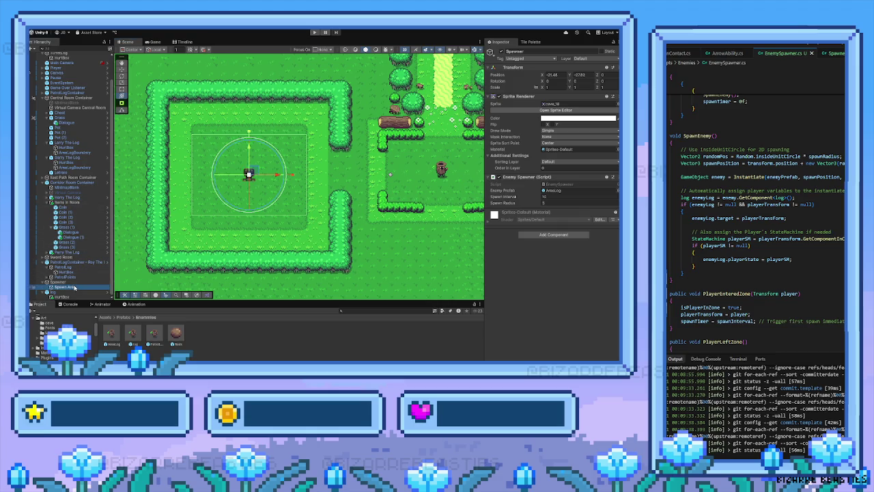
left_click_drag(249, 132, 249, 128)
key("e")
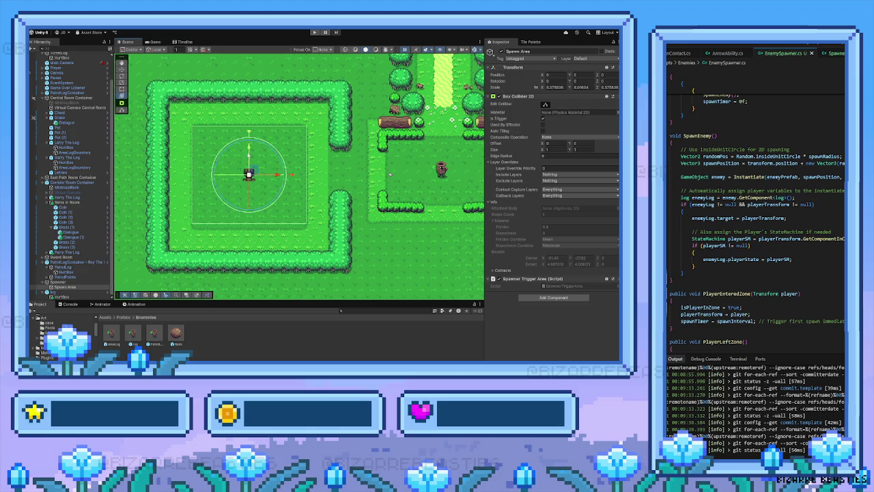
key("w")
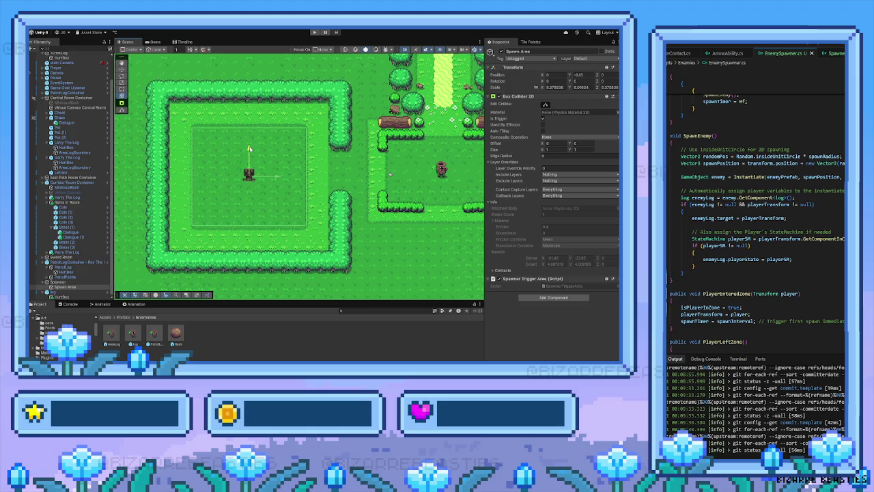
key("y")
left_click_drag(249, 134, 248, 108)
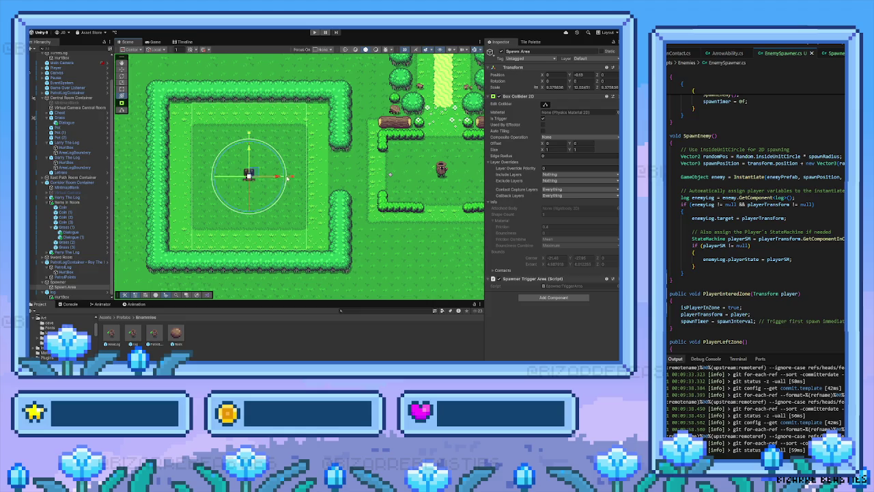
left_click_drag(252, 146, 250, 148)
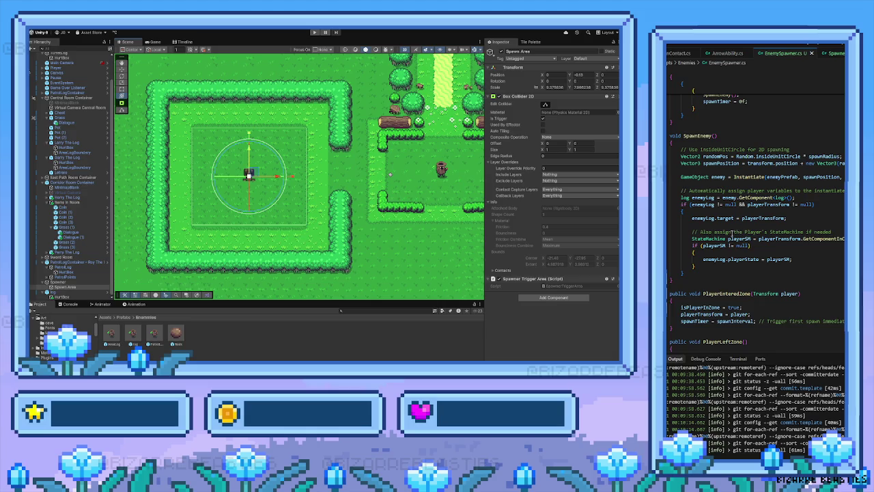
scroll(745, 239, "up", 1)
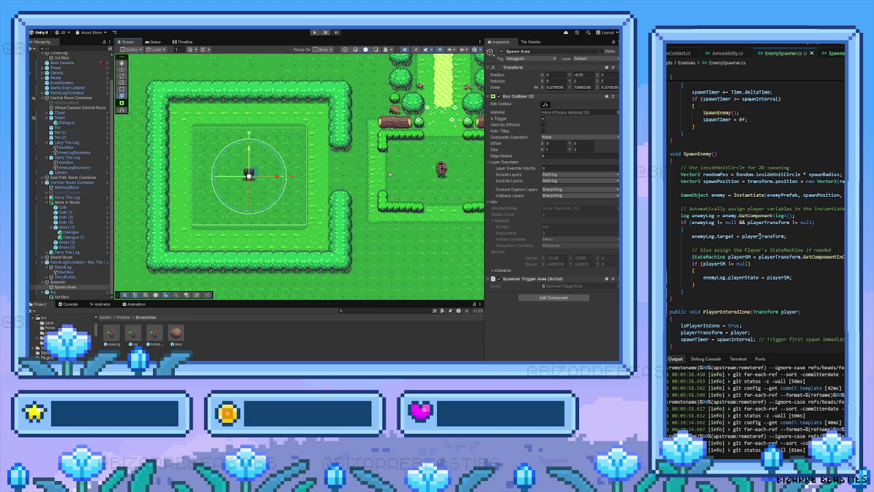
scroll(737, 232, "up", 2)
scroll(719, 237, "down", 8)
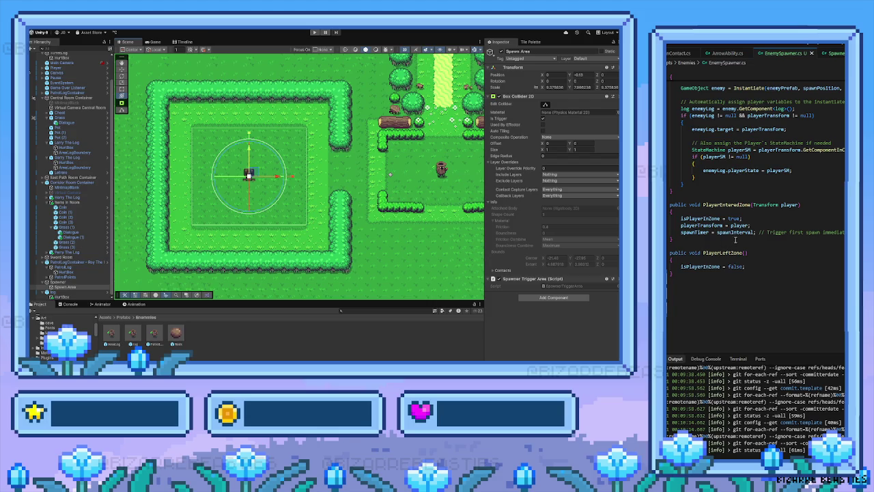
scroll(756, 247, "up", 5)
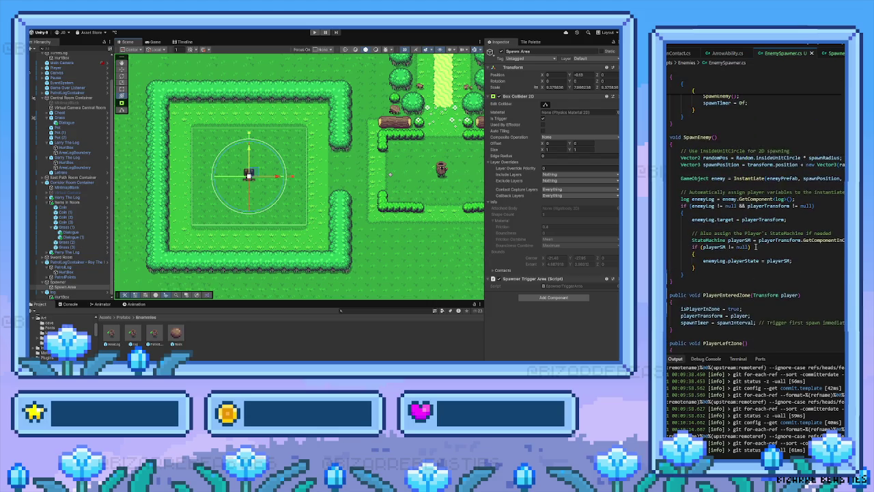
scroll(756, 247, "up", 3)
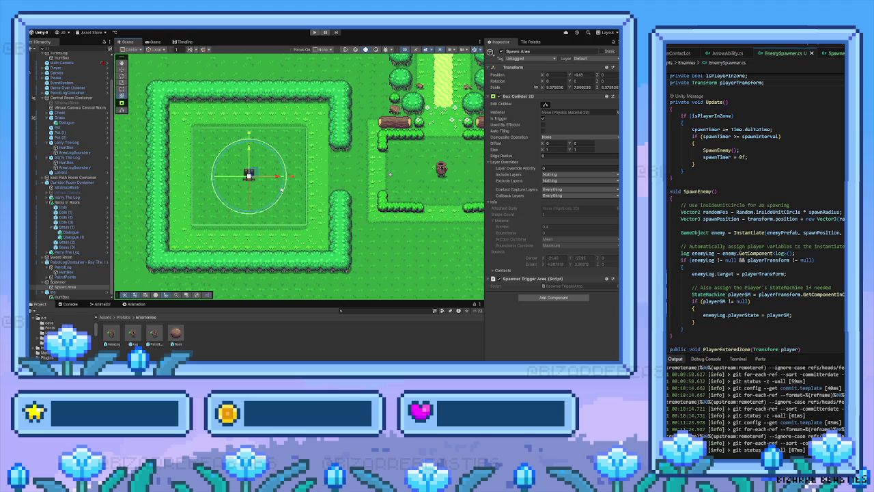
Step: Set the Spawner's Spawn Interval to 1 and start Play mode to test spawning
left_click(527, 45)
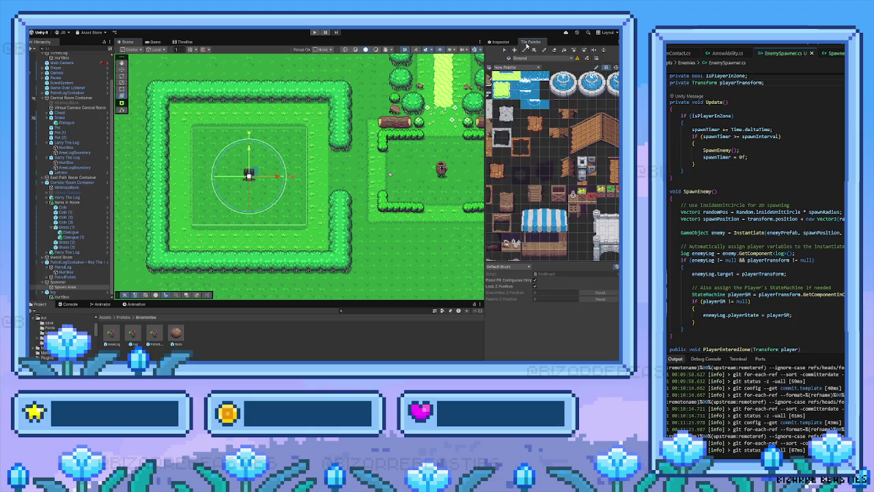
left_click(505, 41)
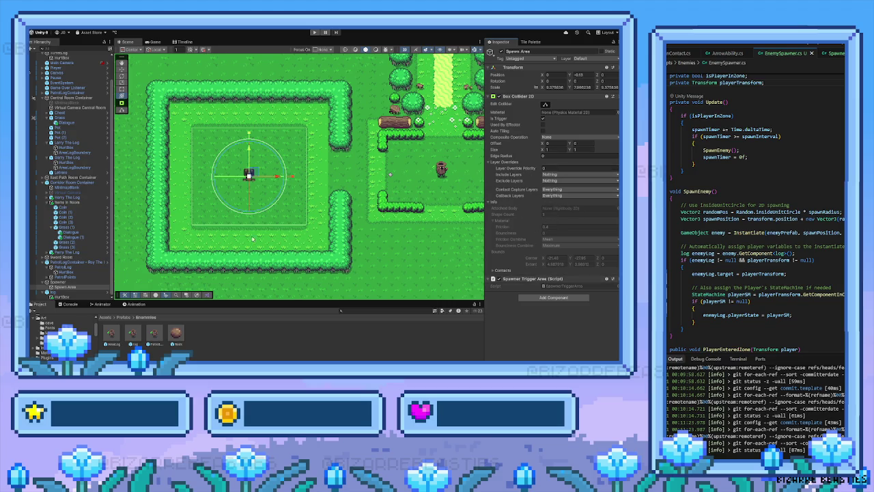
left_click(60, 281)
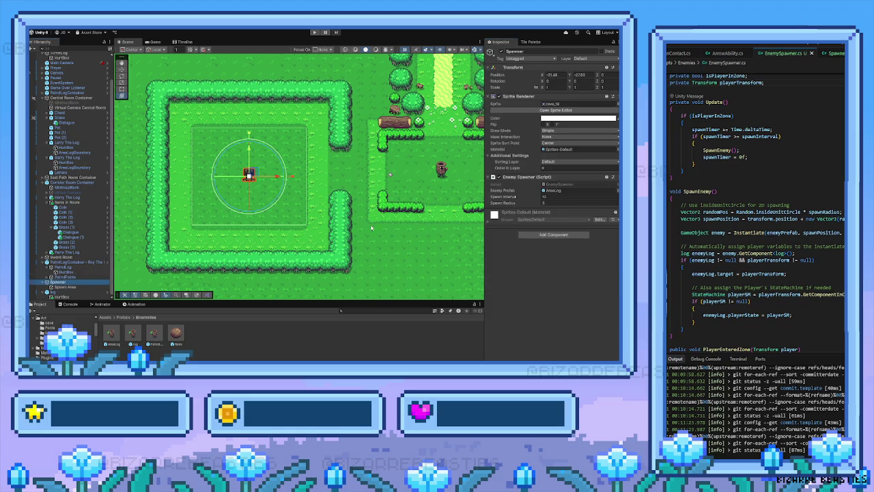
left_click(551, 196)
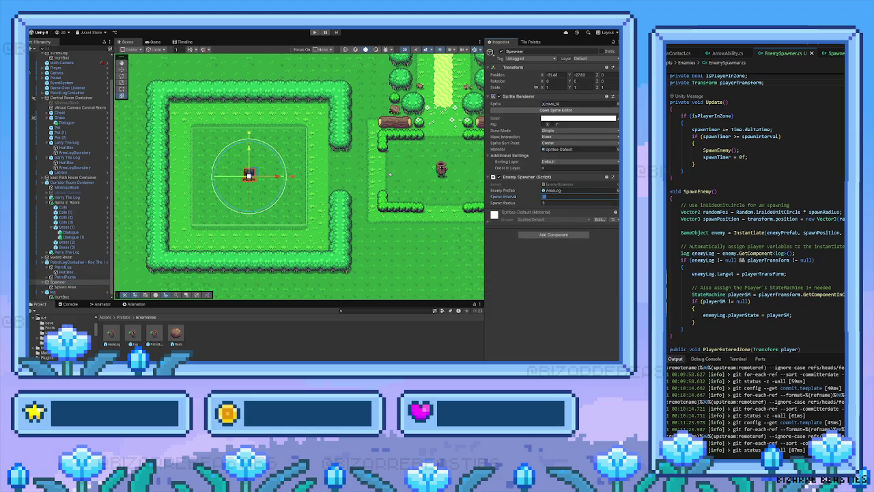
left_click(315, 33)
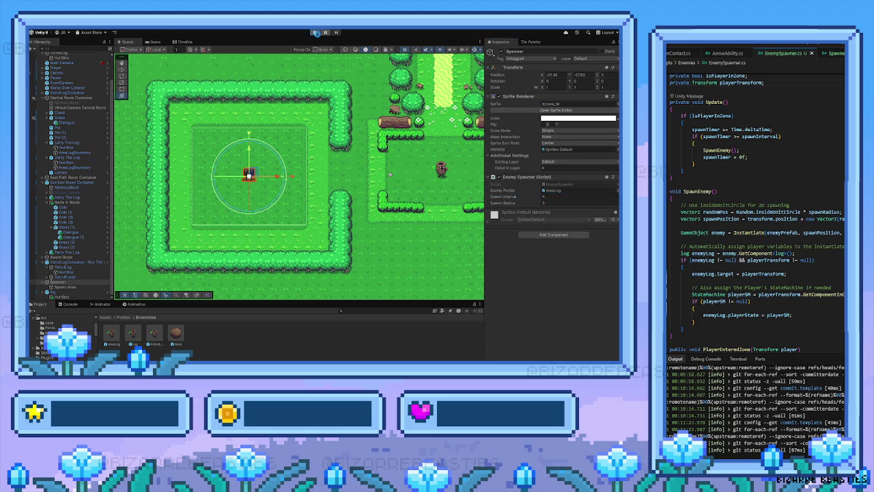
Step: Walk the player south past the talking bush and west toward the log enemy until Game Over, then stop
left_click(316, 33)
key("Down")
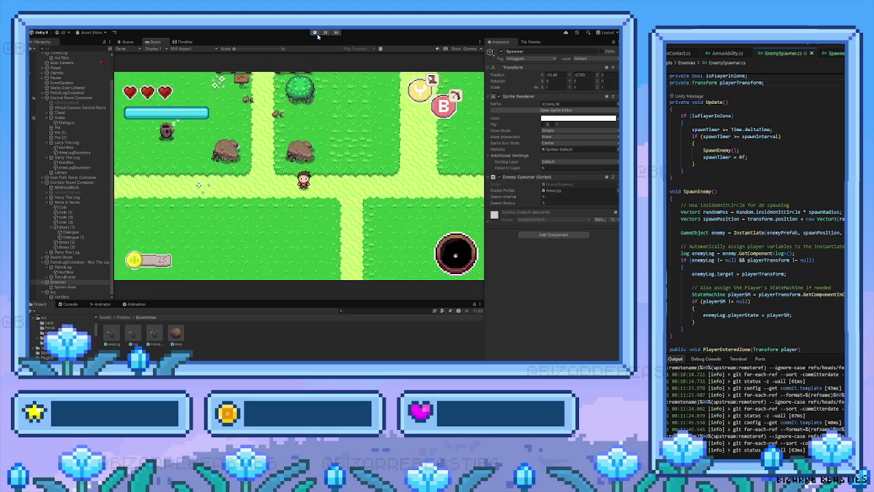
key("space")
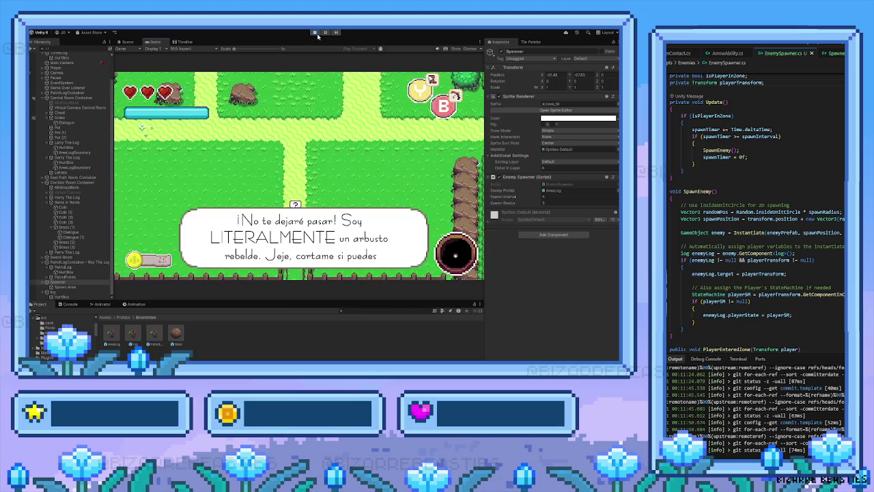
key("space")
key("Down")
key("Down")
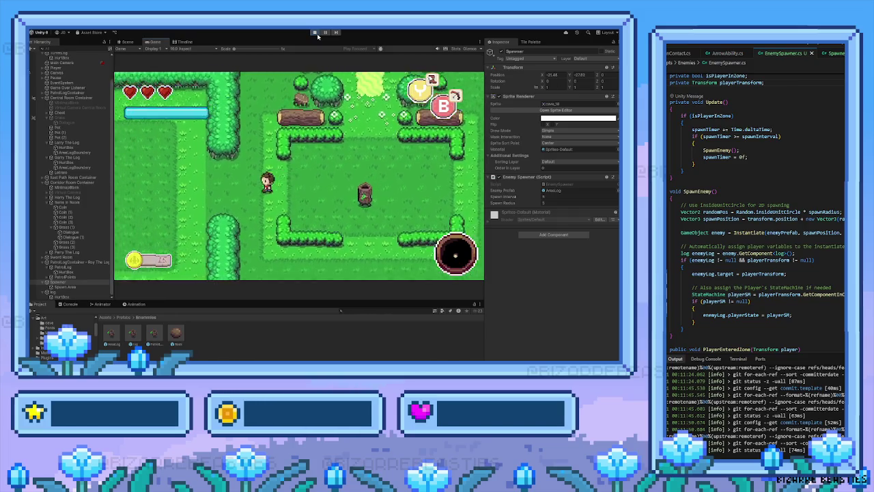
key("Left")
key("Left")
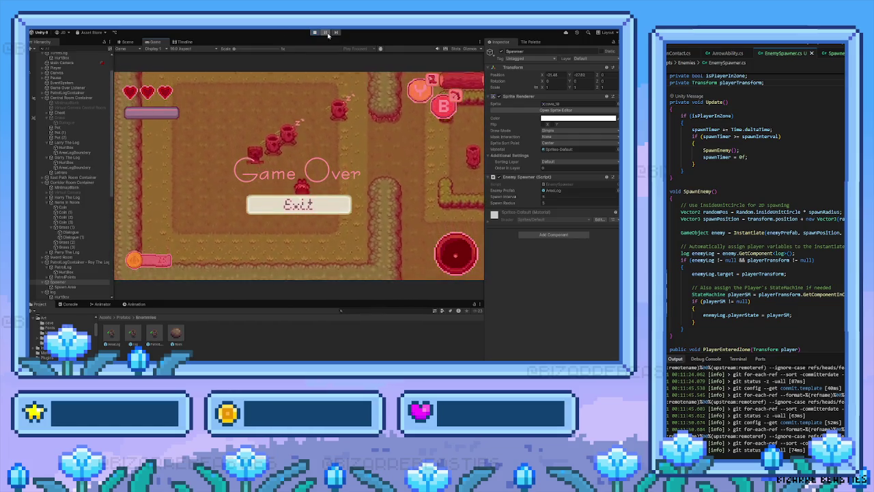
left_click(313, 32)
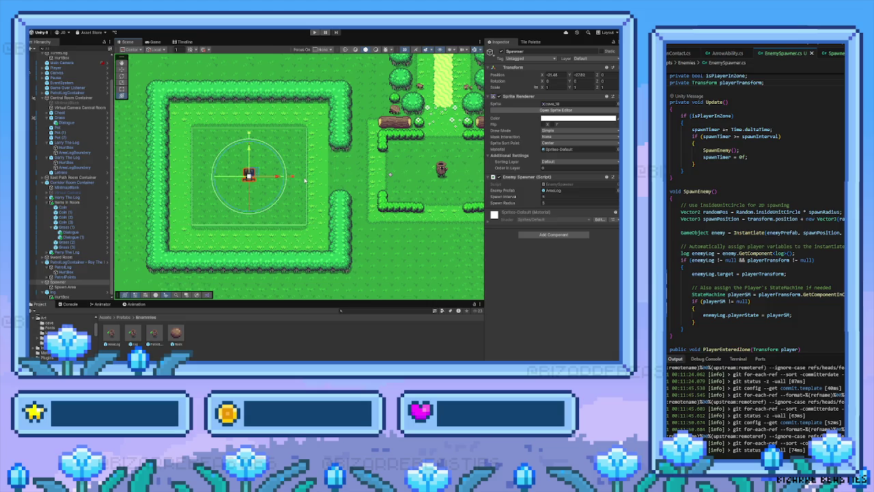
Step: Make the Spawn Area trigger taller and wider
left_click(65, 286)
left_click_drag(246, 138, 248, 112)
left_click_drag(289, 176, 302, 178)
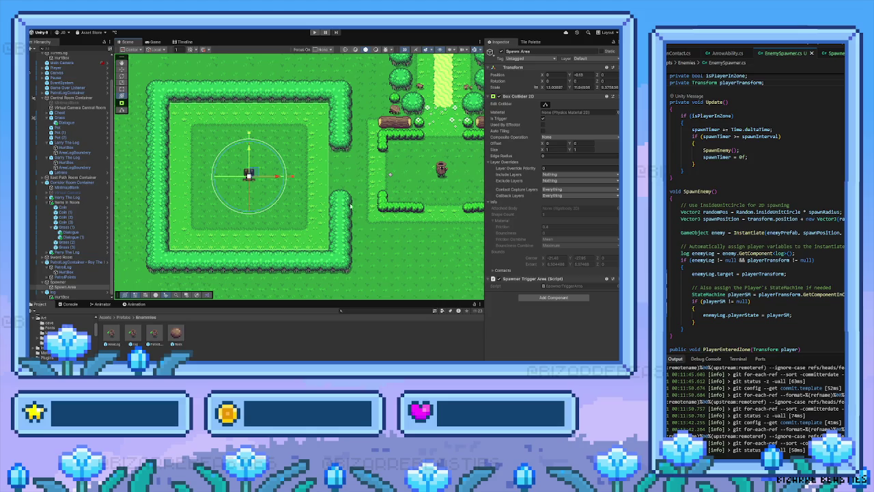
Step: Set the Spawner's Spawn Interval to 7, edit Spawn Radius, and run the game
left_click(250, 172)
left_click(557, 196)
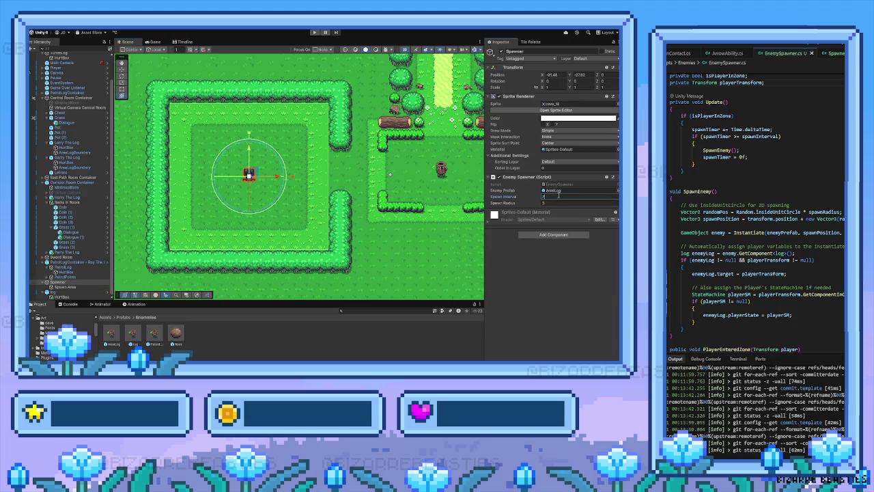
left_click(560, 202)
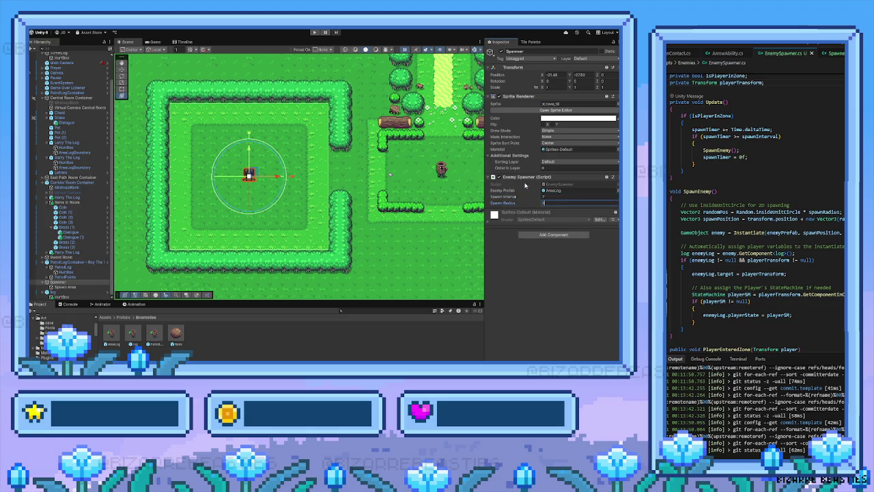
left_click(314, 33)
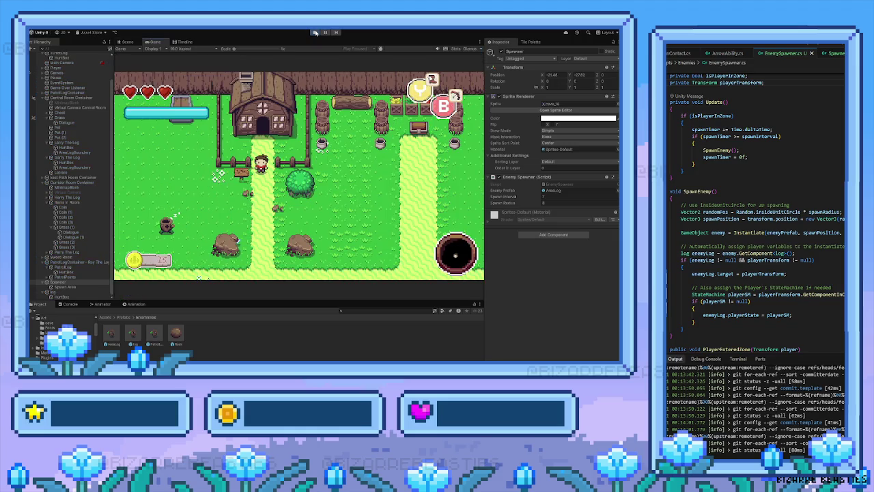
Step: Walk the player down the path and through the gate into the hedged spawner room
key("Down")
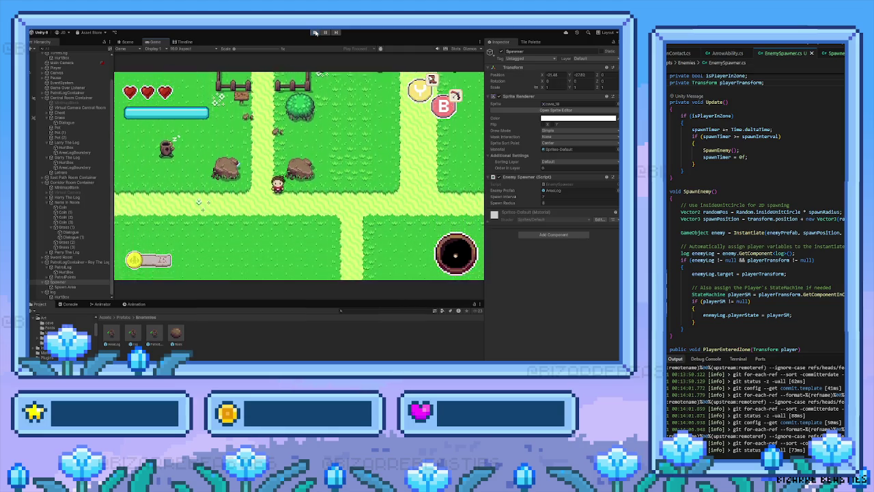
key("Right")
key("Down")
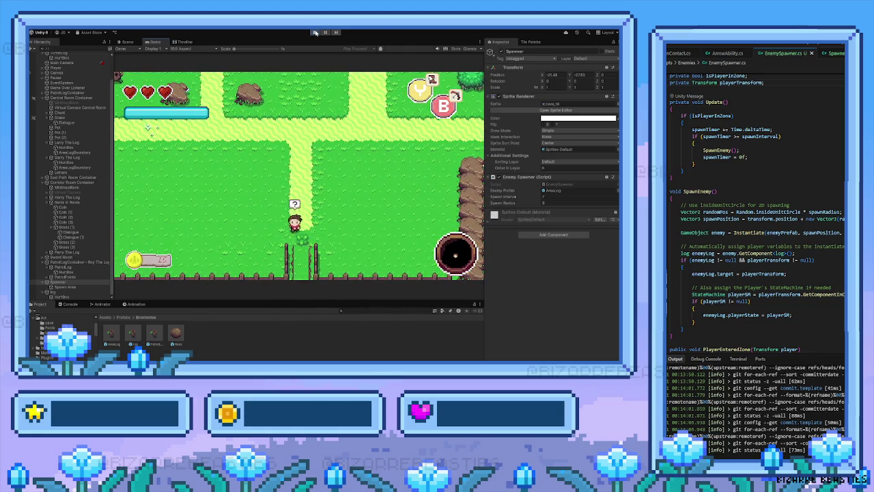
key("Down")
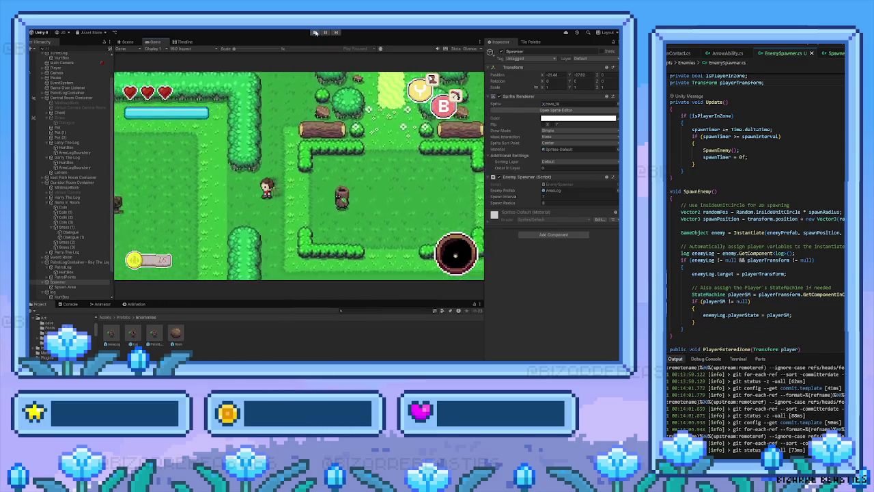
key("Left")
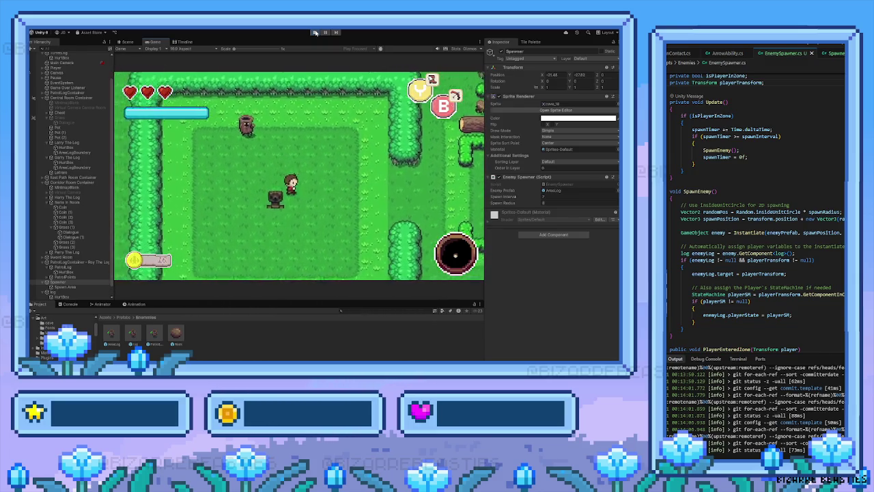
Step: Move around the room among the spawned log enemies, then stop Play mode with Ctrl+P
key("Down")
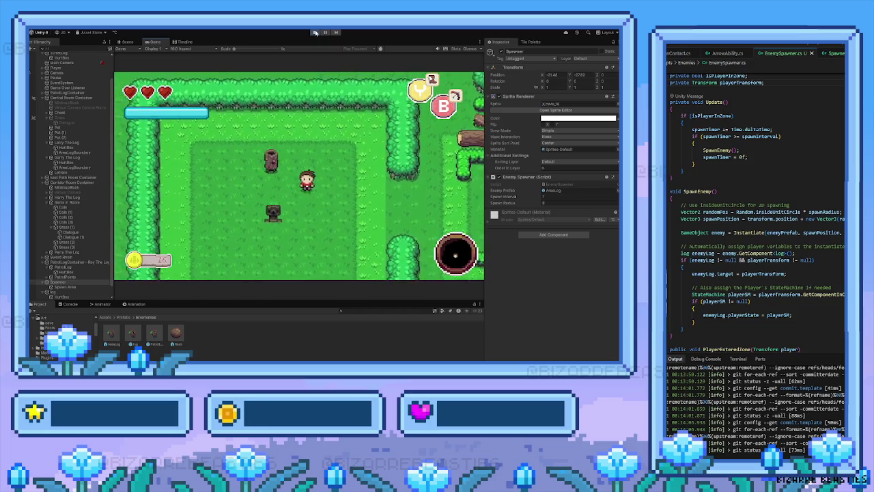
key("Left")
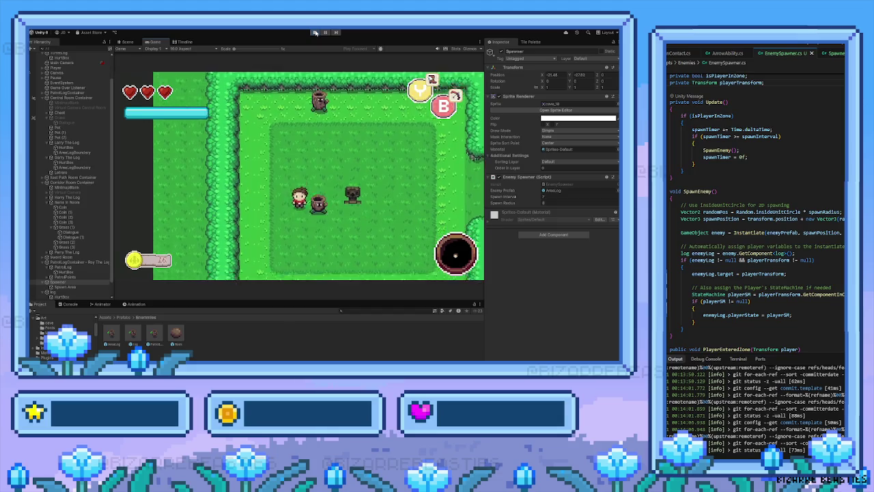
key("Up")
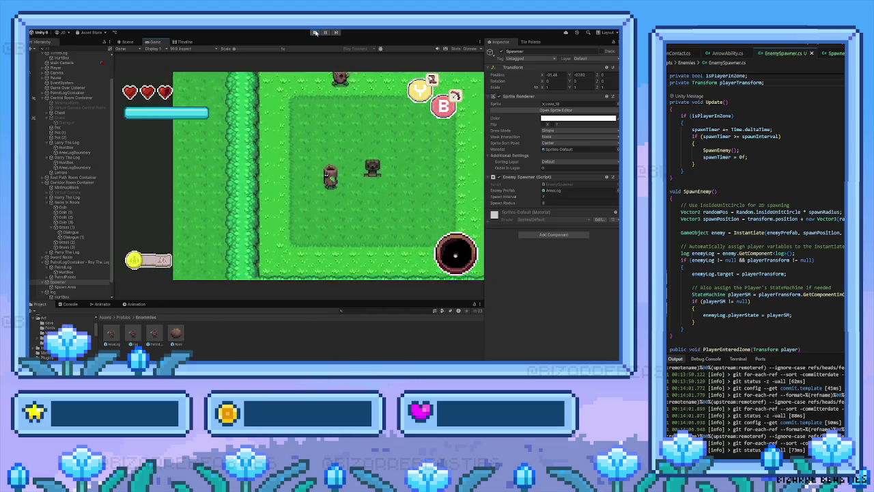
key("Right")
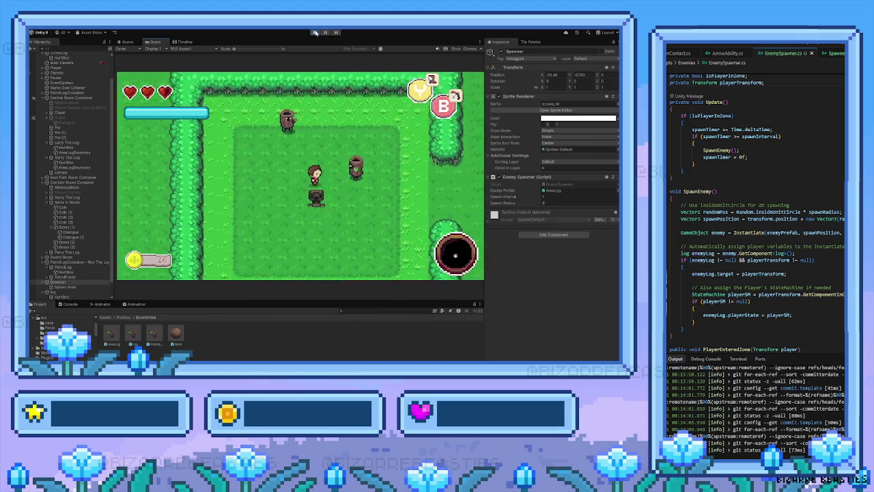
key("Up")
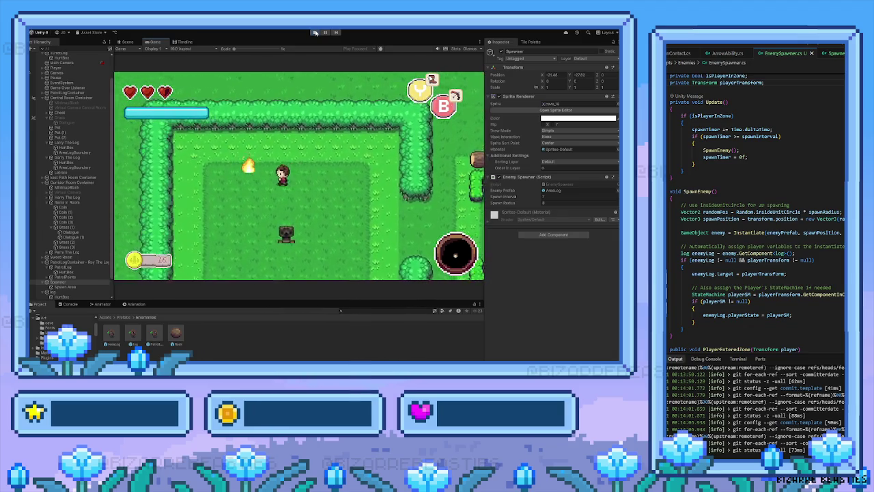
key("Right")
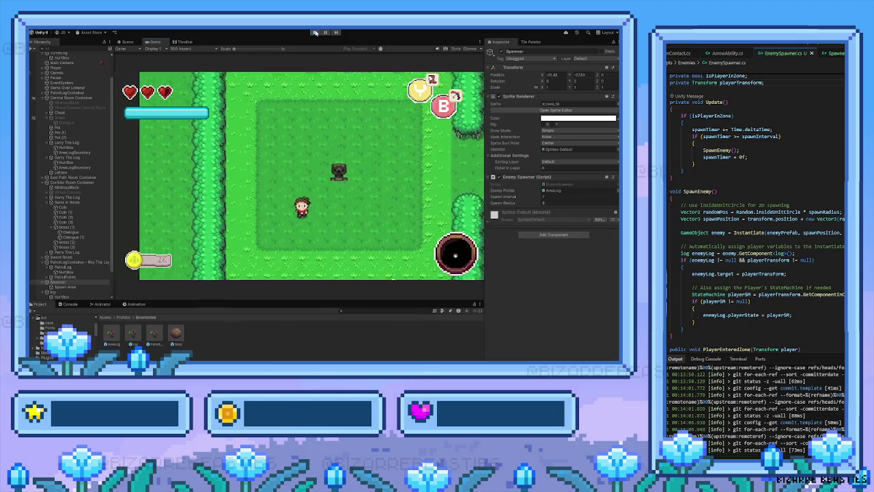
key("Down")
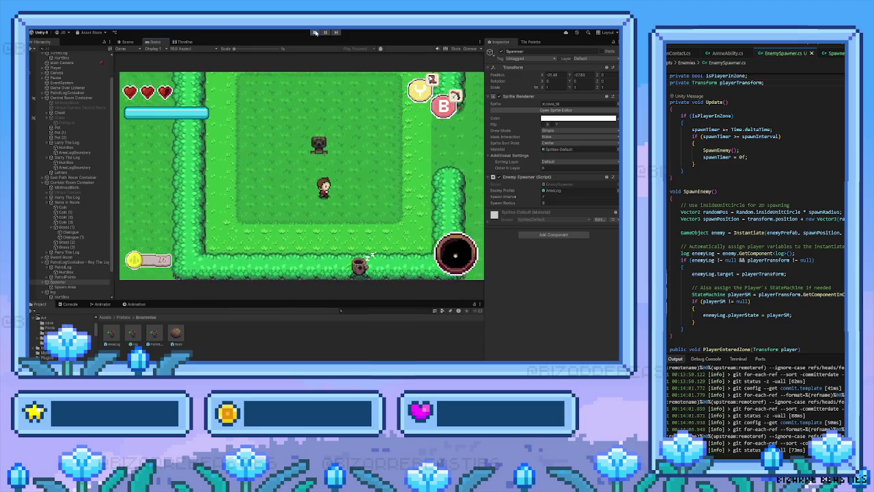
key("Right")
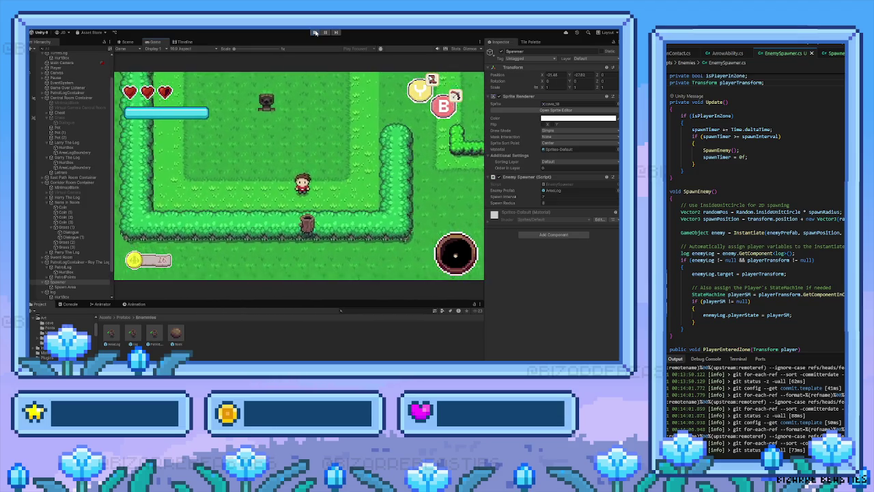
key("Up")
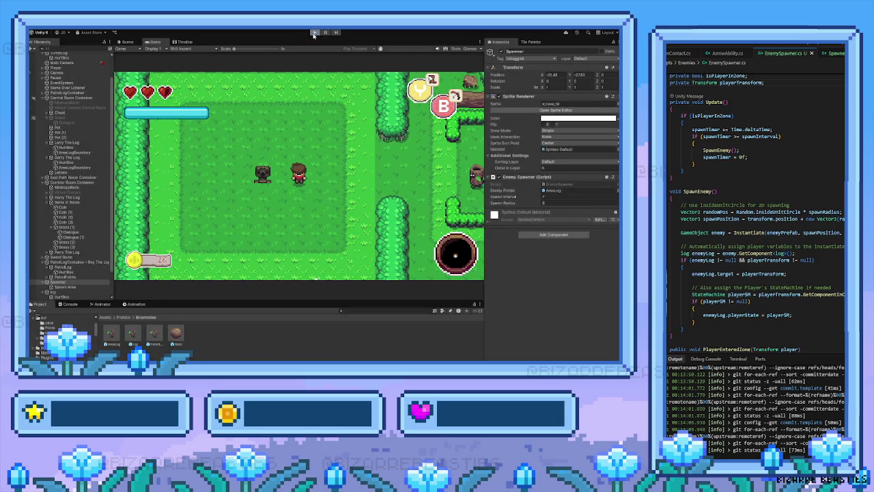
key("ctrl+p")
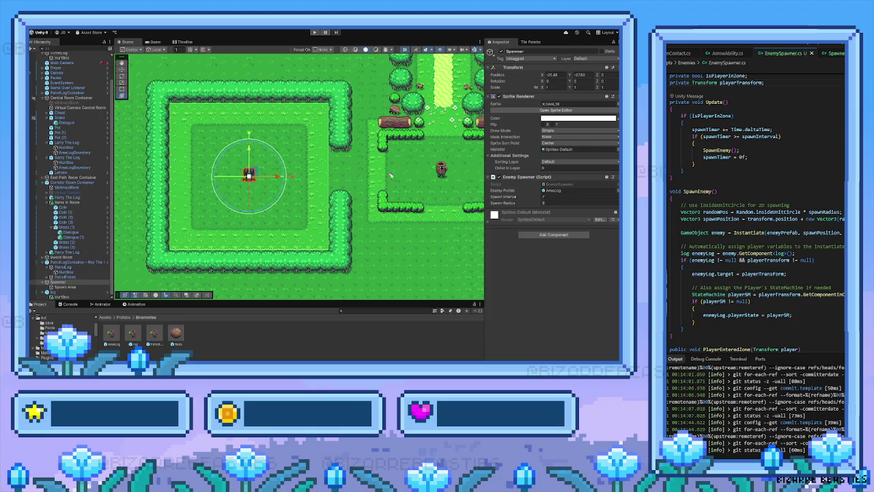
Step: Enter 8 in the Enemy Spawner's Spawn Radius field, leaving Spawn Interval at 7
left_click(550, 202)
scroll(290, 211, "down", 3)
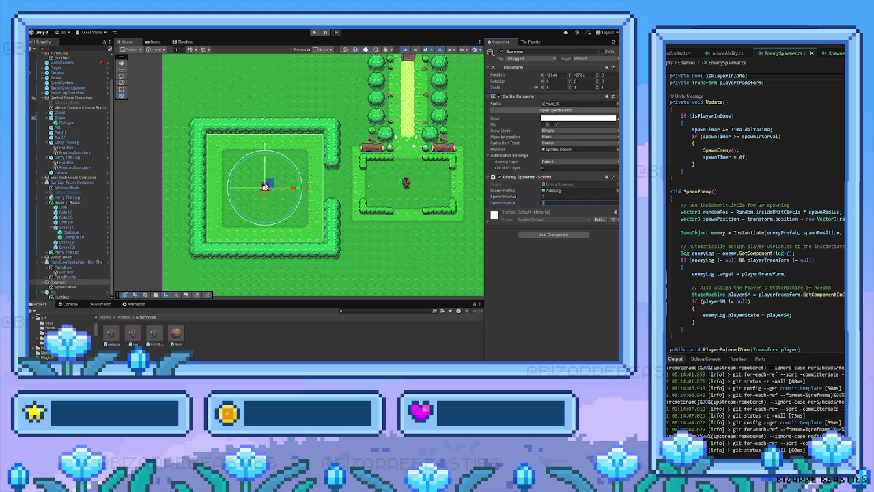
type("8")
key("Return")
scroll(756, 233, "up", 3)
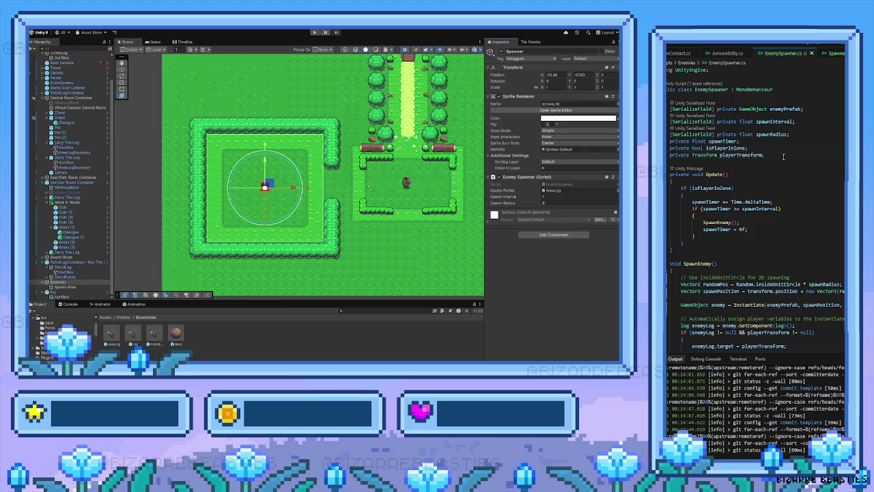
Step: Add a [SerializeField] private int enemiesDefeated field below playerTransform
key("Return")
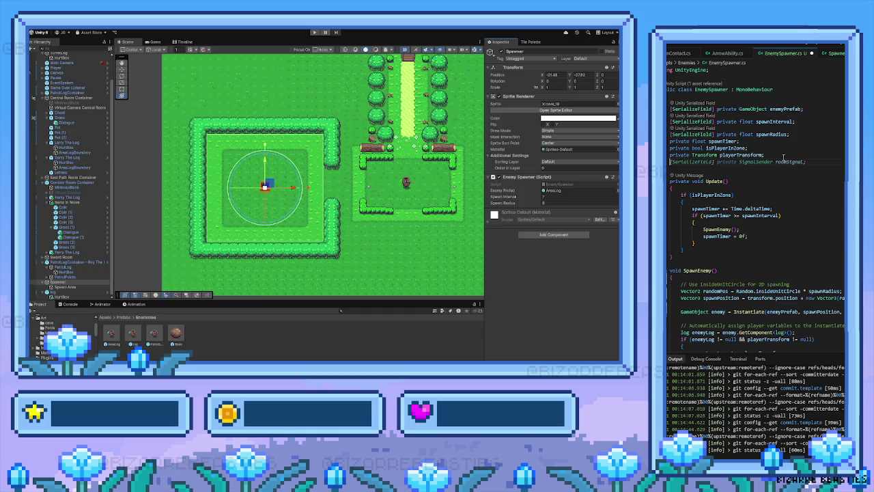
key("Escape")
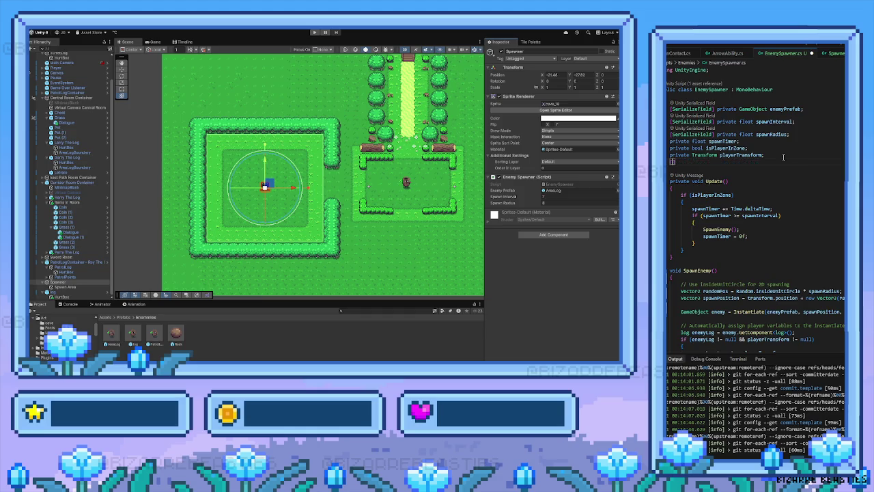
type("Ser")
key("Tab")
type("pribate")
key("ctrl+BackSpace")
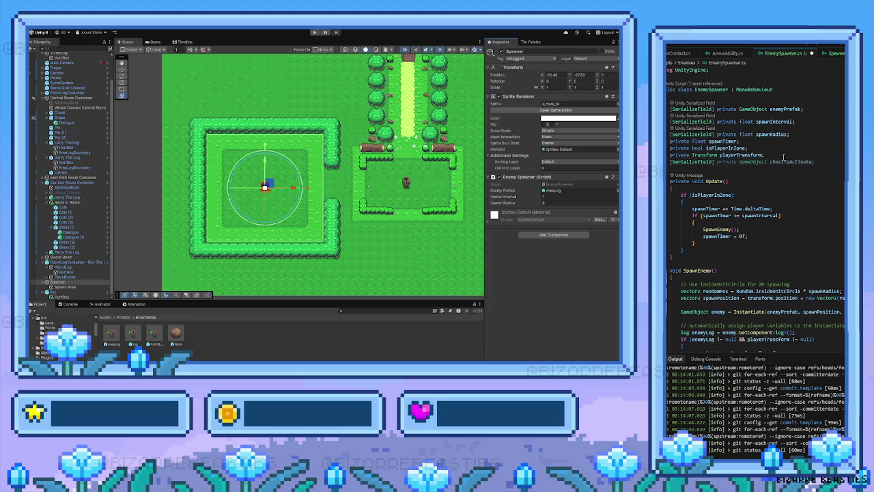
type("private")
type("int ")
type("enemie")
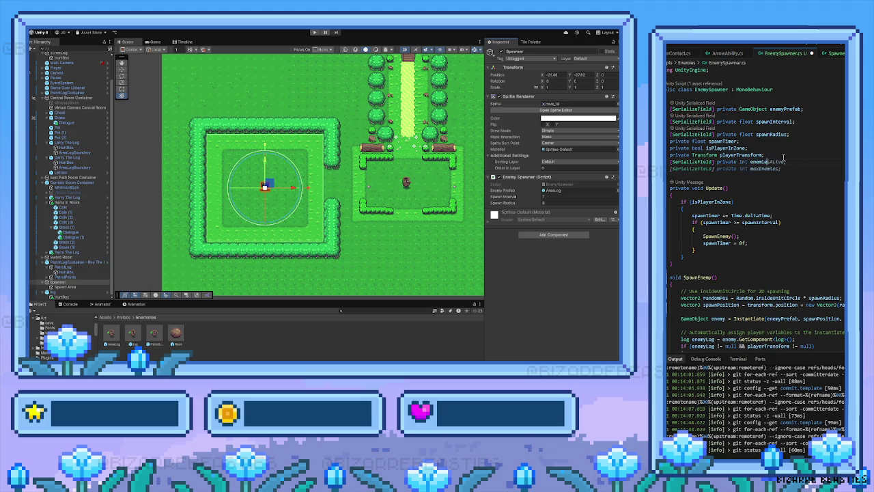
type("sDefeated;")
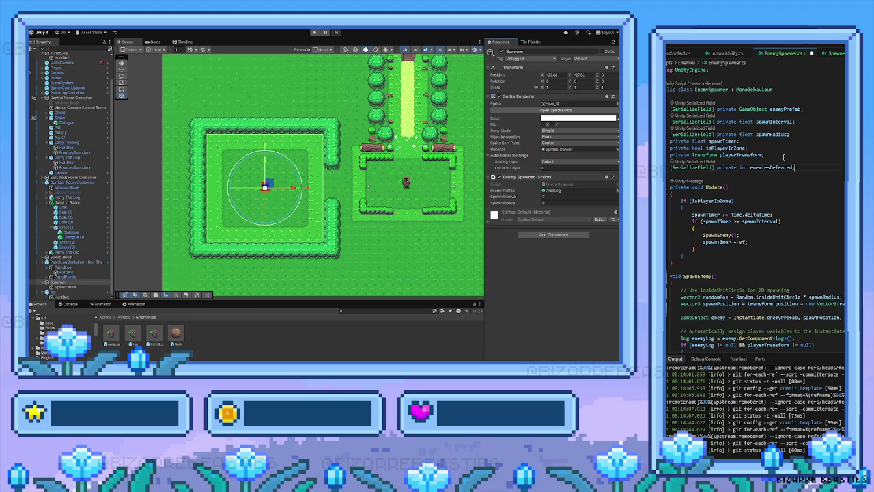
Step: Declare a GameObject field named chestToActivate on the next line instead of numberOfEnemies
key("Return")
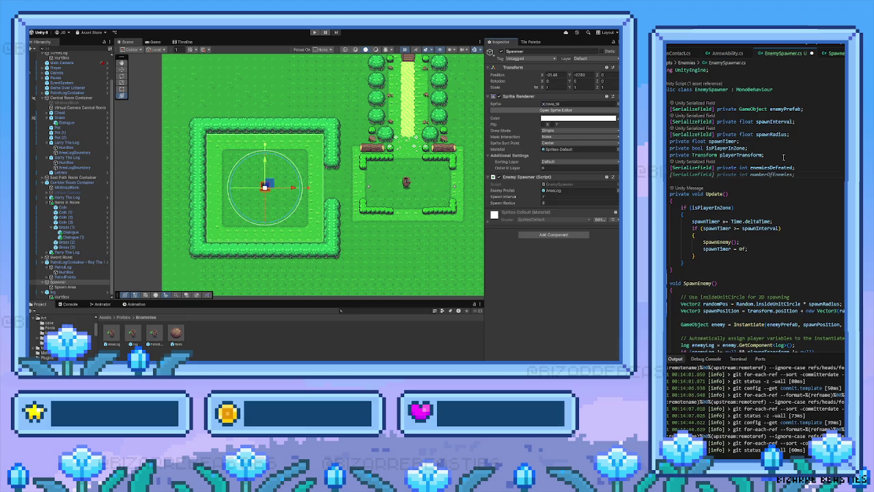
key("Tab")
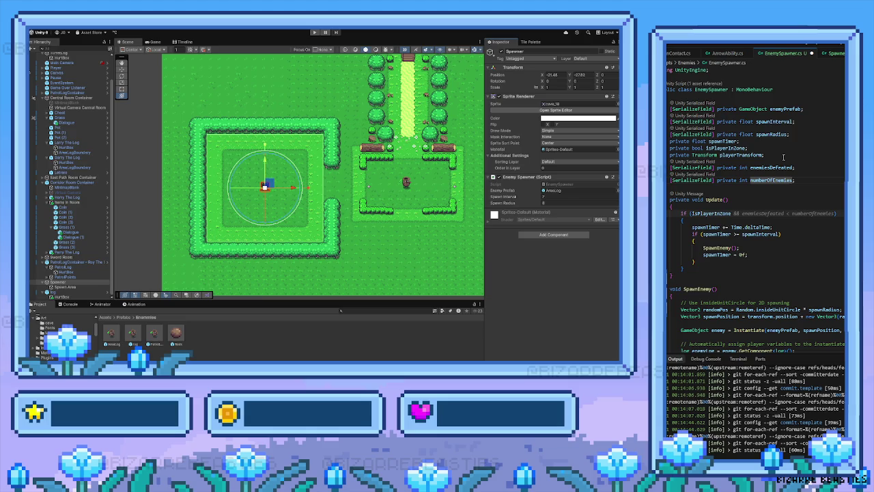
key("ctrl+BackSpace")
key("ctrl+BackSpace")
key("ctrl+BackSpace")
type("GameObjec")
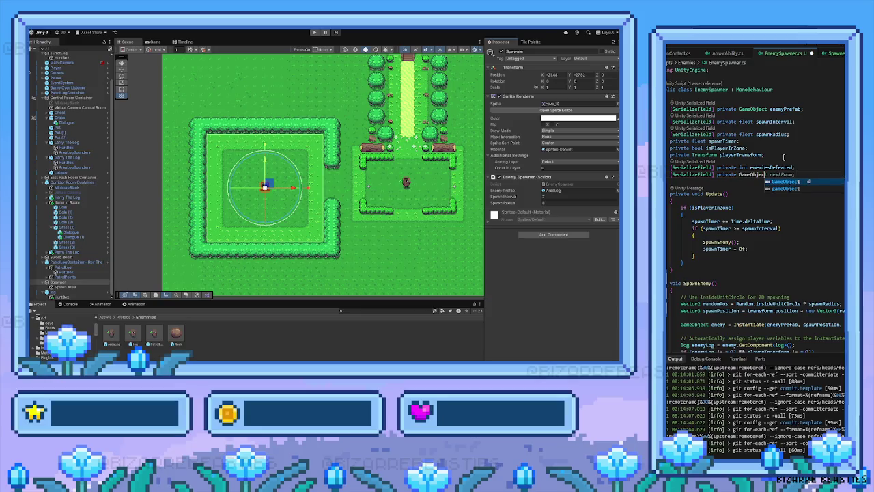
key("Escape")
type("boss;")
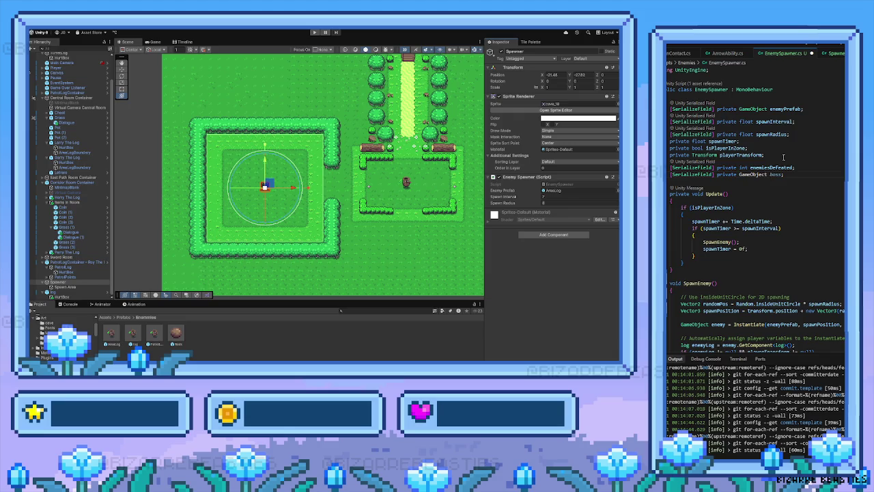
key("ctrl+BackSpace")
type("treas")
key("BackSpace")
key("BackSpace")
type("as")
key("BackSpace")
key("BackSpace")
type("es")
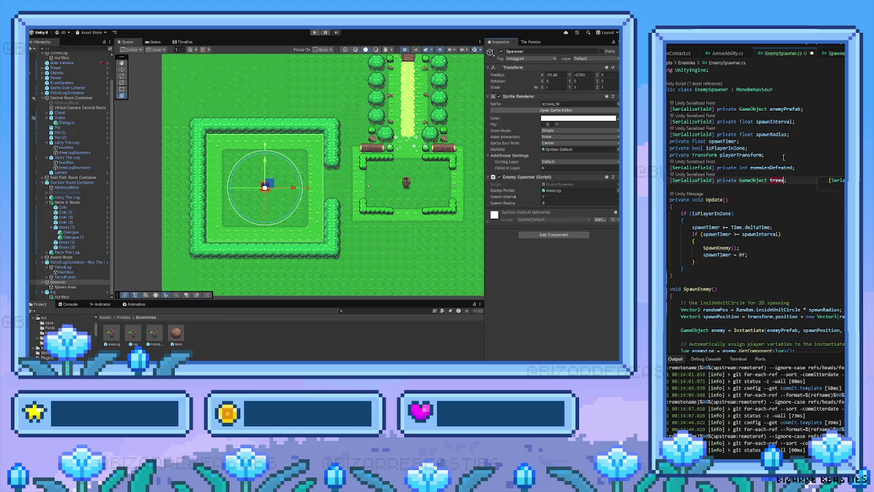
key("BackSpace")
key("BackSpace")
key("BackSpace")
type("chest")
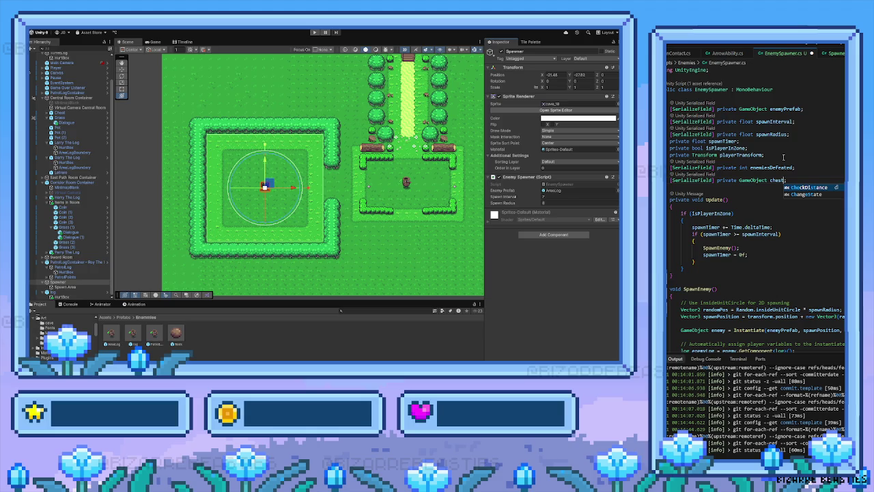
type("ToAc")
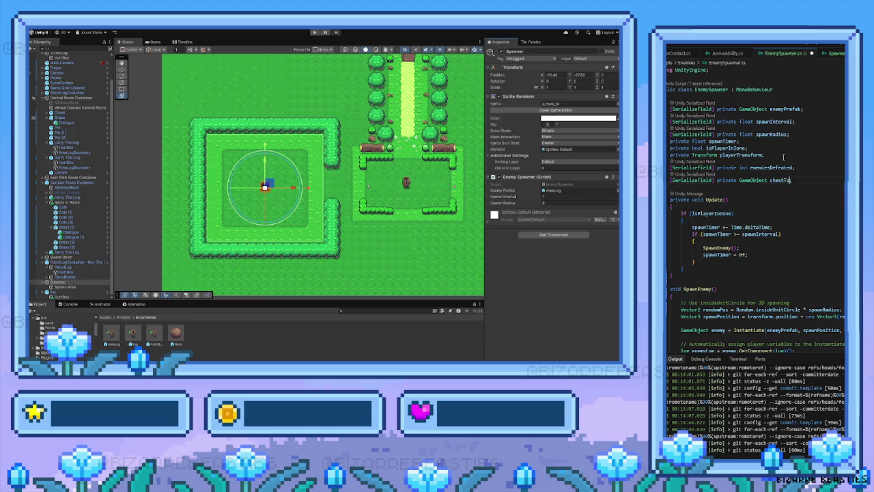
type("tivate;")
Step: Scroll through EnemySpawner.cs to check the chestToActivate declaration after Unity recompiles
scroll(819, 195, "down", 5)
scroll(818, 195, "up", 2)
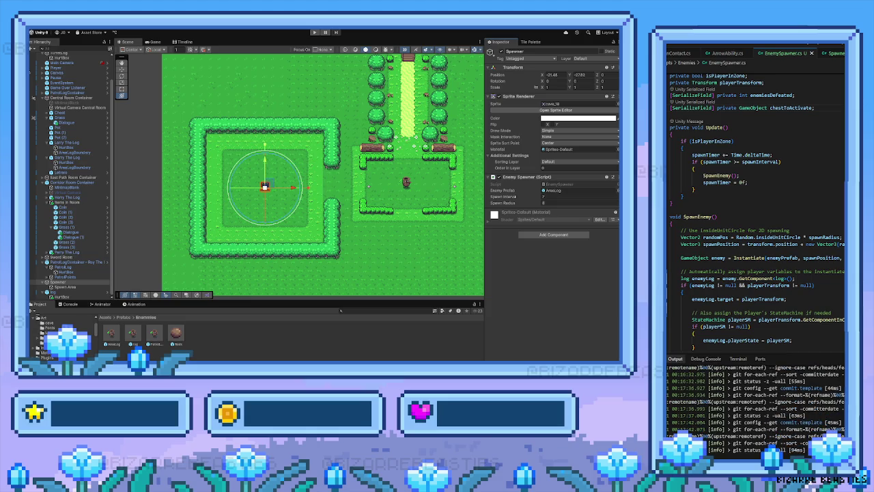
scroll(748, 219, "up", 3)
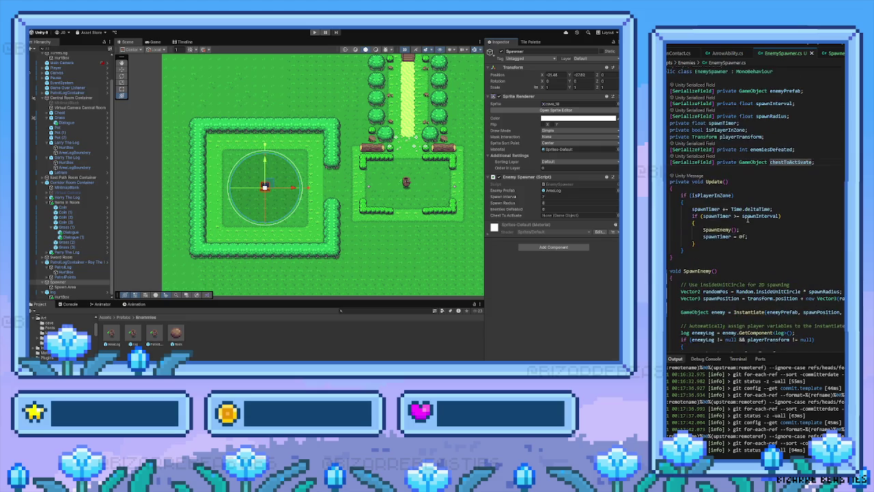
left_click(785, 149)
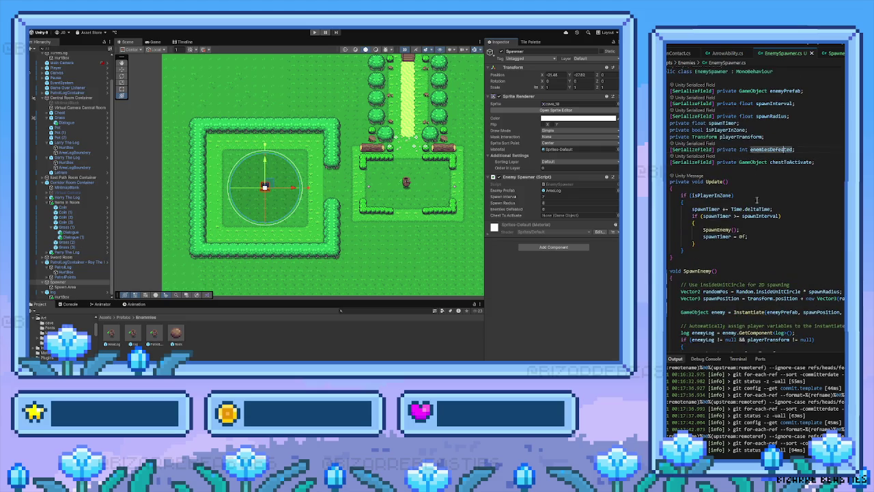
scroll(727, 272, "down", 1)
scroll(725, 272, "down", 5)
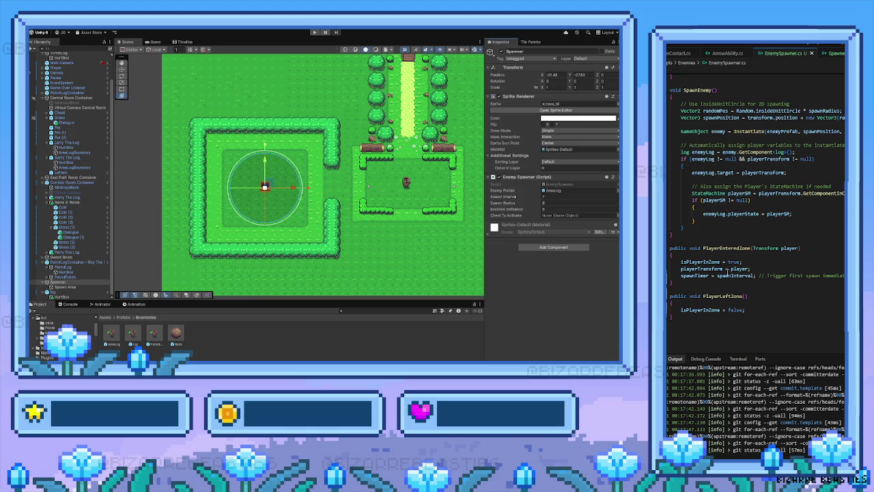
scroll(728, 275, "up", 3)
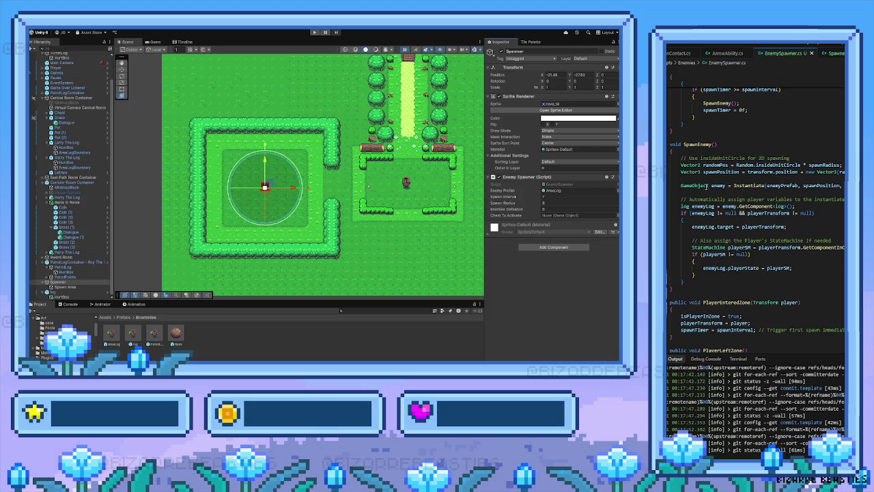
scroll(716, 257, "down", 2)
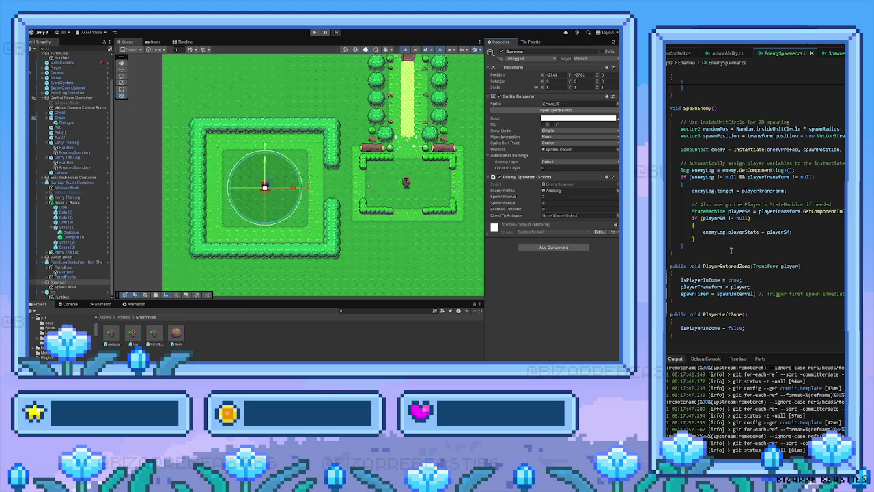
scroll(729, 235, "up", 4)
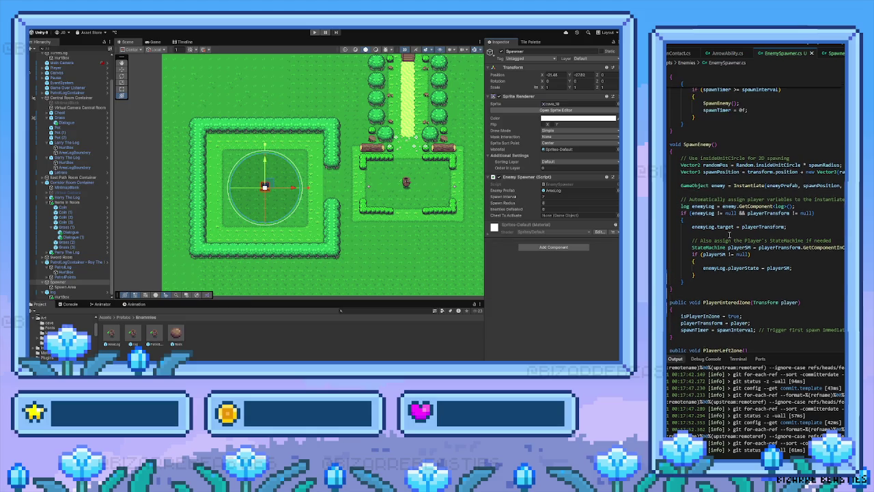
scroll(722, 196, "up", 6)
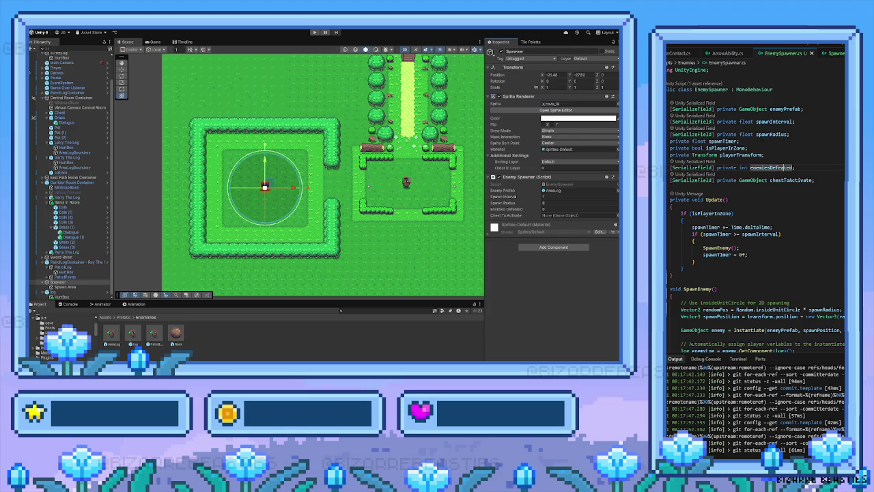
scroll(778, 204, "down", 4)
scroll(776, 203, "down", 3)
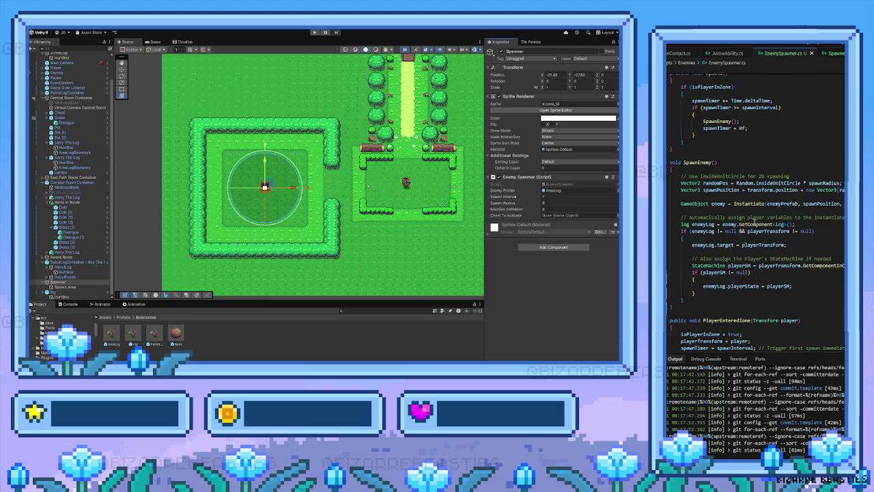
scroll(814, 121, "up", 7)
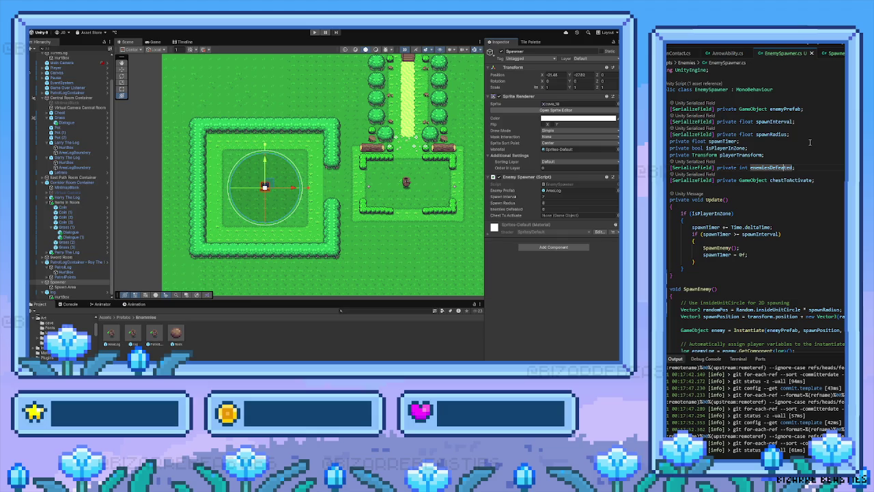
scroll(813, 163, "down", 3)
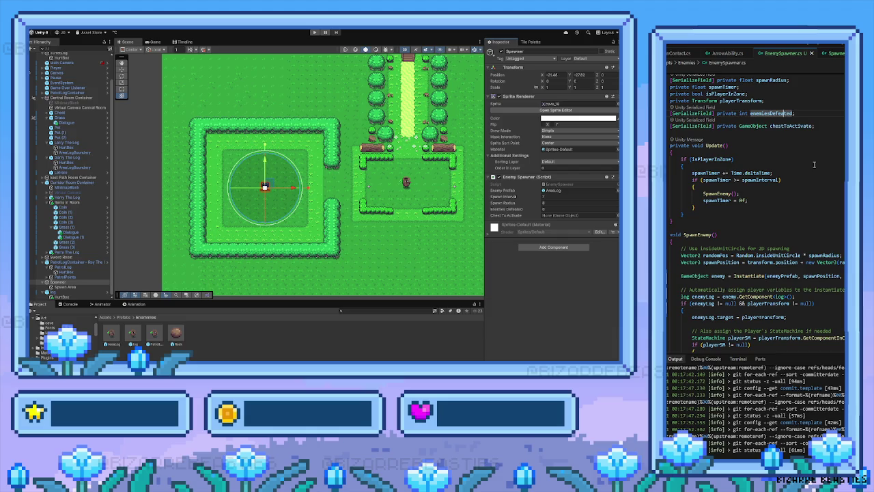
scroll(814, 164, "up", 3)
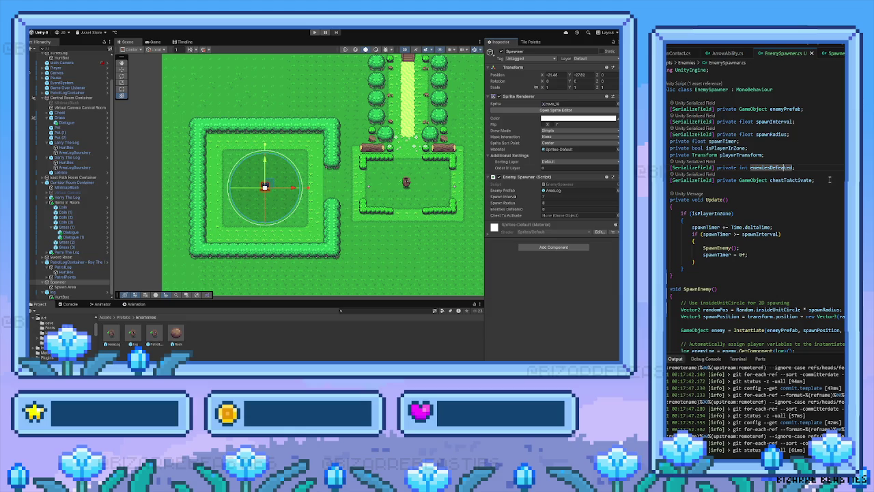
left_click(830, 180)
Step: Add [SerializeField] private SignalListener chestSignal; and accept the suggested enemyDefeatedSignal field
key("Return")
type("[Seri")
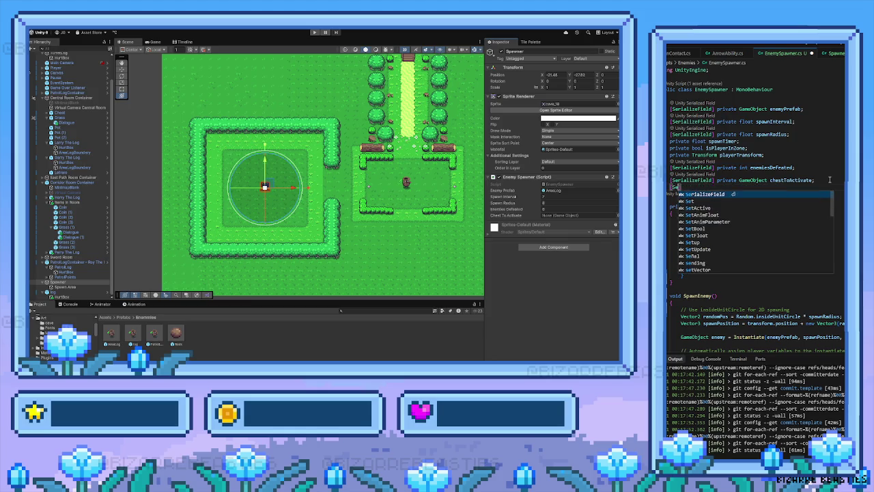
key("Tab")
key("Tab")
key("ctrl+BackSpace")
key("ctrl+BackSpace")
key("ctrl+BackSpace")
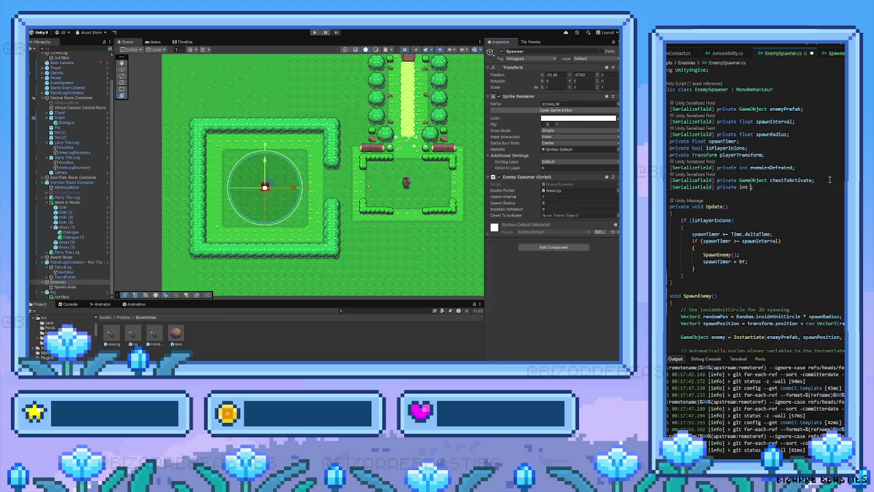
type("int")
key("ctrl+BackSpace")
type("signal")
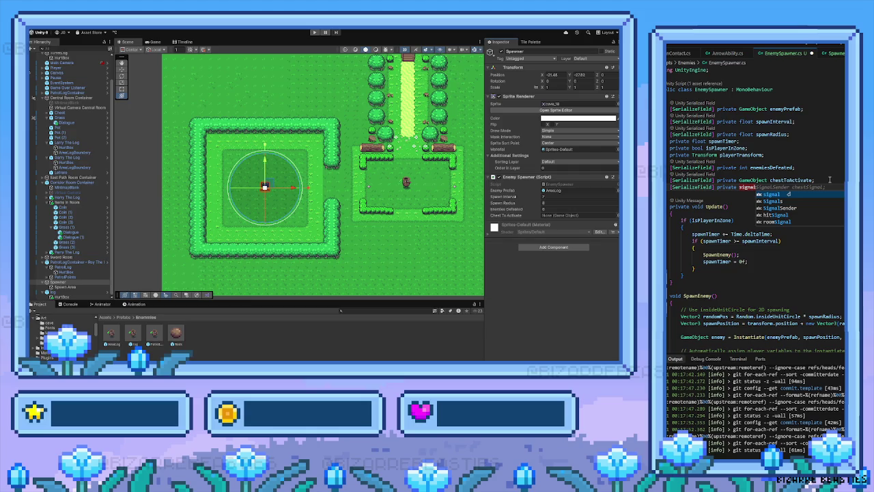
key("Escape")
type("n")
key("Tab")
type("chestSignal;")
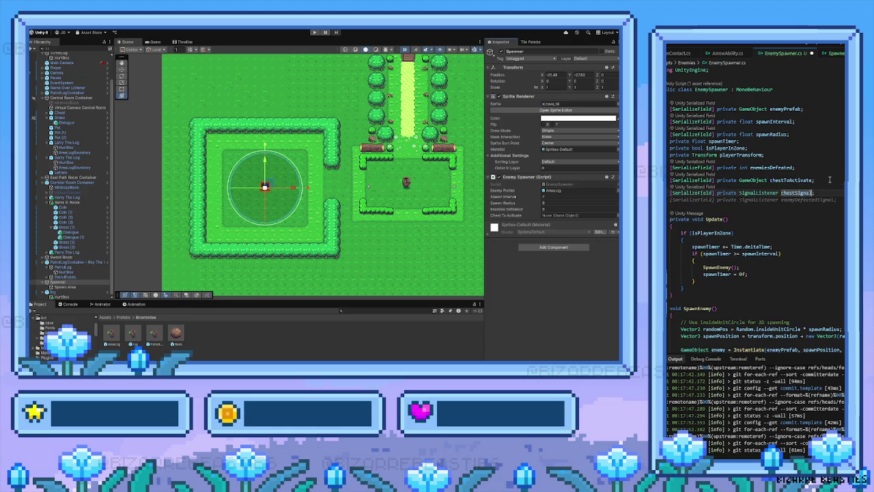
key("Tab")
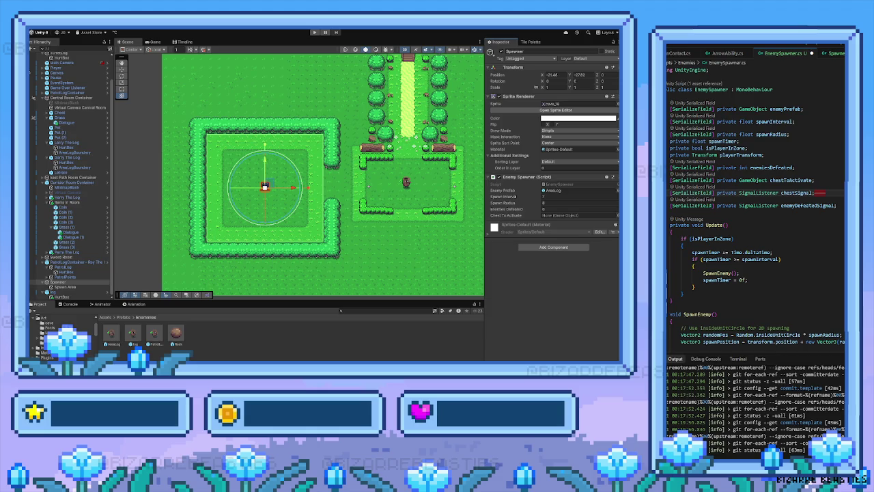
Step: Undo the latest edit in EnemySpawner.cs, raising the Confirm Undo prompt
key("ctrl+z")
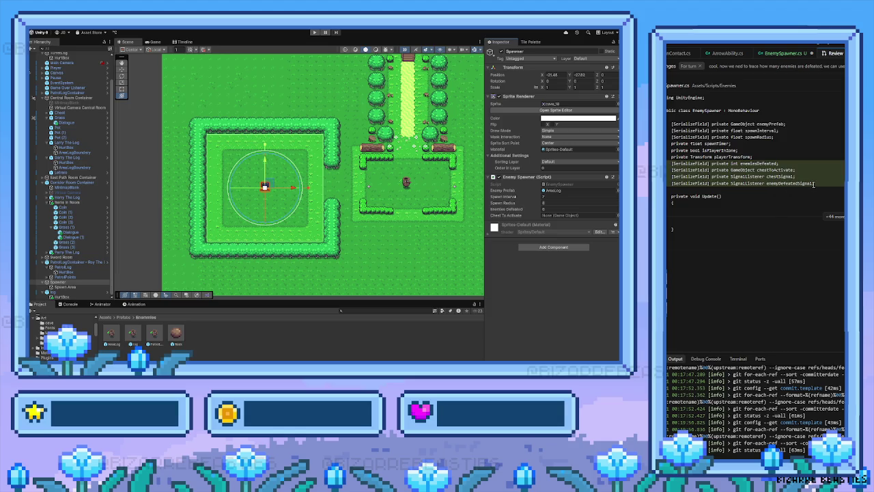
Step: Select the four new field declarations in the review, then return to the EnemySpawner.cs code
mouse_move(820, 182)
left_mouse_down()
mouse_move(671, 176)
mouse_move(671, 164)
left_mouse_up()
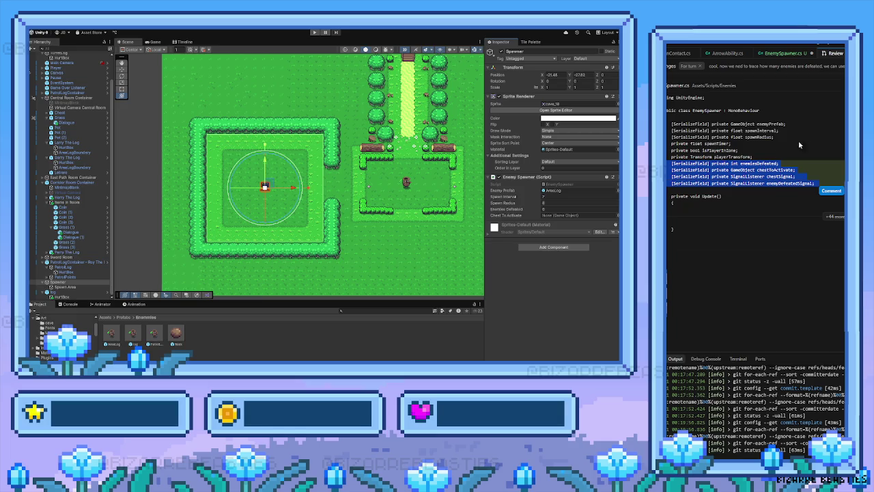
left_click(785, 52)
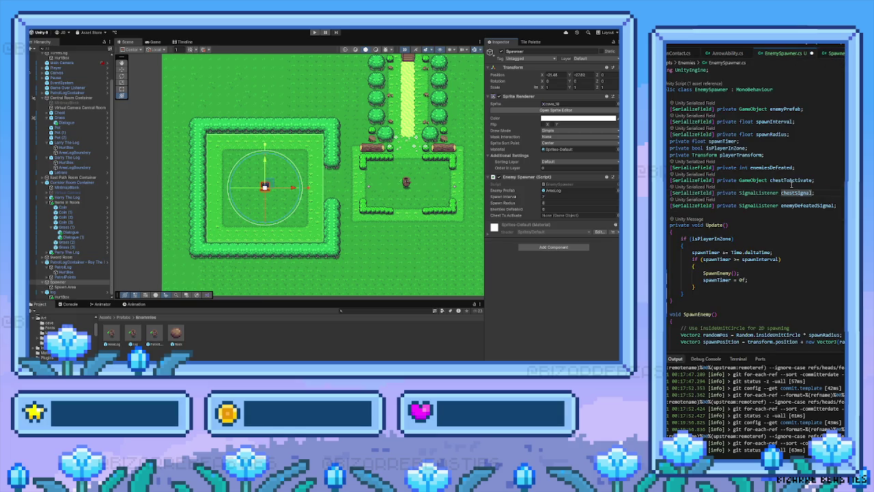
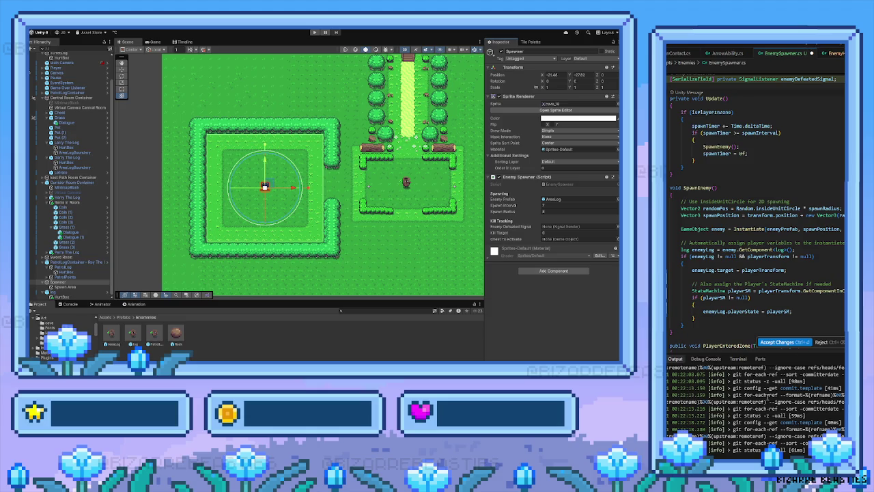
Step: Scroll the spawner script, pan to the tree-lined path and fenced room, and show the Tile Palette
scroll(839, 271, "down", 5)
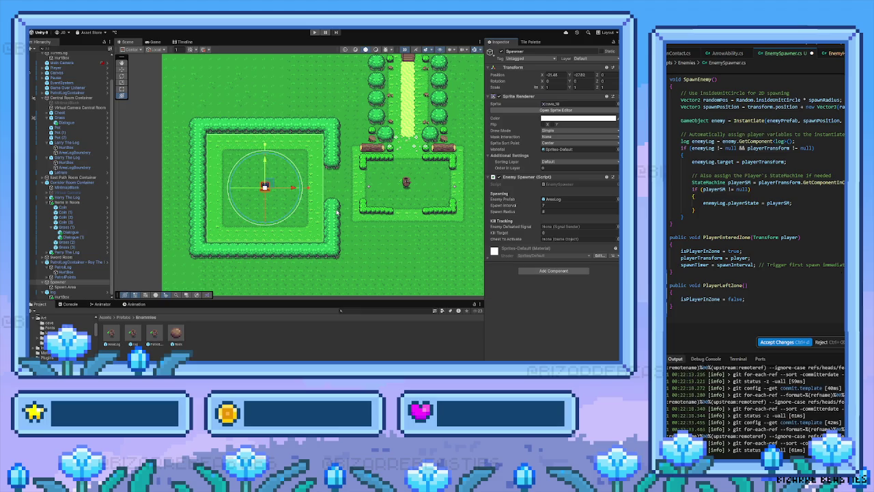
mouse_move(342, 156)
left_mouse_down()
mouse_move(291, 178)
mouse_move(208, 191)
mouse_move(240, 205)
mouse_move(241, 218)
mouse_move(274, 229)
left_mouse_up()
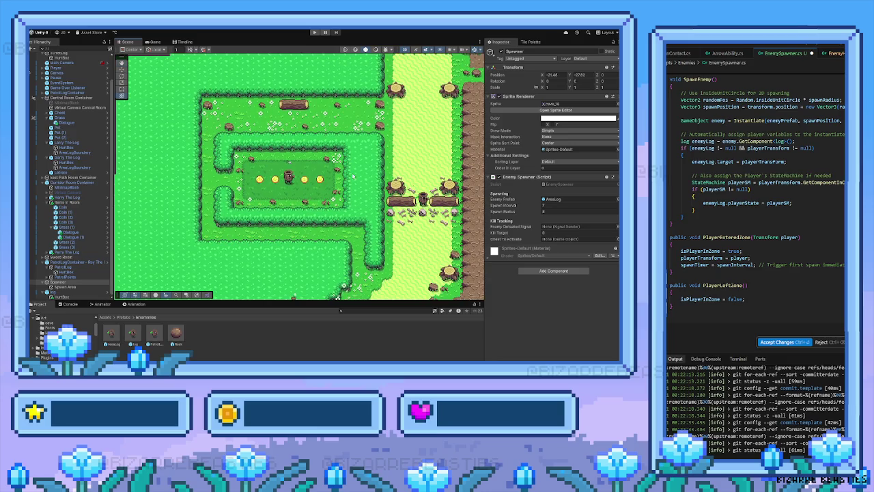
mouse_move(350, 174)
left_mouse_down()
mouse_move(301, 143)
mouse_move(368, 108)
mouse_move(377, 129)
left_mouse_up()
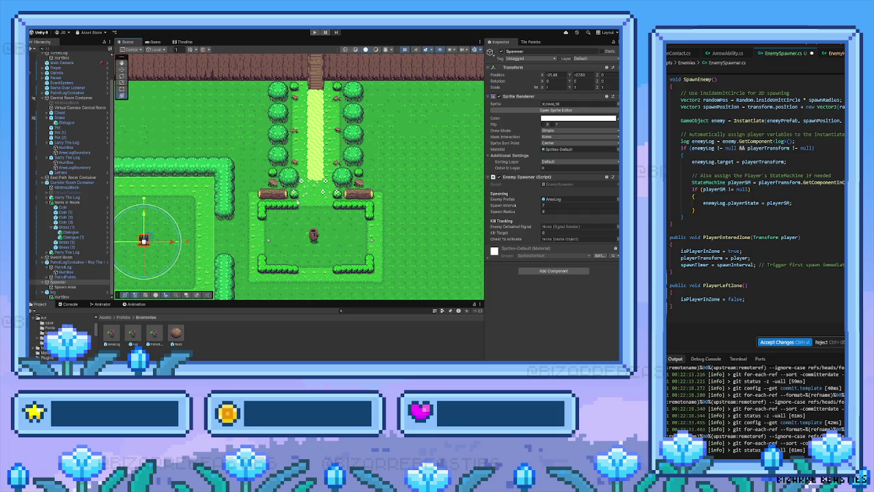
left_click(536, 42)
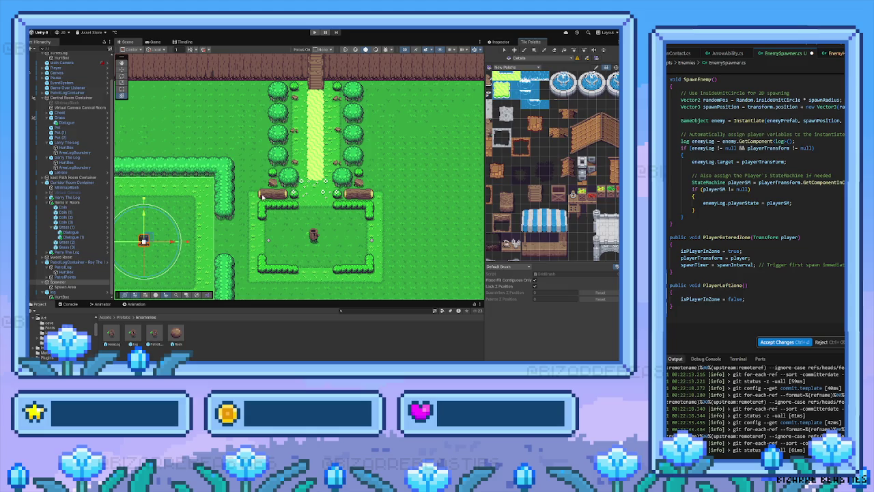
Step: Pan the level and the palette, zoom the palette, and select a tile for the paint brush
left_click_drag(320, 170, 384, 170)
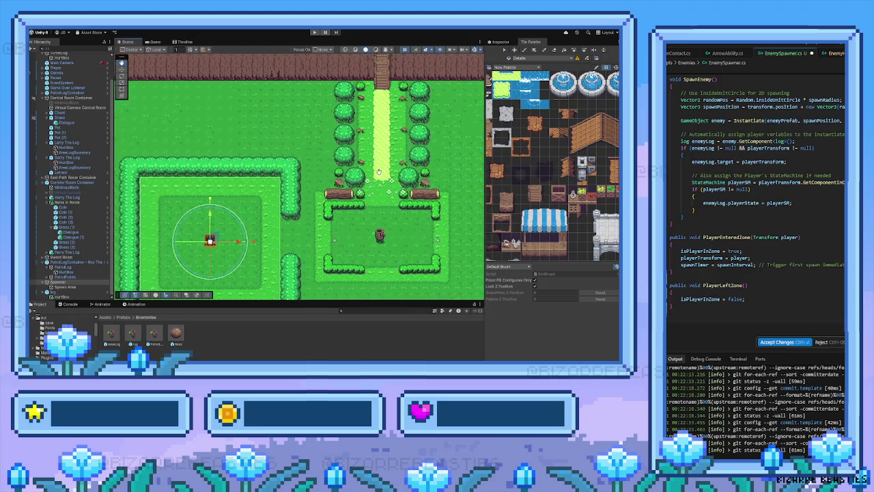
left_click_drag(526, 171, 511, 205)
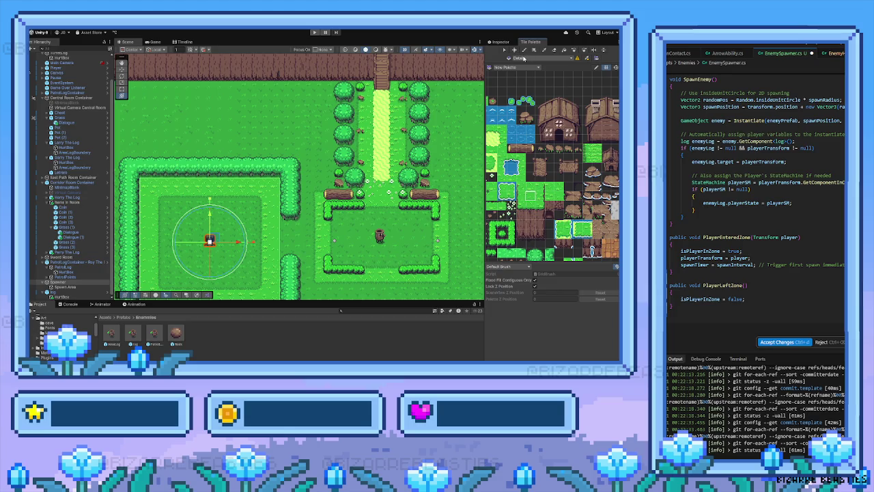
left_click_drag(227, 99, 245, 78)
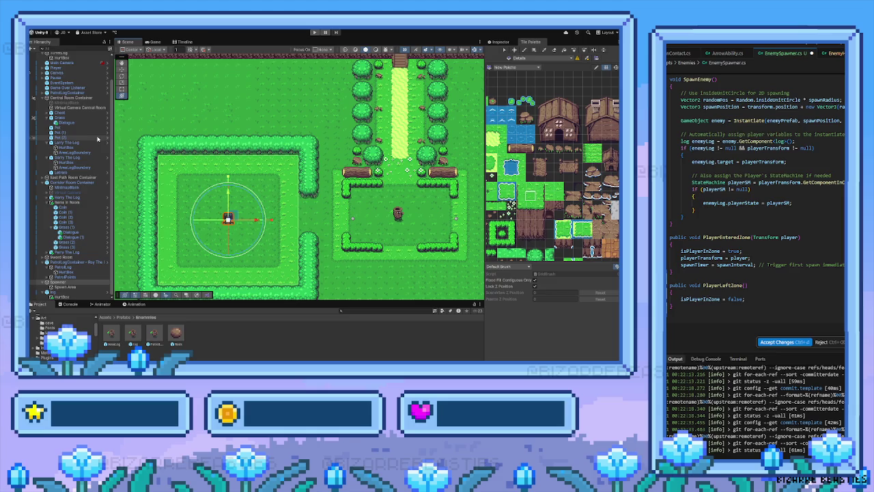
scroll(539, 205, "up", 1)
left_click(539, 244)
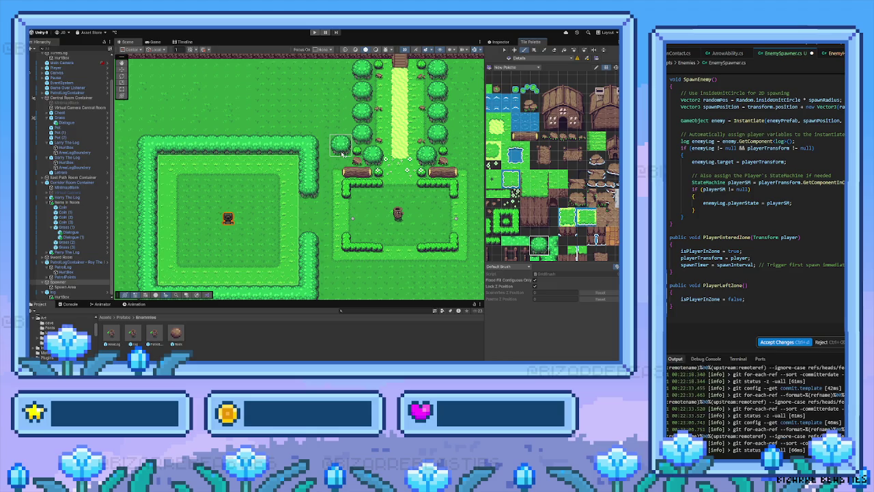
mouse_move(557, 180)
left_mouse_down()
mouse_move(513, 240)
mouse_move(544, 200)
left_mouse_up()
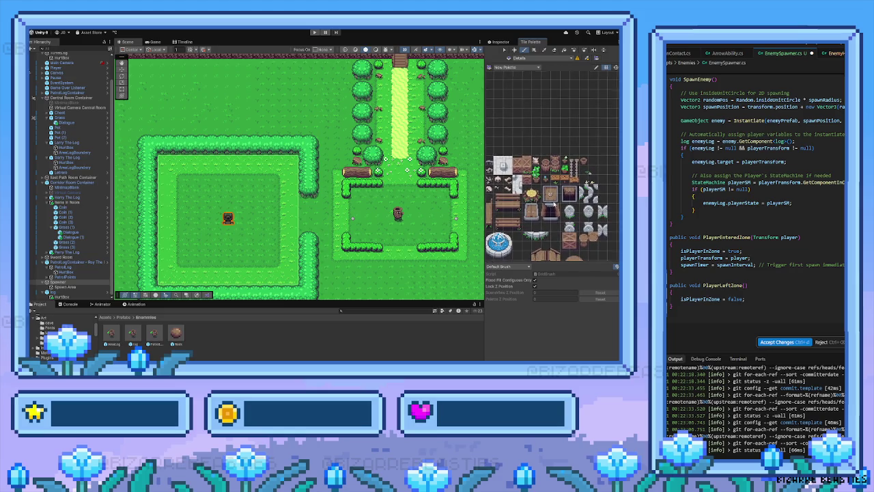
left_click(531, 196)
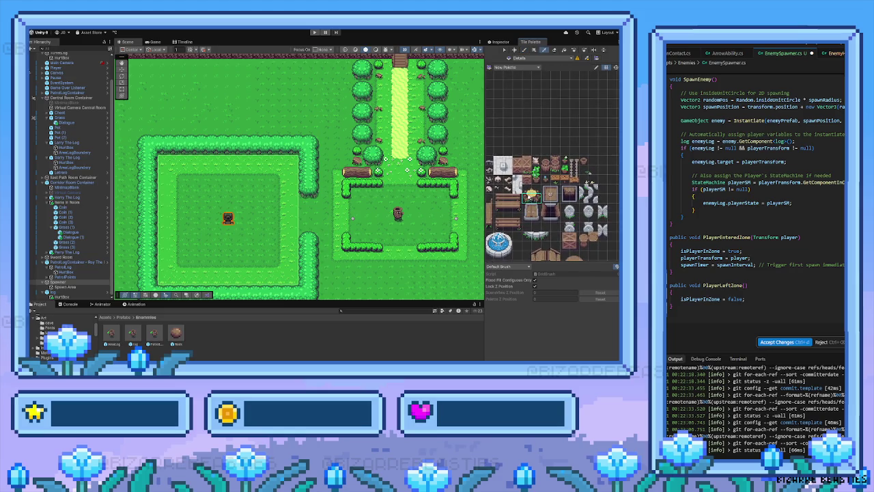
left_click(330, 167)
scroll(394, 167, "right", 3)
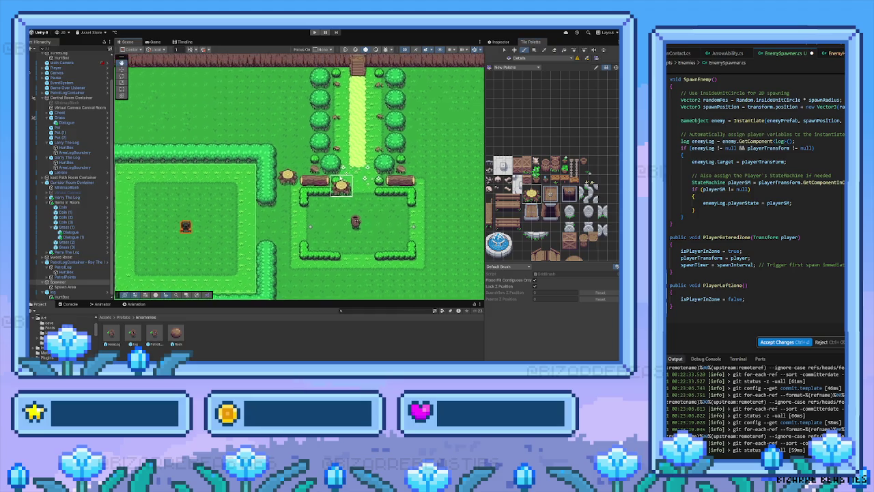
left_click(421, 176)
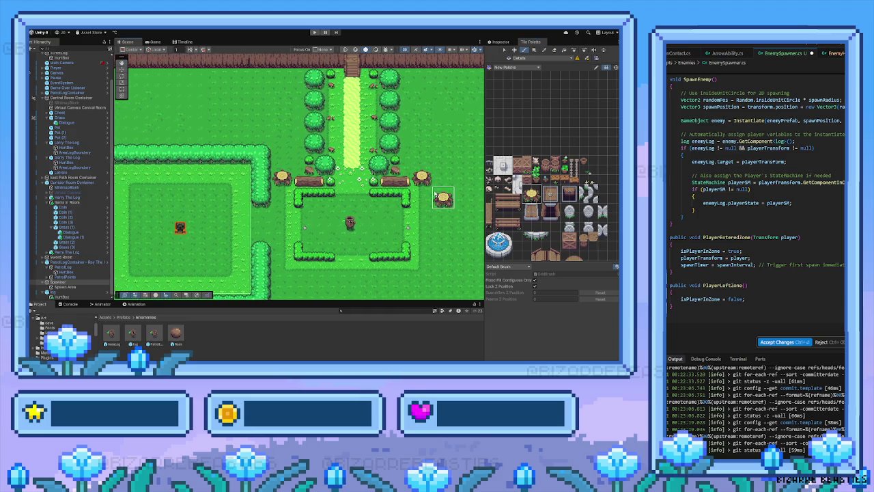
scroll(526, 188, "up", 4)
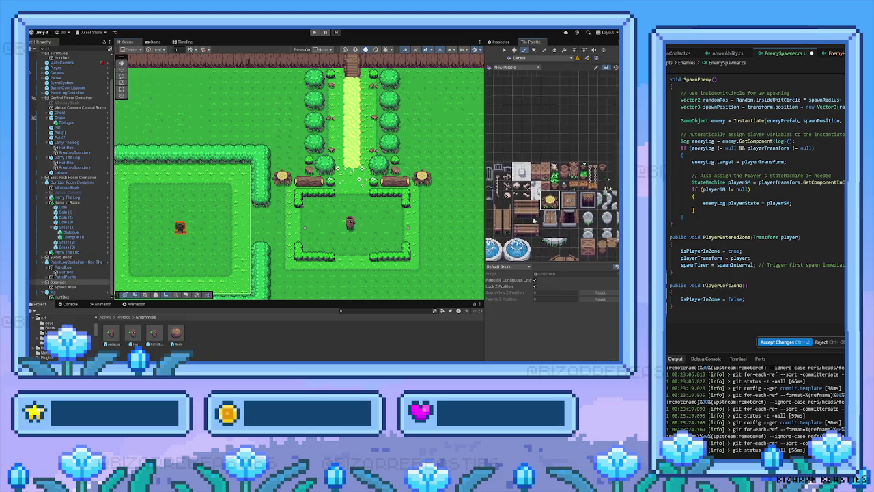
left_click_drag(524, 205, 560, 189)
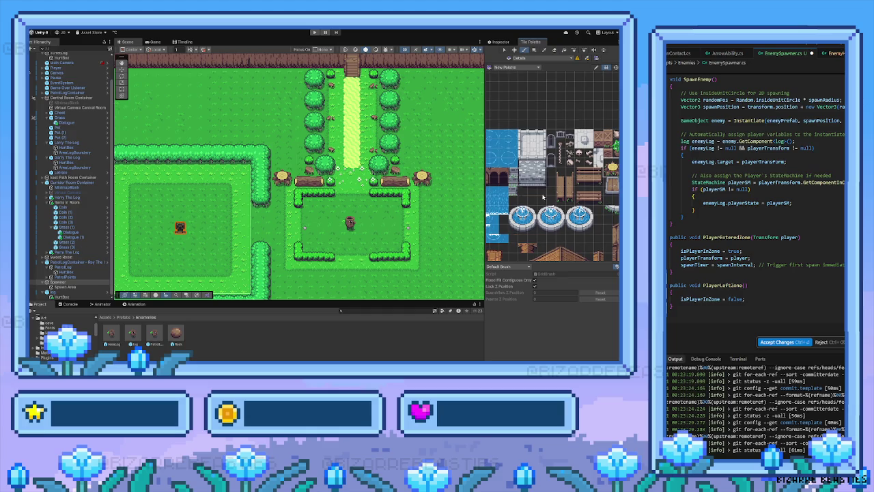
left_click_drag(413, 172, 262, 130)
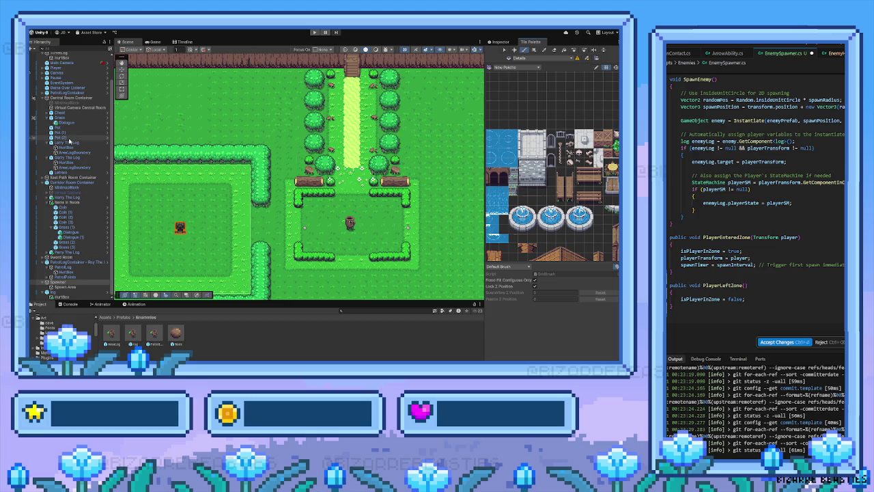
scroll(69, 141, "up", 1)
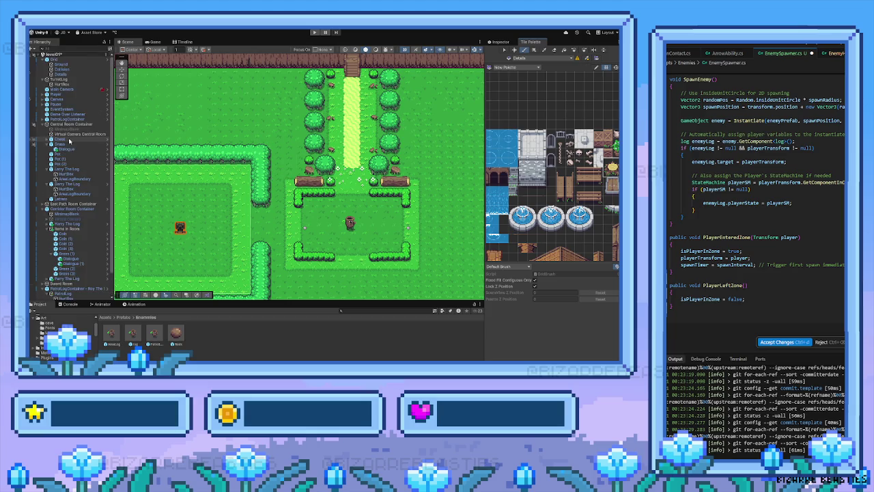
left_click(66, 69)
left_click(544, 191)
scroll(558, 204, "down", 5)
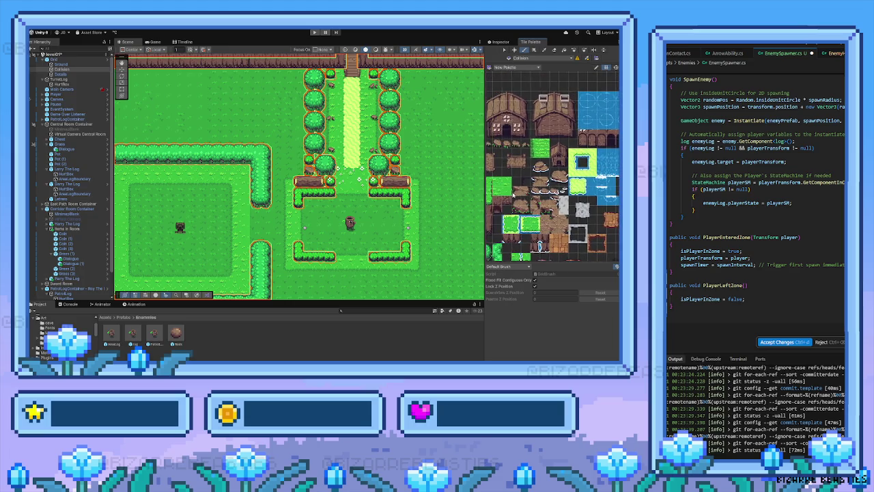
scroll(558, 203, "down", 5)
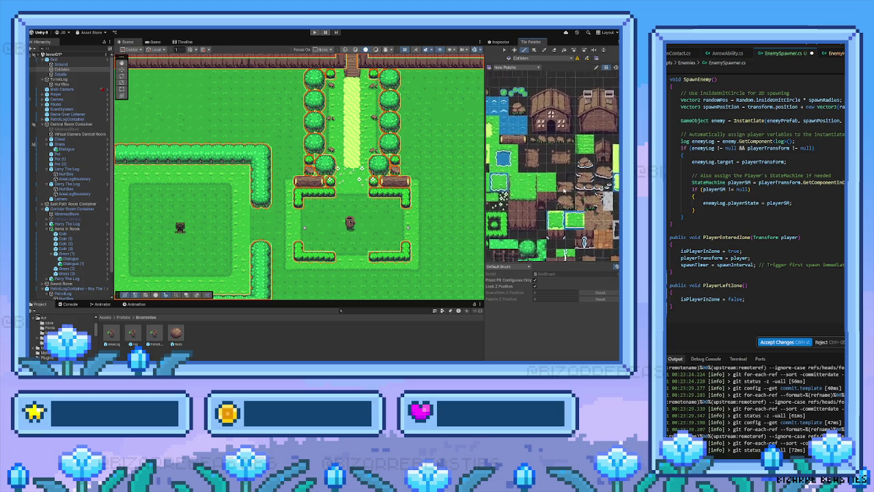
scroll(550, 204, "up", 3)
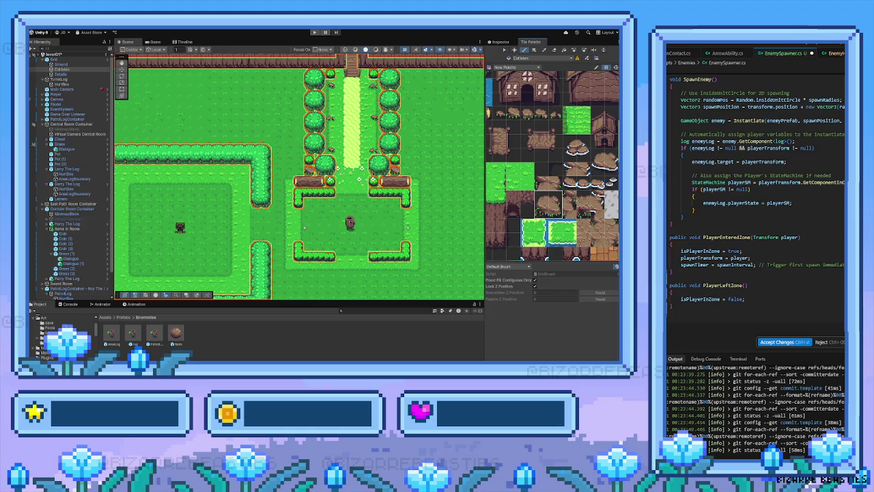
scroll(400, 176, "right", 3)
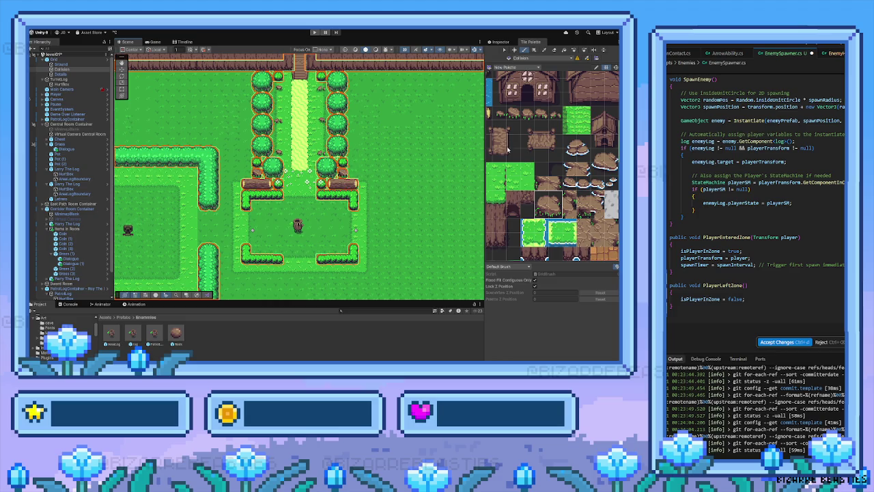
scroll(568, 195, "left", 3)
scroll(569, 194, "right", 3)
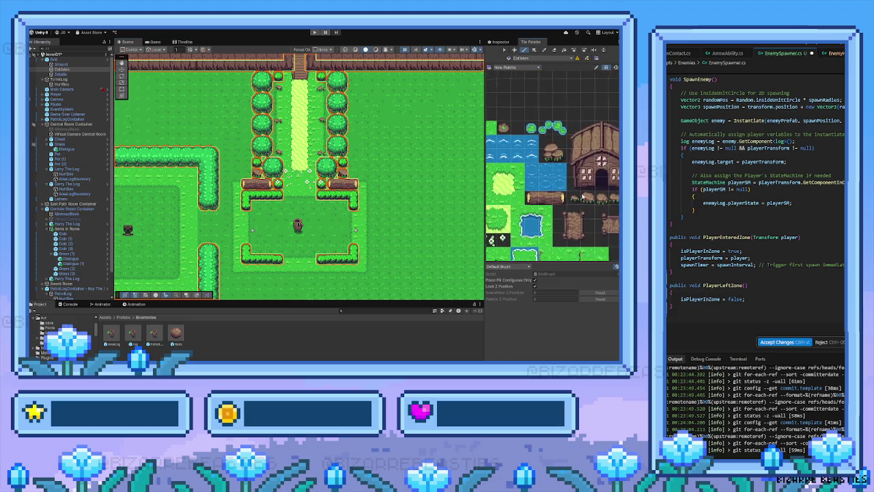
scroll(554, 189, "down", 5)
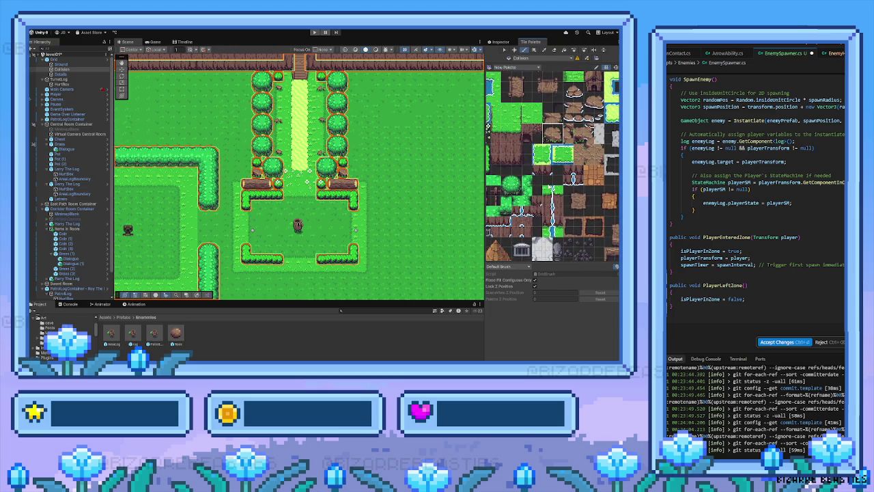
scroll(547, 176, "up", 5)
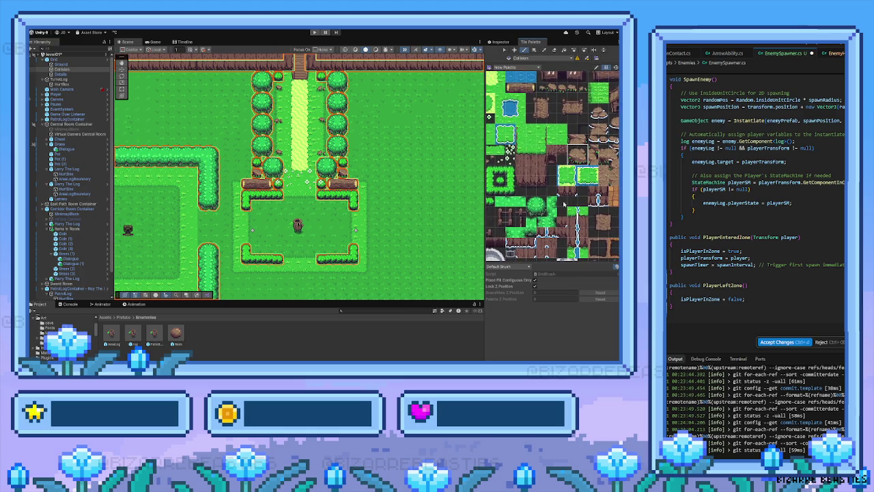
scroll(546, 196, "down", 5)
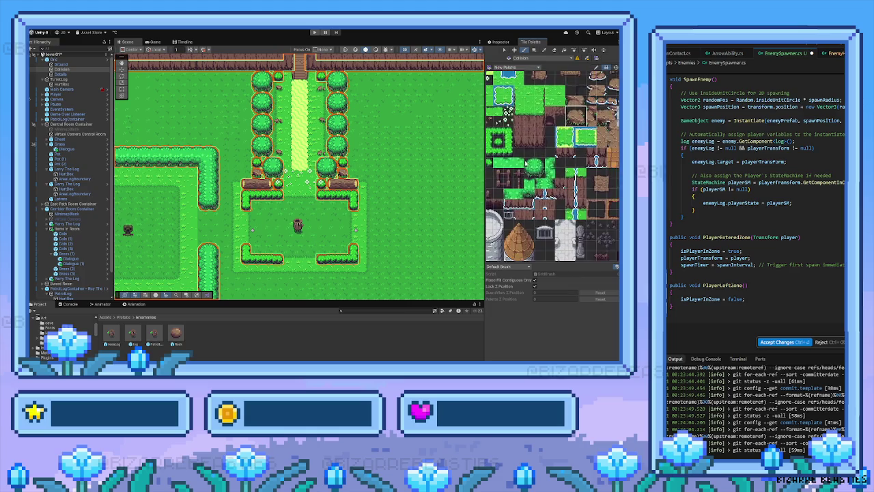
scroll(520, 187, "up", 5)
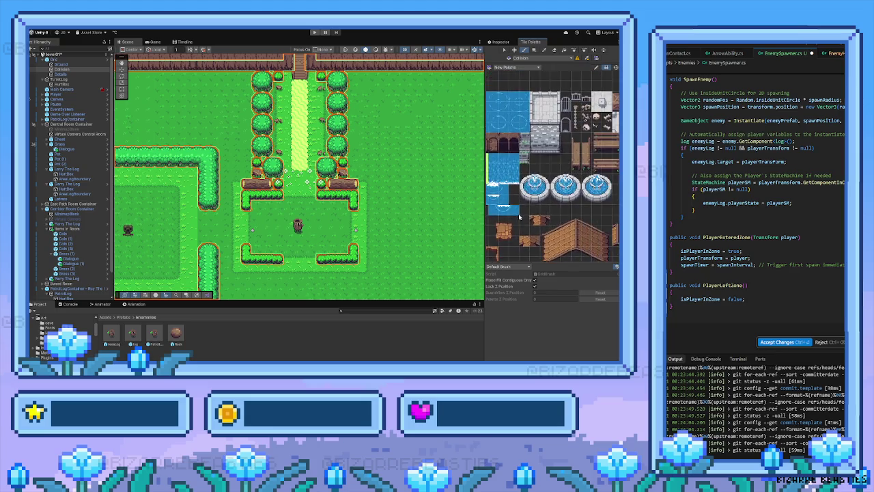
scroll(515, 193, "down", 5)
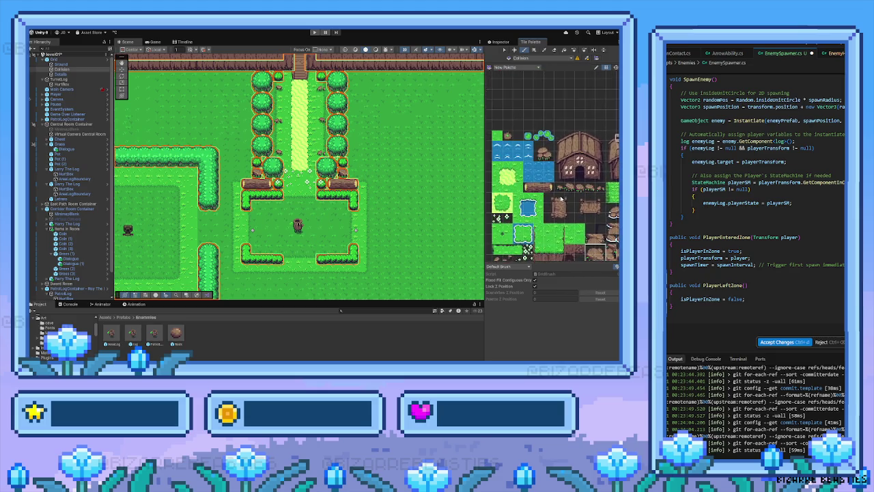
scroll(552, 209, "down", 3)
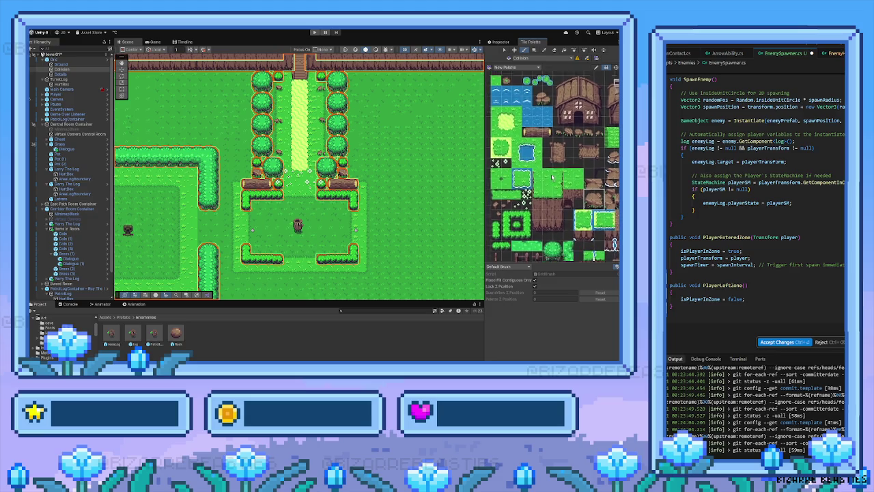
scroll(546, 190, "down", 2)
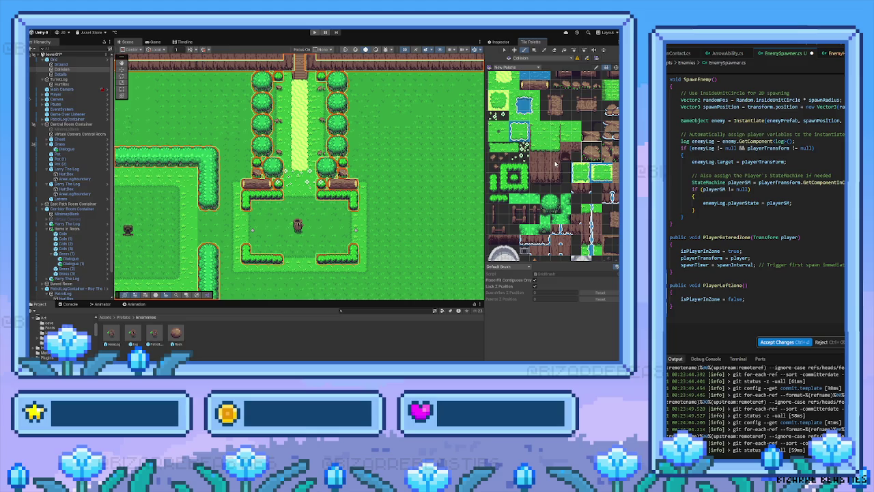
scroll(555, 164, "up", 4)
scroll(547, 164, "down", 4)
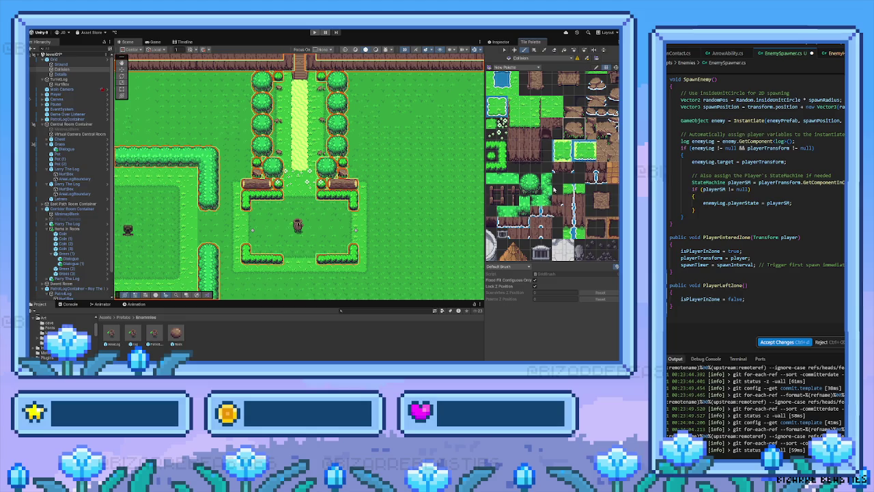
scroll(552, 191, "up", 2)
scroll(552, 191, "down", 2)
scroll(527, 205, "up", 2)
scroll(536, 197, "up", 2)
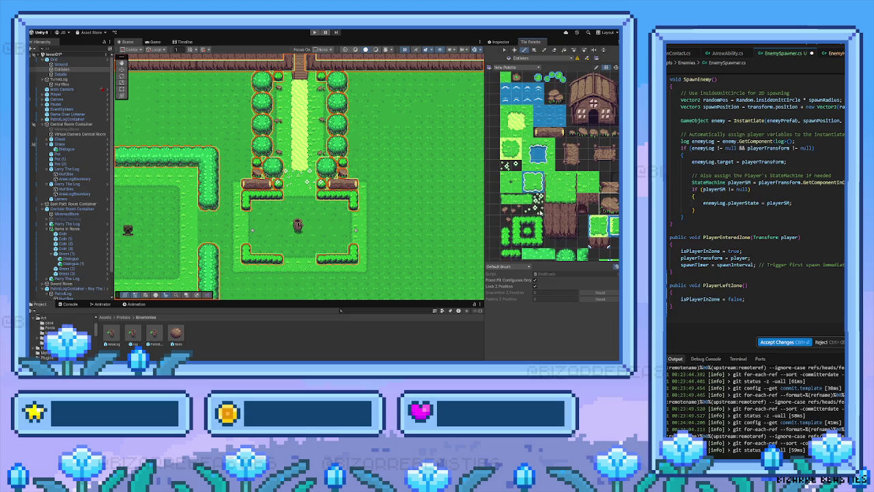
scroll(537, 198, "up", 1)
scroll(331, 220, "up", 2)
scroll(331, 212, "down", 1)
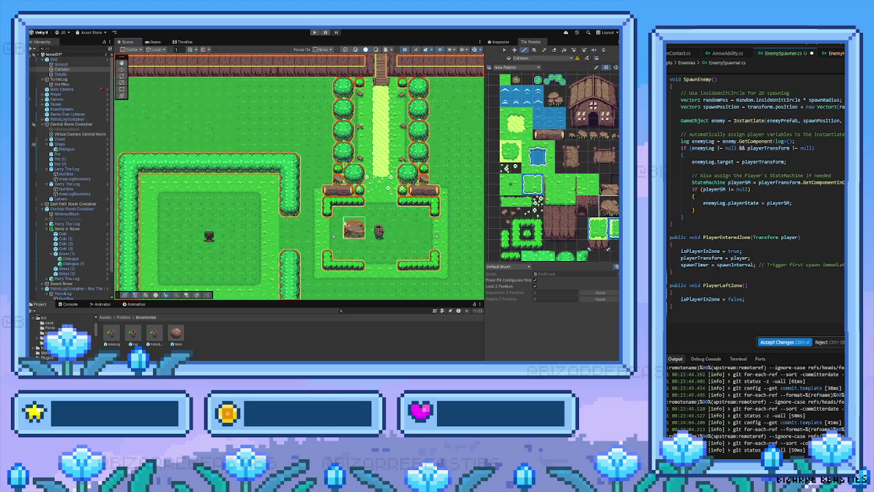
scroll(391, 201, "up", 1)
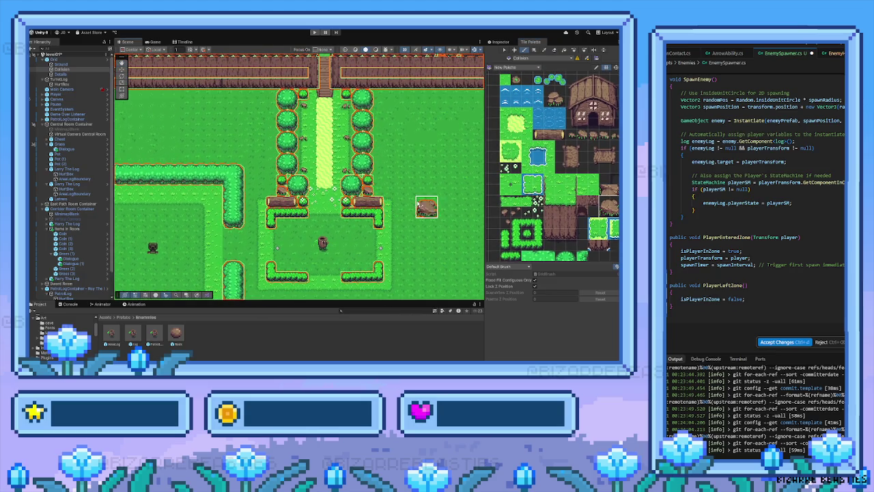
scroll(528, 195, "up", 1)
scroll(528, 195, "down", 4)
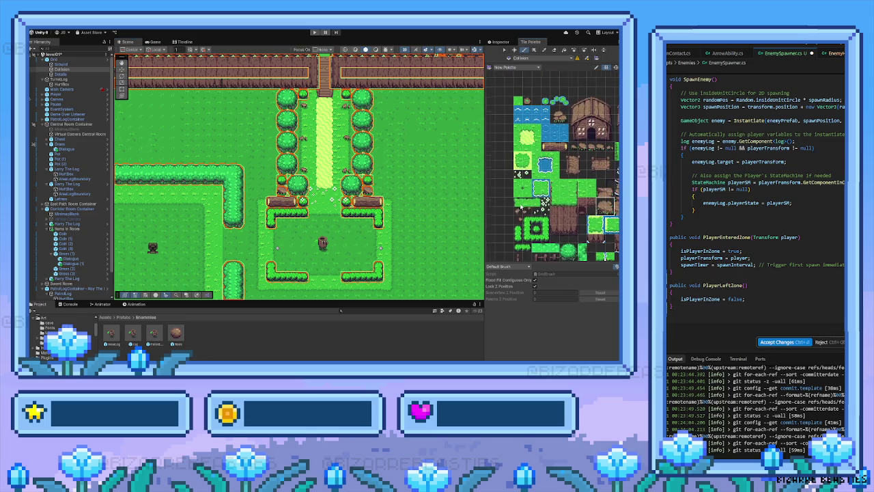
left_click_drag(528, 195, 470, 314)
Step: Select the tree stump tile and paint stumps on both sides of the log gate
left_click(525, 159)
left_click_drag(224, 199, 329, 199)
left_click(329, 200)
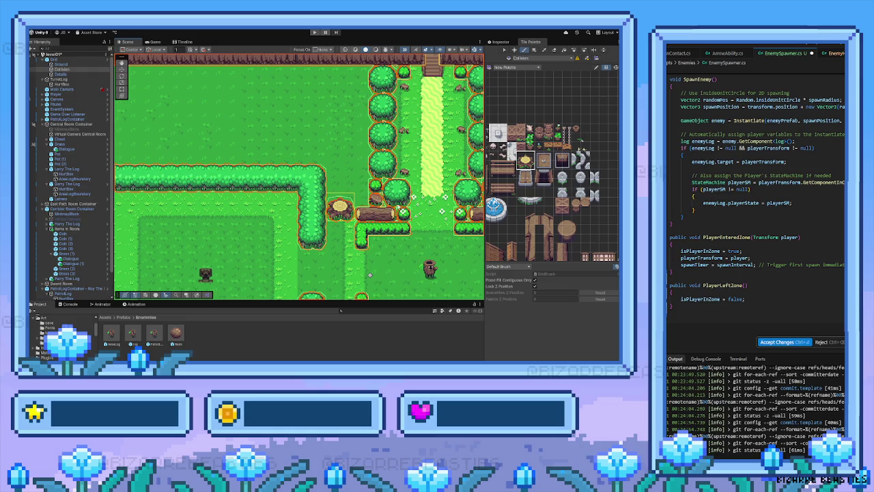
left_click(453, 152)
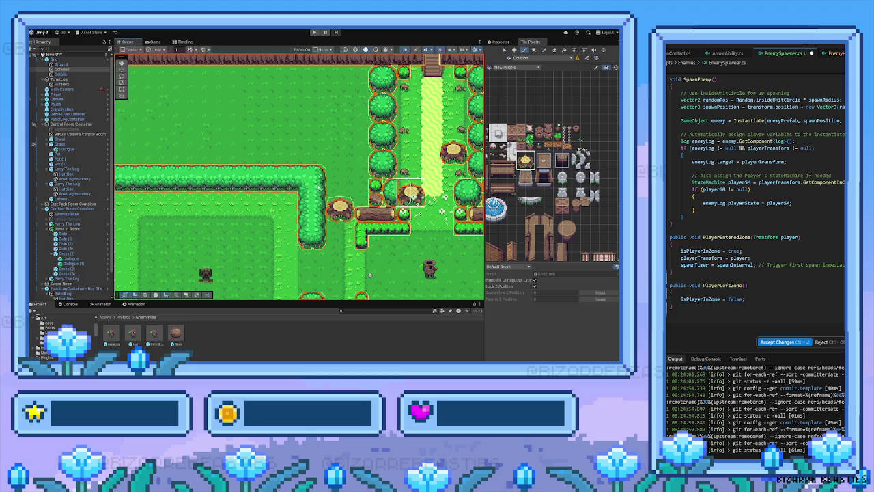
scroll(321, 198, "right", 5)
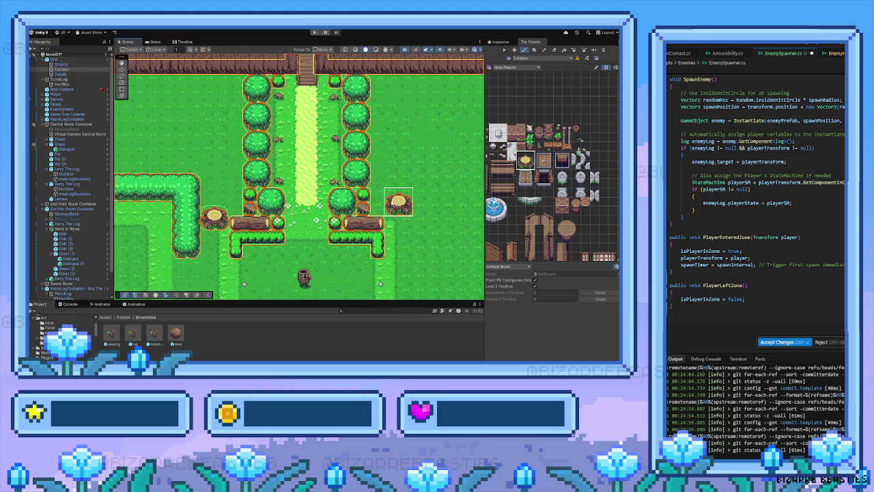
left_click(399, 218)
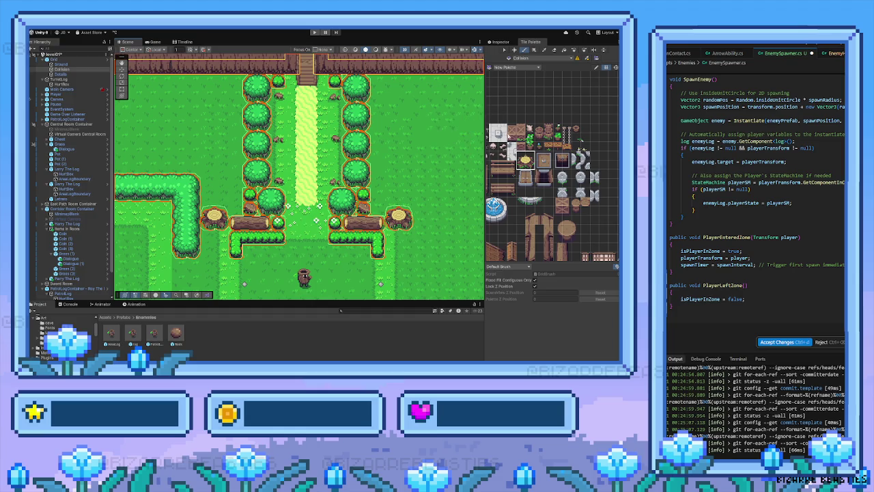
Step: Undo a misplaced stump, then paint stumps at the central zone's left hedge openings
left_click_drag(506, 154, 580, 125)
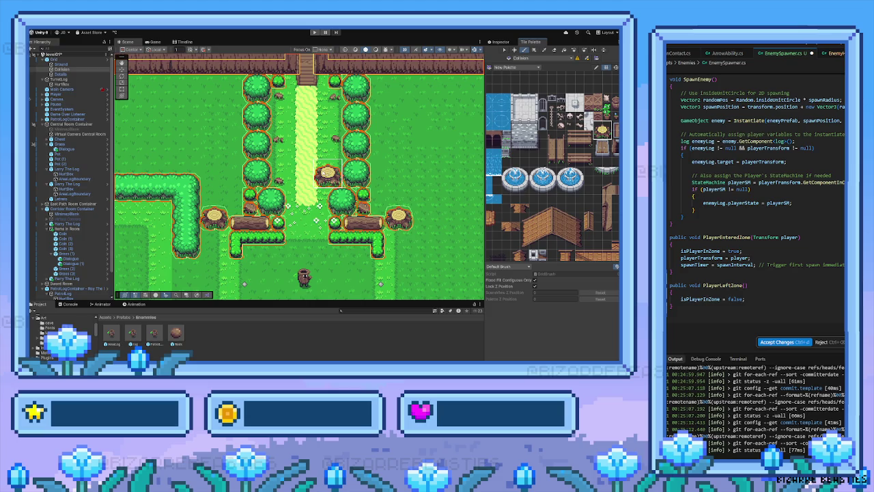
key("Down")
key("Left")
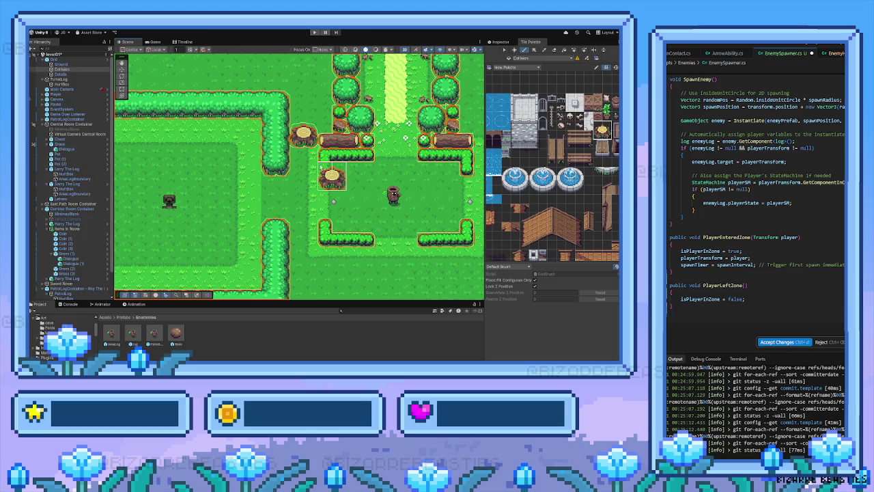
key("ctrl+z")
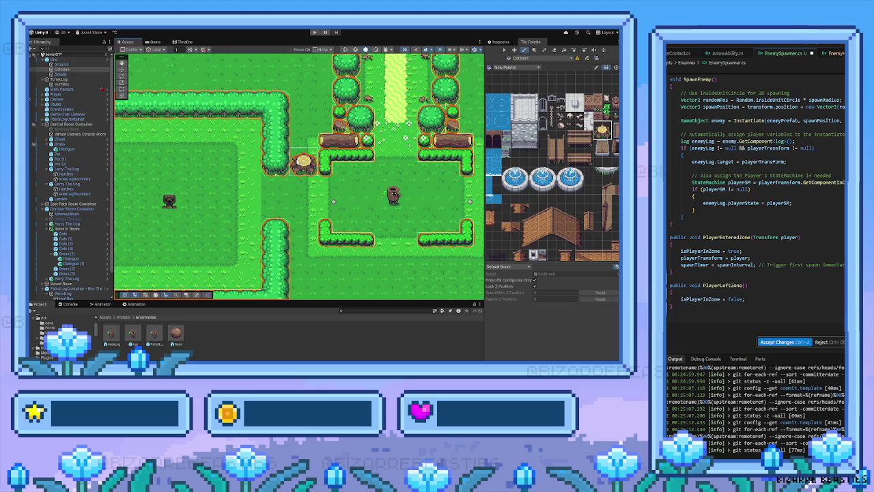
left_click(297, 156)
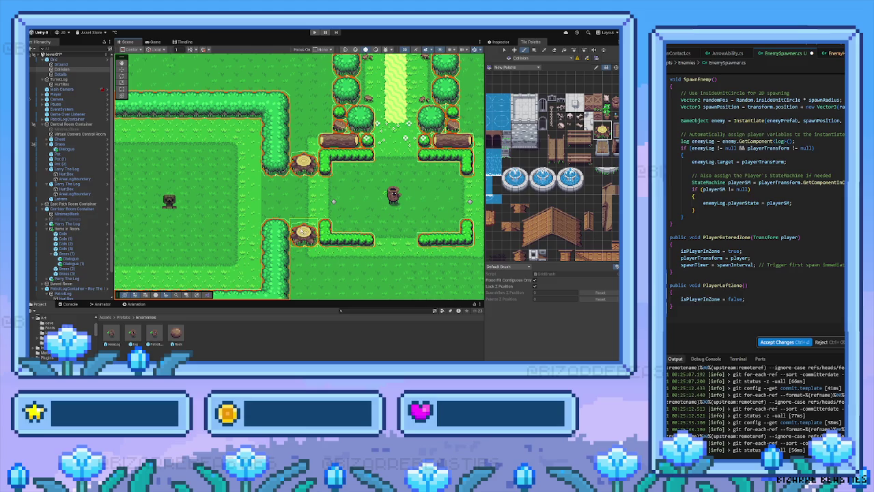
left_click(294, 231)
Step: Paint stumps at the upper and lower right hedge ends of the central zone
left_click_drag(386, 210, 294, 215)
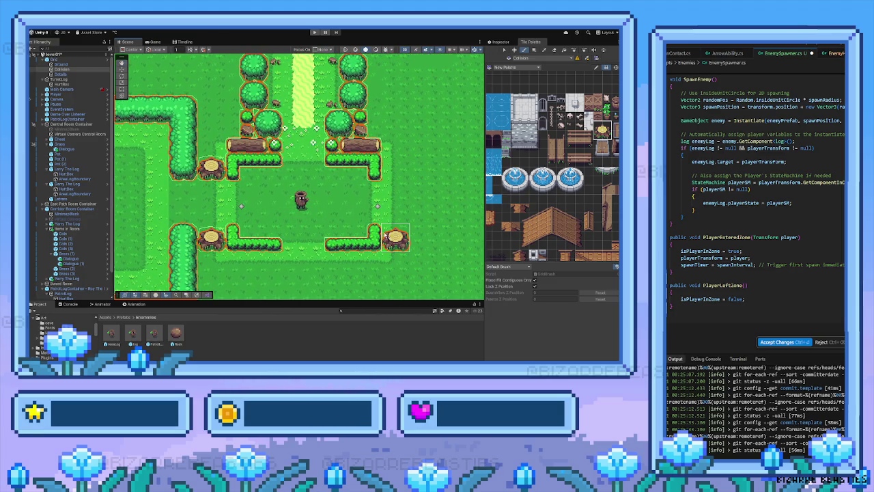
left_click(386, 235)
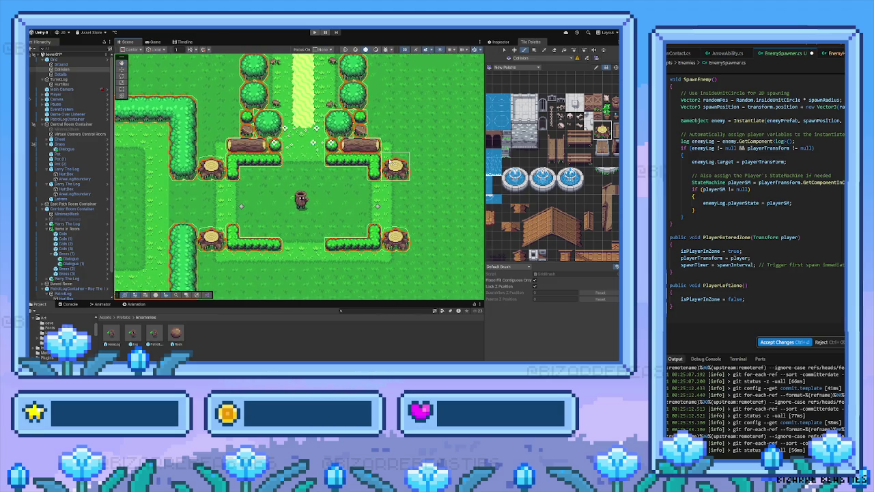
left_click(389, 164)
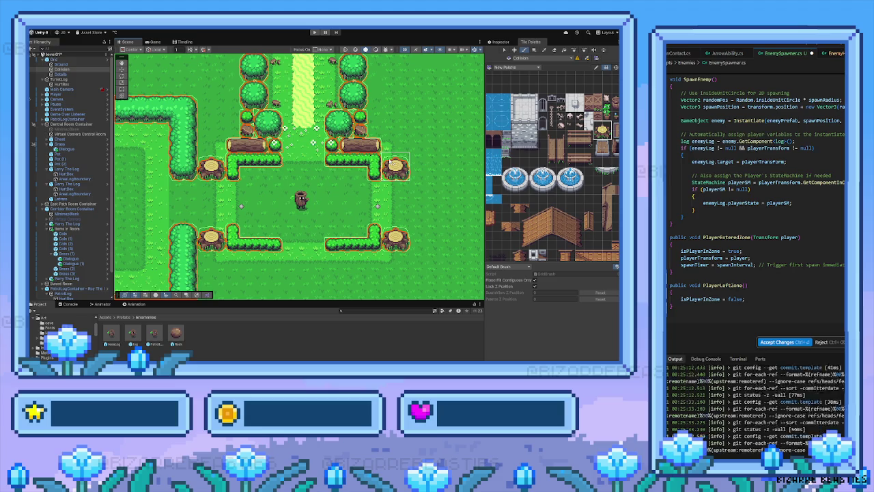
left_click_drag(260, 190, 283, 160)
left_click_drag(205, 176, 338, 198)
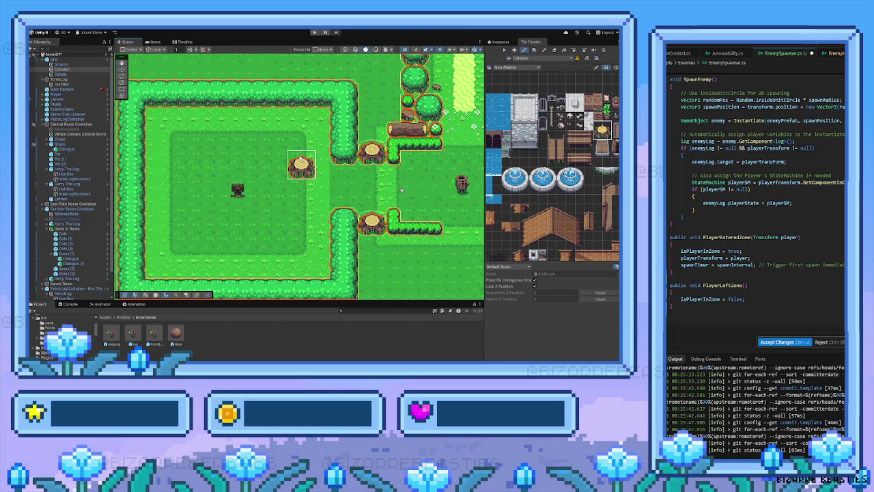
mouse_move(495, 174)
left_mouse_down()
mouse_move(517, 182)
mouse_move(501, 210)
mouse_move(511, 228)
mouse_move(546, 199)
mouse_move(519, 208)
mouse_move(546, 199)
mouse_move(520, 188)
left_mouse_up()
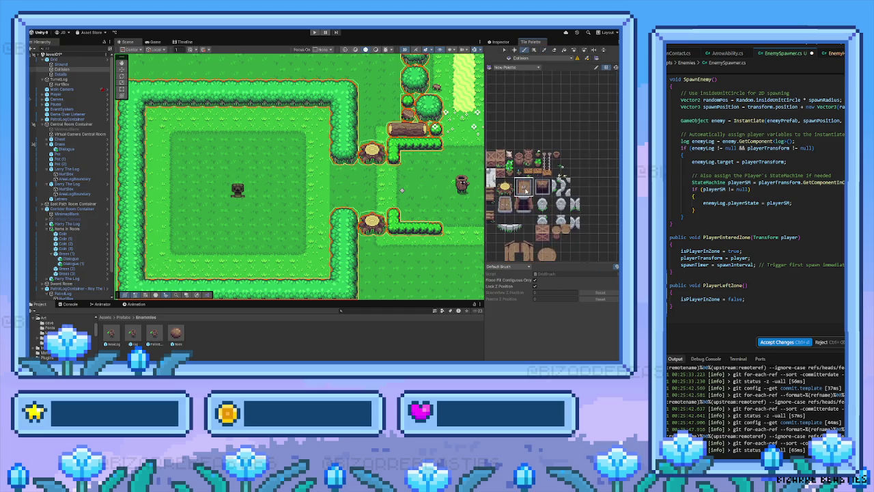
scroll(554, 198, "up", 3)
scroll(551, 198, "down", 2)
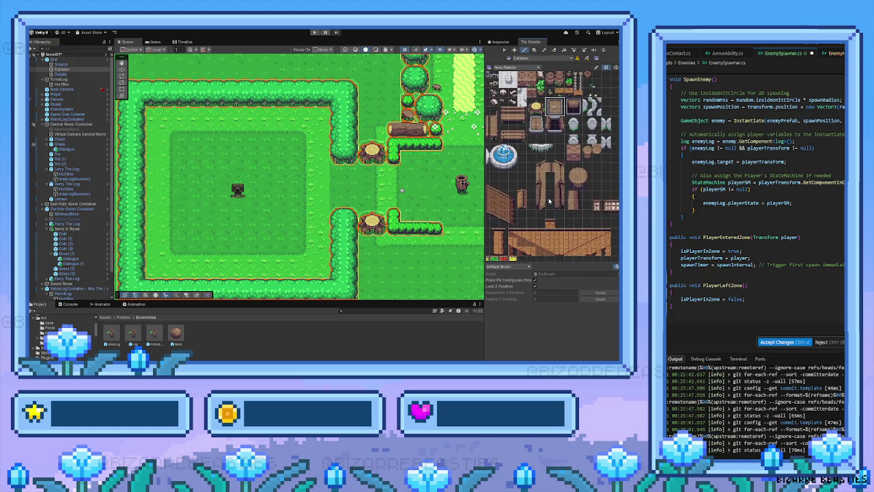
mouse_move(548, 197)
left_mouse_down()
mouse_move(570, 193)
mouse_move(573, 205)
mouse_move(558, 254)
mouse_move(552, 197)
mouse_move(600, 202)
left_mouse_up()
left_click_drag(324, 220, 379, 209)
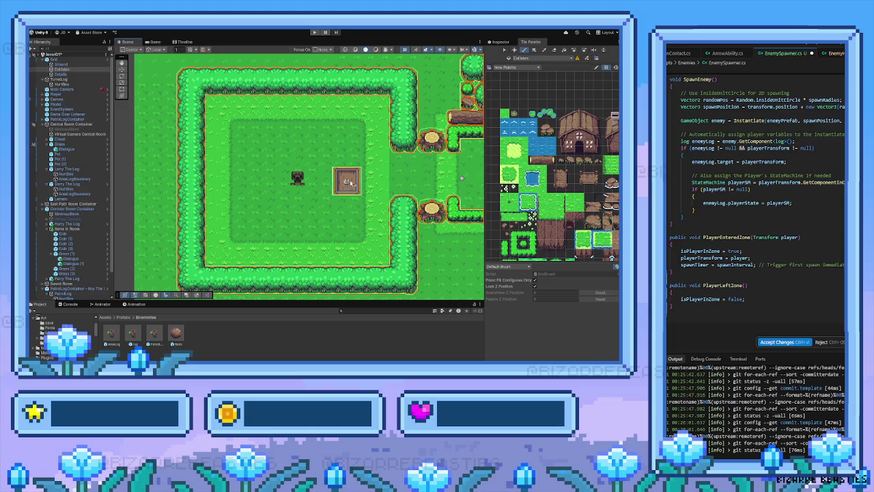
left_click_drag(533, 151, 536, 174)
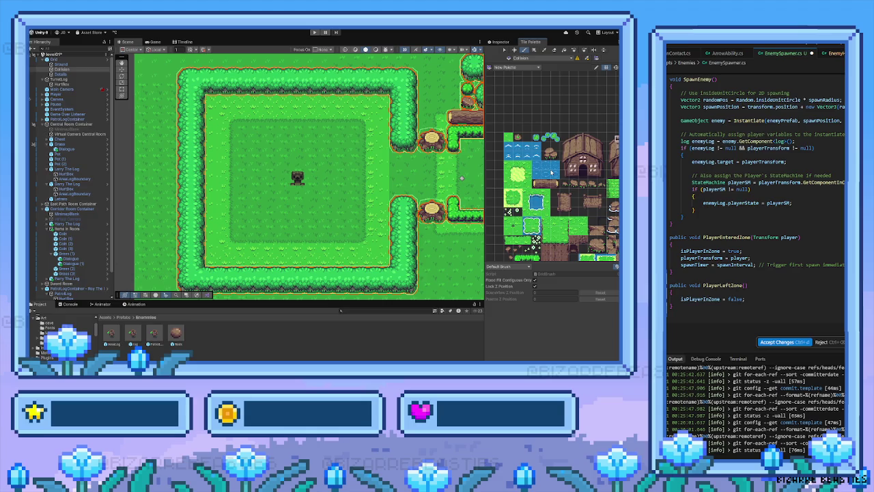
left_click_drag(447, 178, 396, 197)
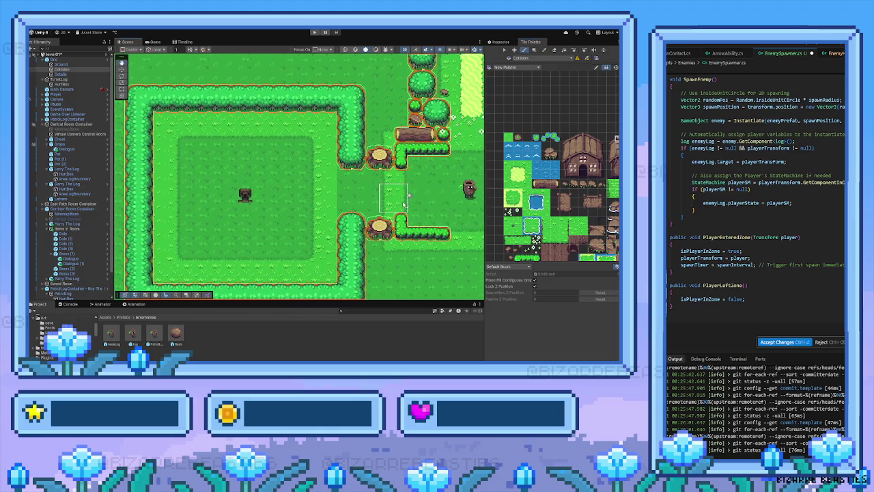
left_click_drag(538, 198, 545, 215)
left_click_drag(231, 215, 236, 185)
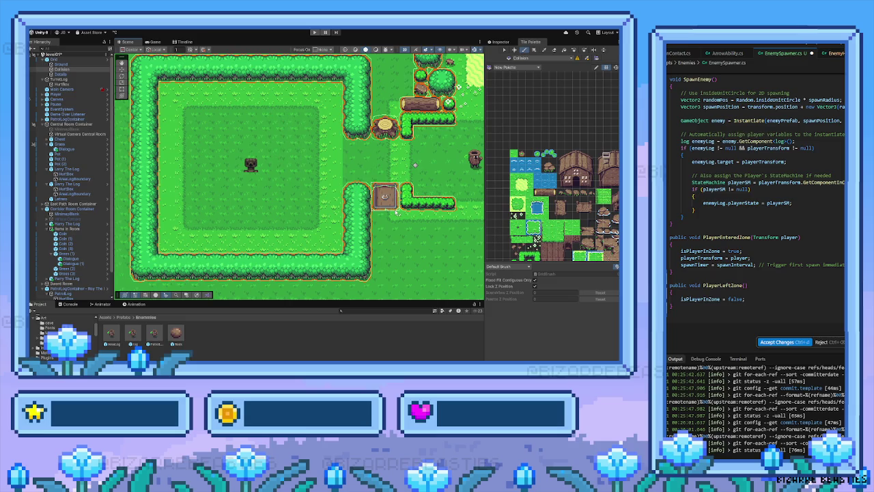
left_click_drag(435, 198, 335, 243)
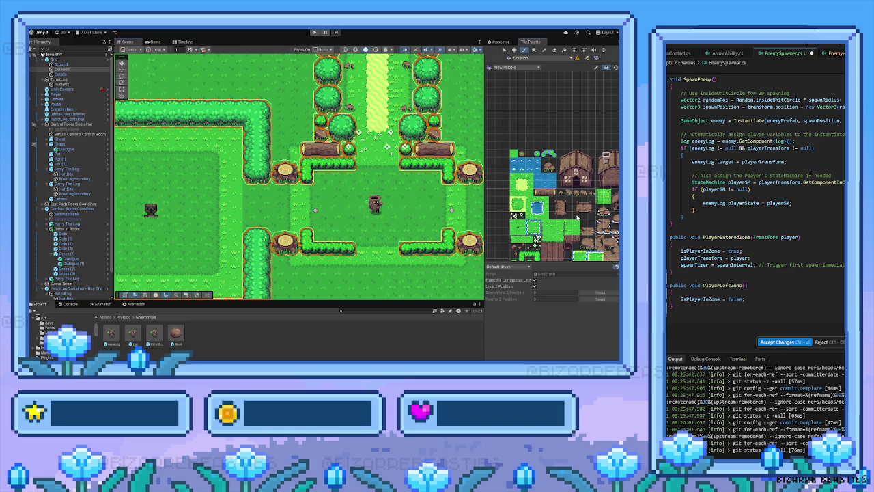
left_click_drag(575, 220, 564, 218)
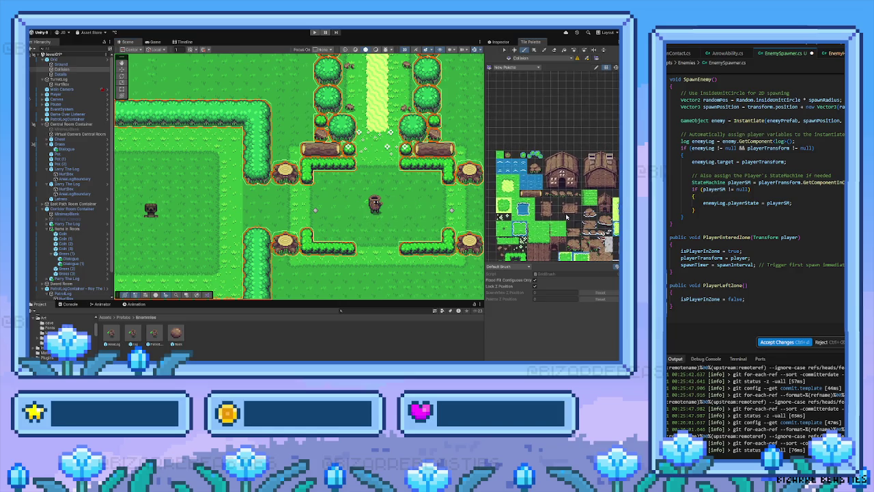
scroll(565, 218, "right", 3)
scroll(568, 217, "right", 3)
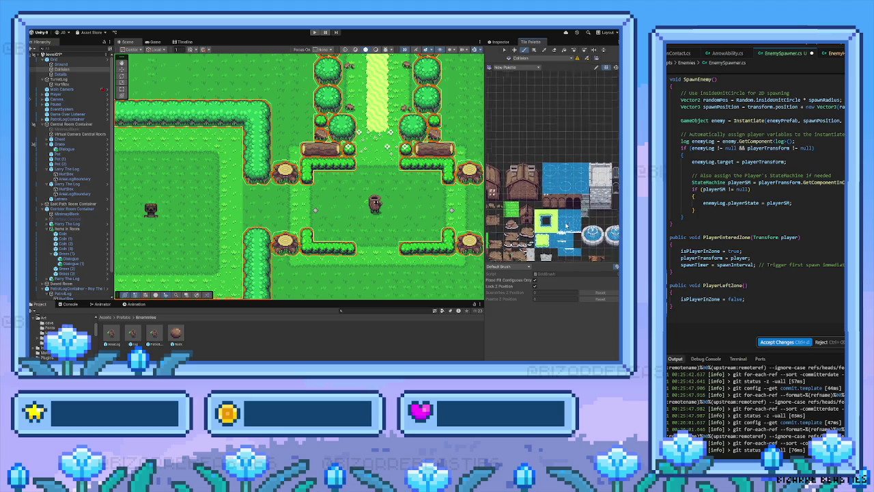
scroll(556, 220, "down", 3)
scroll(557, 220, "right", 3)
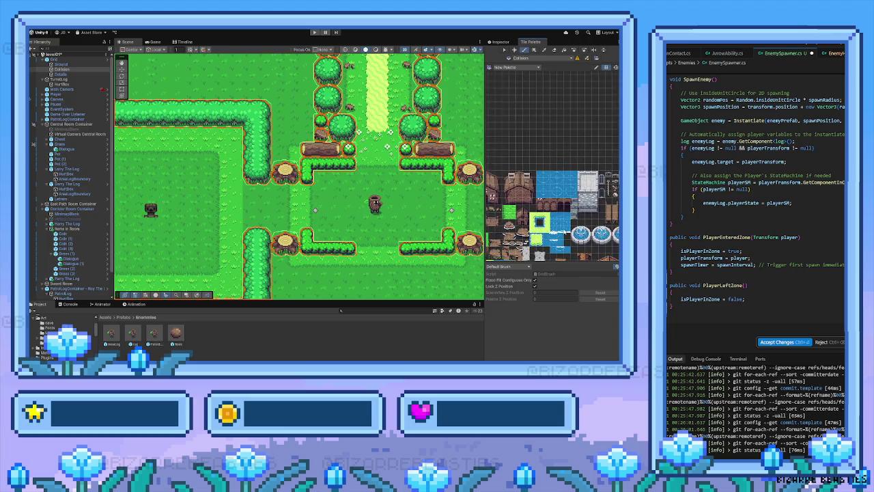
scroll(537, 216, "down", 5)
scroll(546, 208, "left", 5)
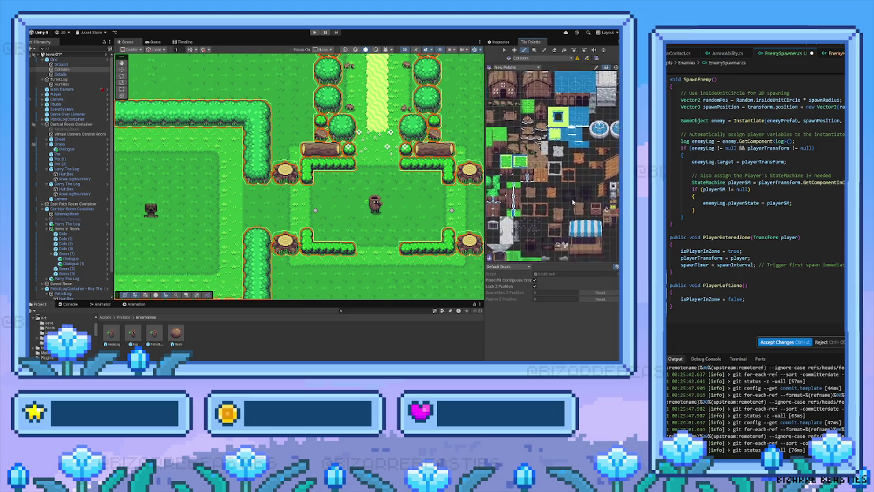
scroll(550, 208, "up", 2)
scroll(543, 215, "left", 2)
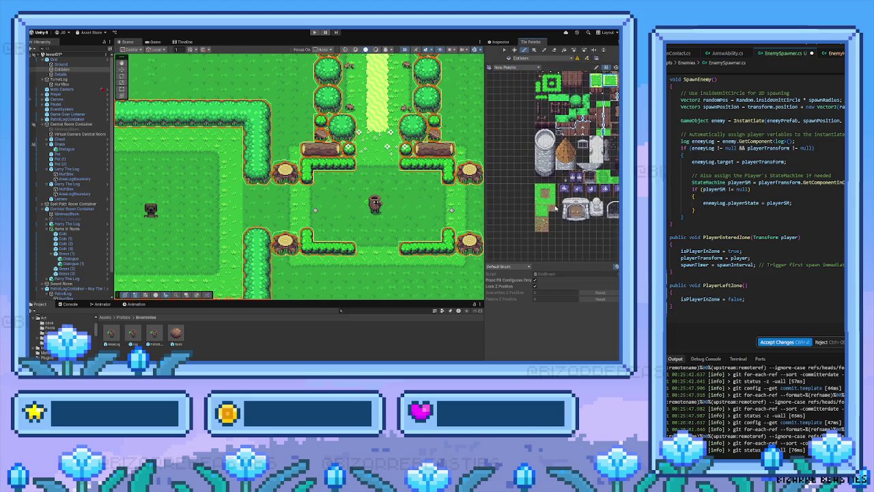
scroll(546, 208, "up", 6)
scroll(546, 208, "right", 2)
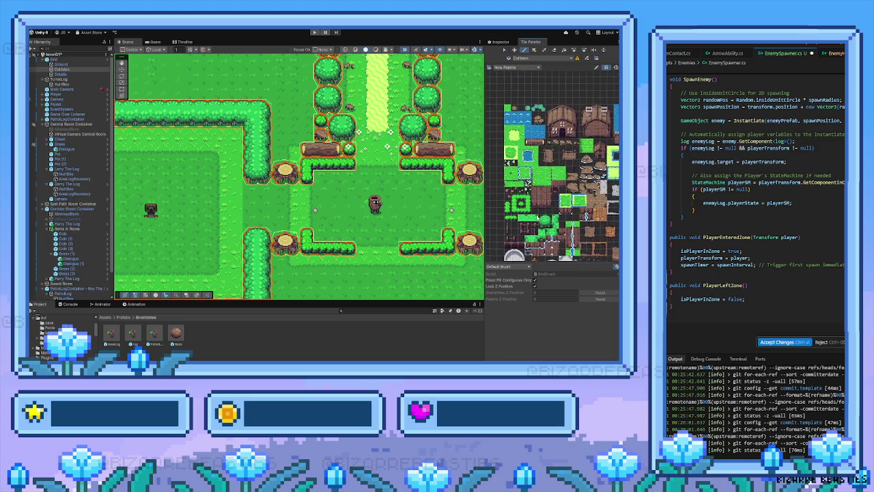
scroll(273, 211, "left", 4)
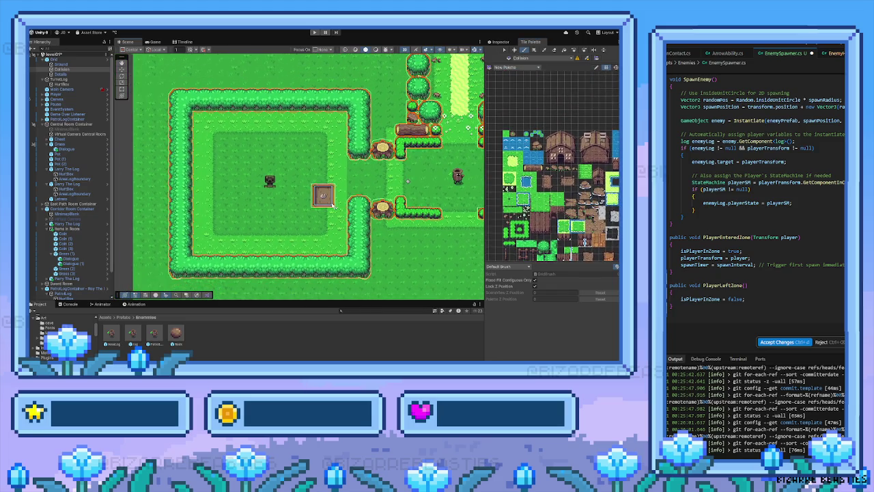
scroll(283, 230, "up", 10)
scroll(282, 230, "right", 7)
scroll(273, 263, "right", 2)
left_click(313, 32)
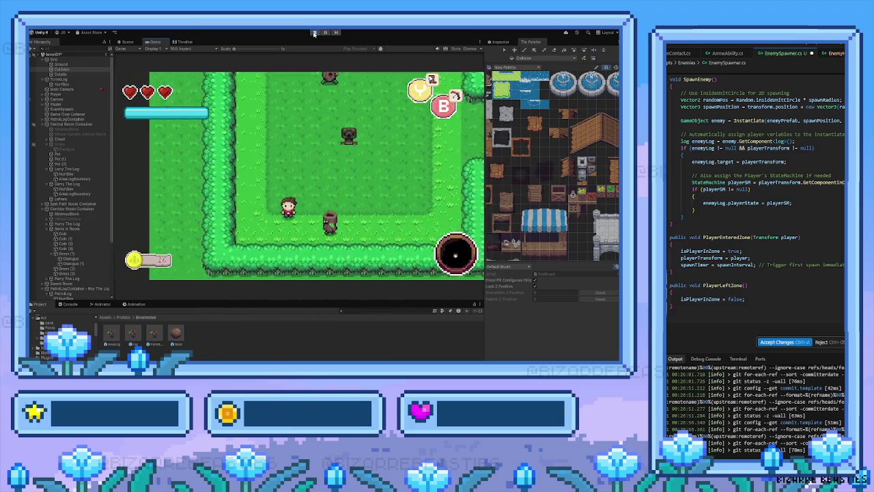
key("Up")
key("Right")
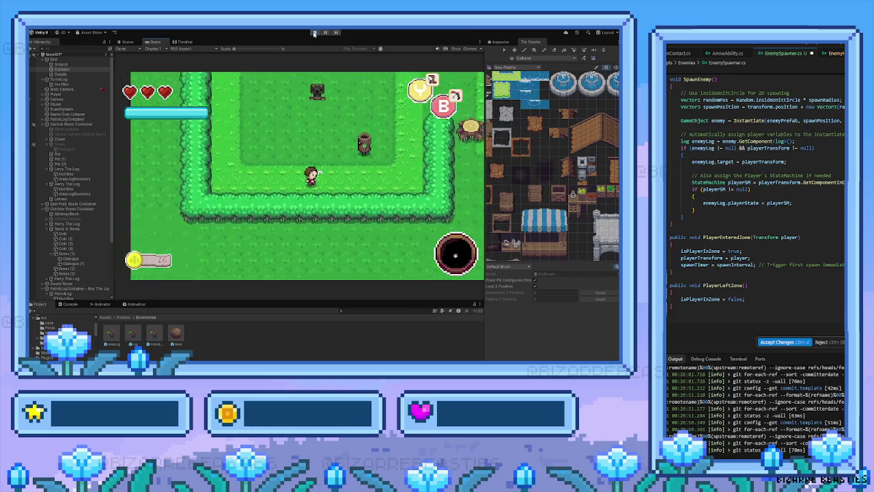
key("Left")
key("Up")
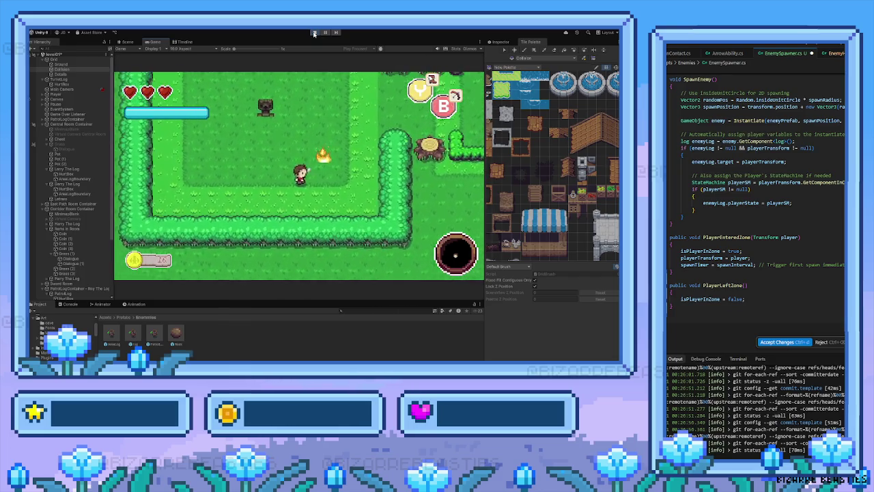
key("Left")
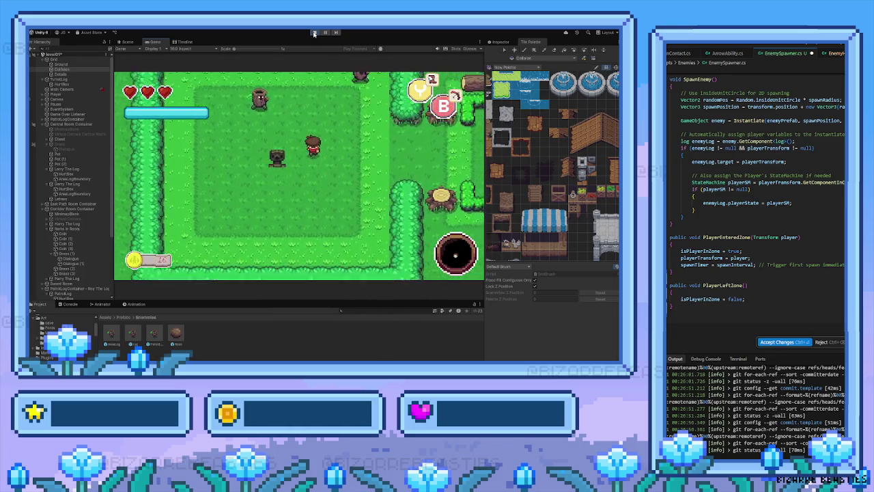
key("Right")
key("Left")
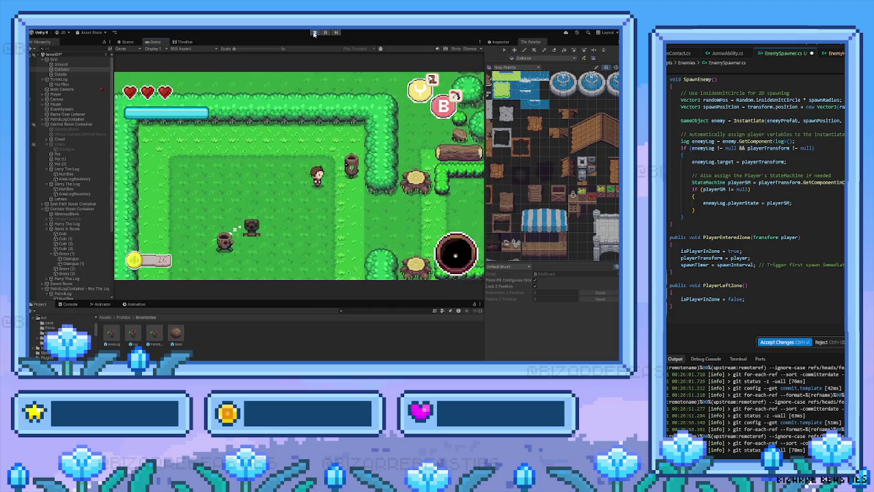
key("Down")
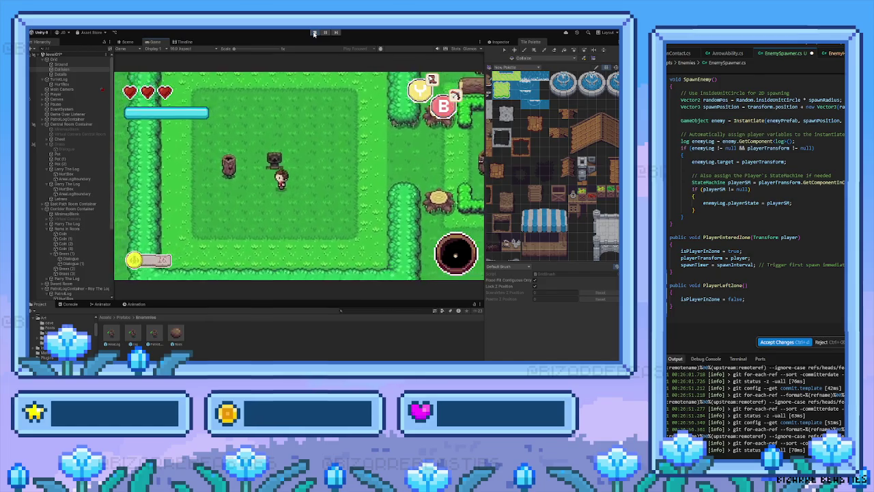
key("Left")
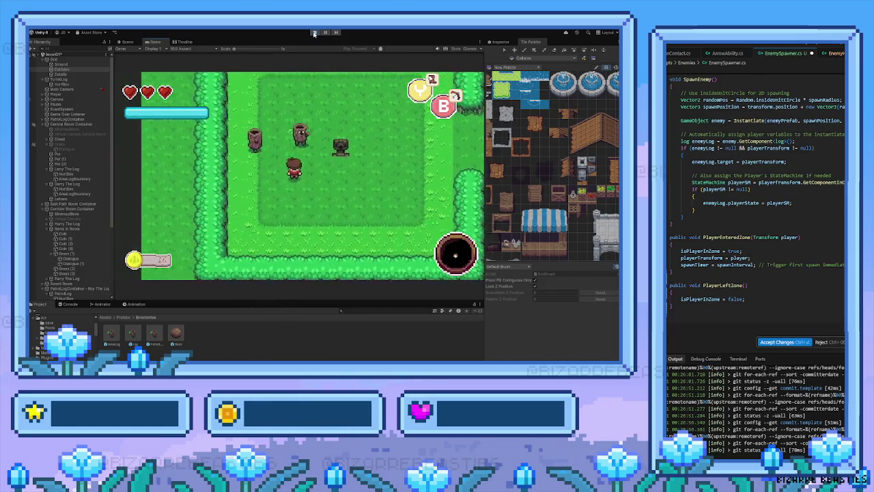
key("Left")
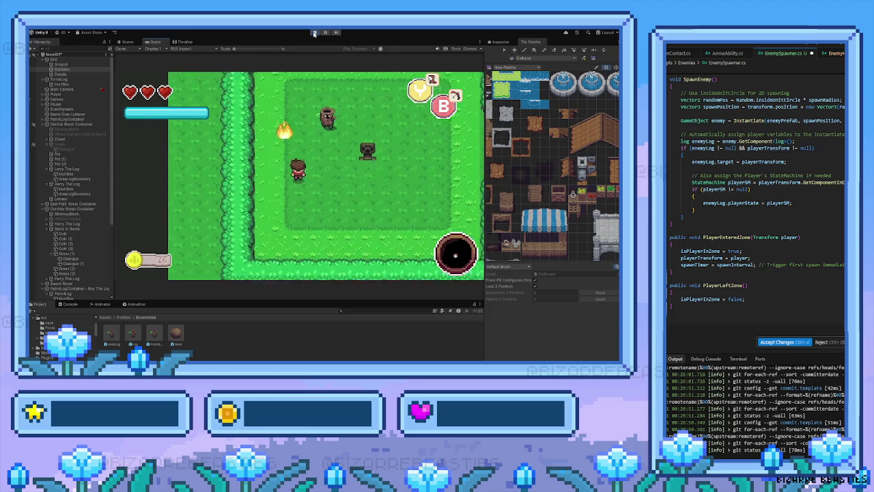
key("Up")
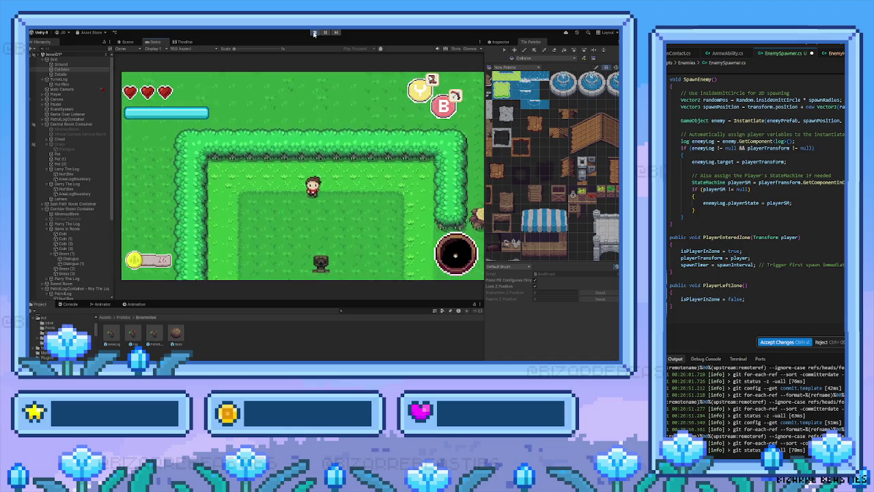
key("Left")
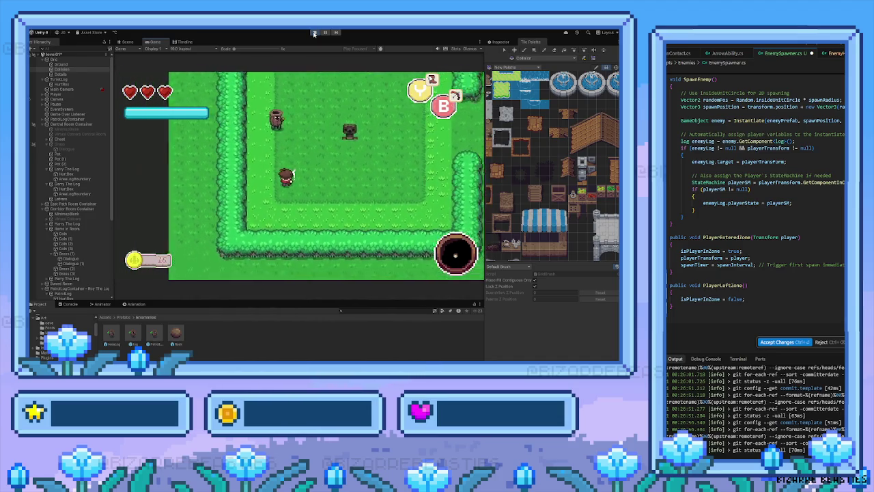
key("Up")
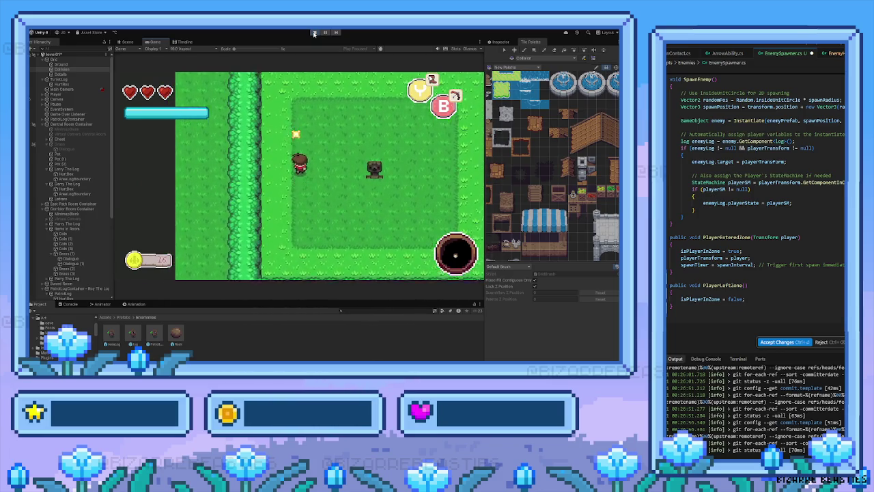
key("Right")
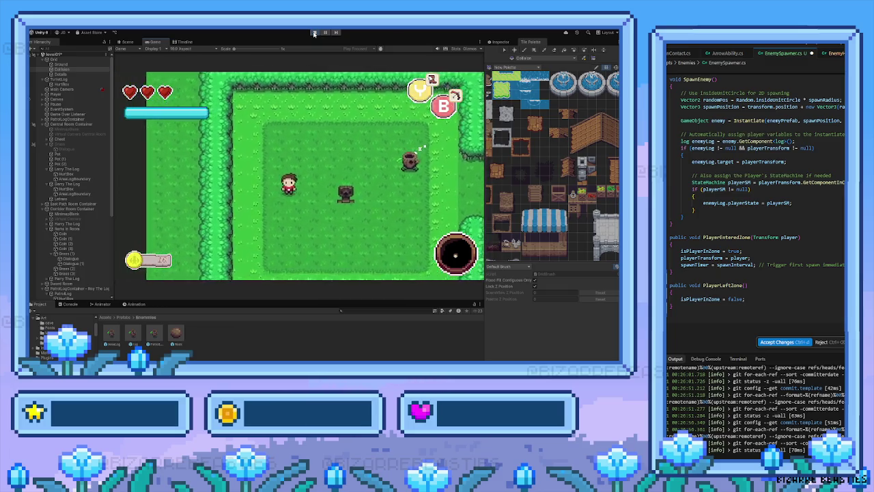
key("Down")
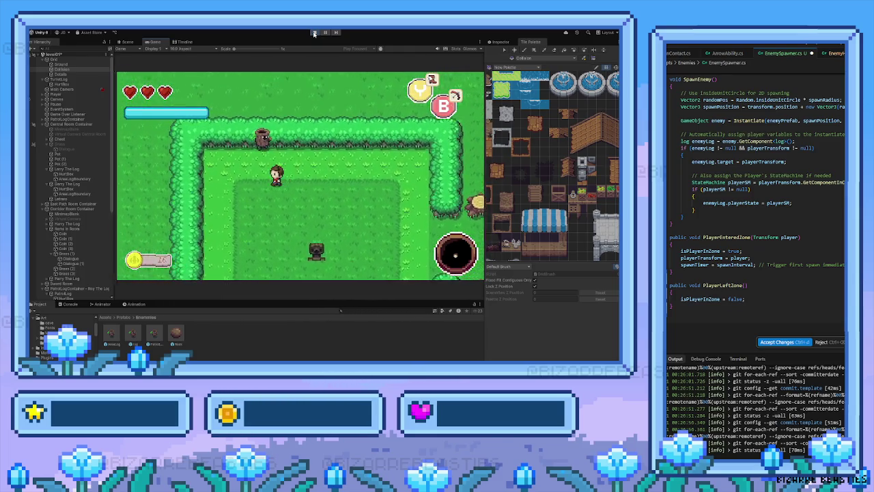
key("Left")
key("Down")
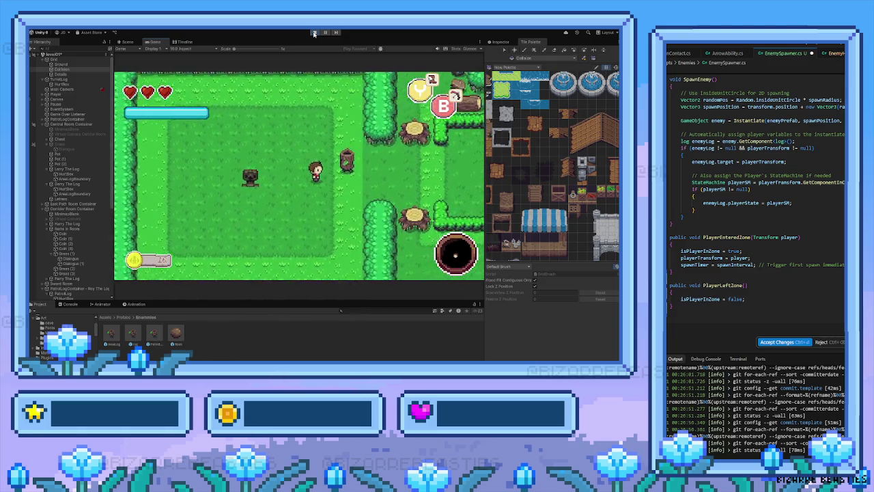
key("Right")
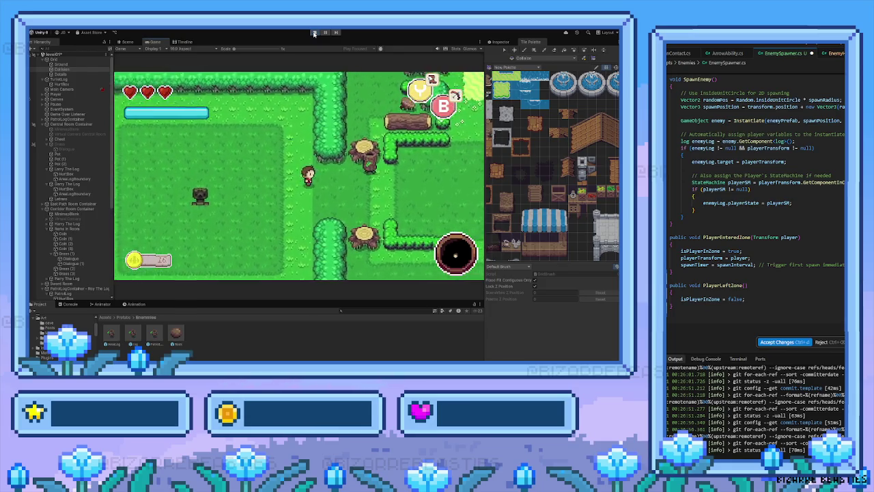
key("space")
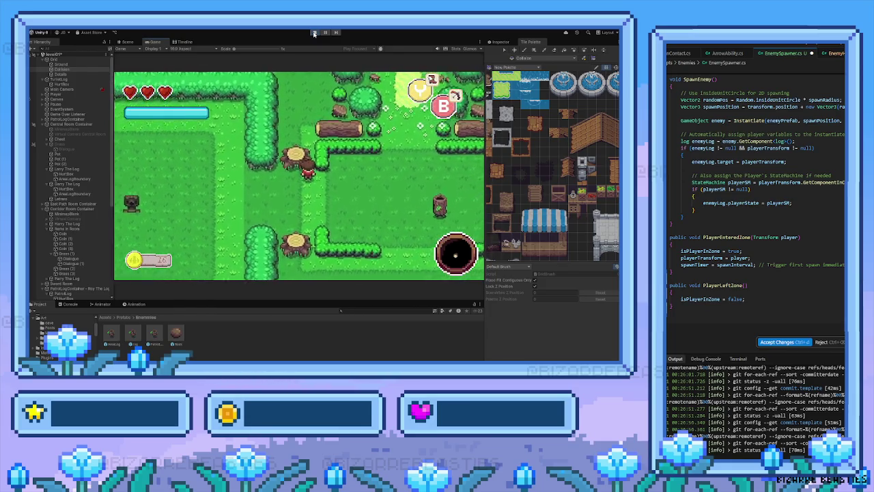
key("Left")
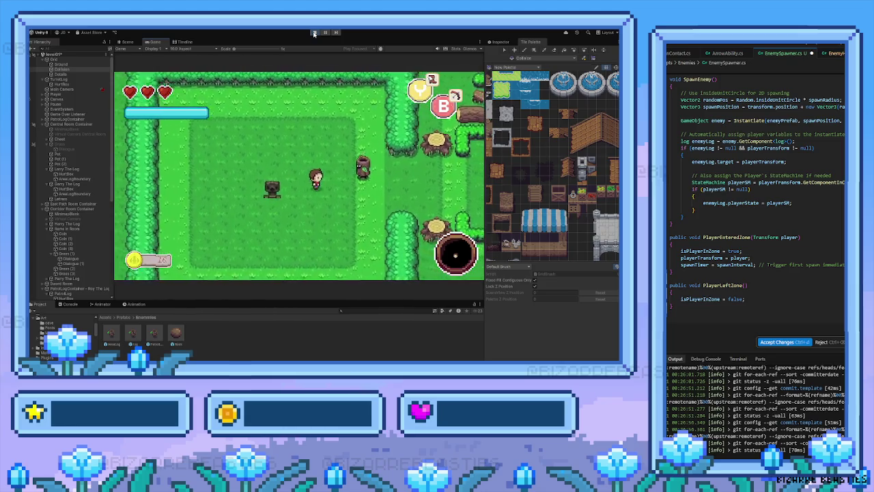
key("d")
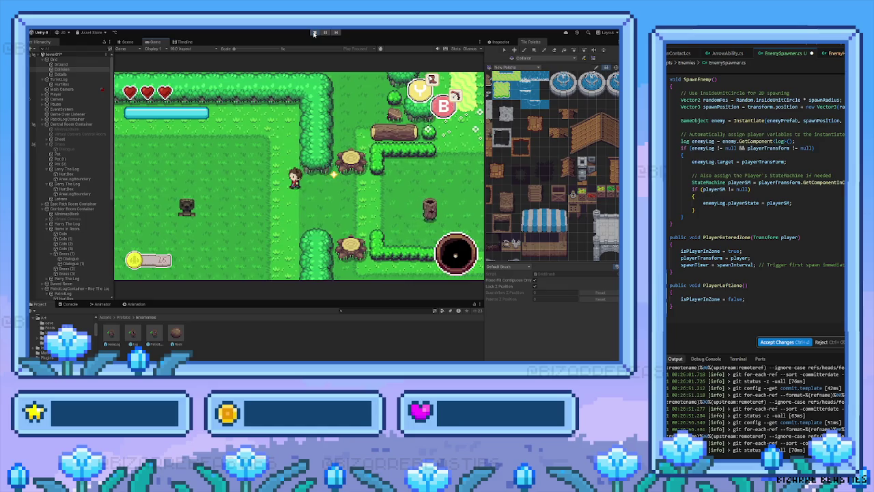
key("a")
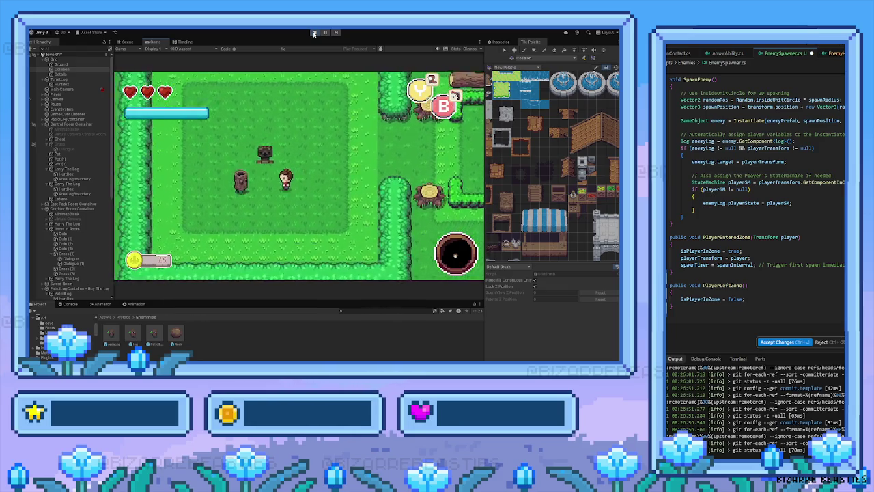